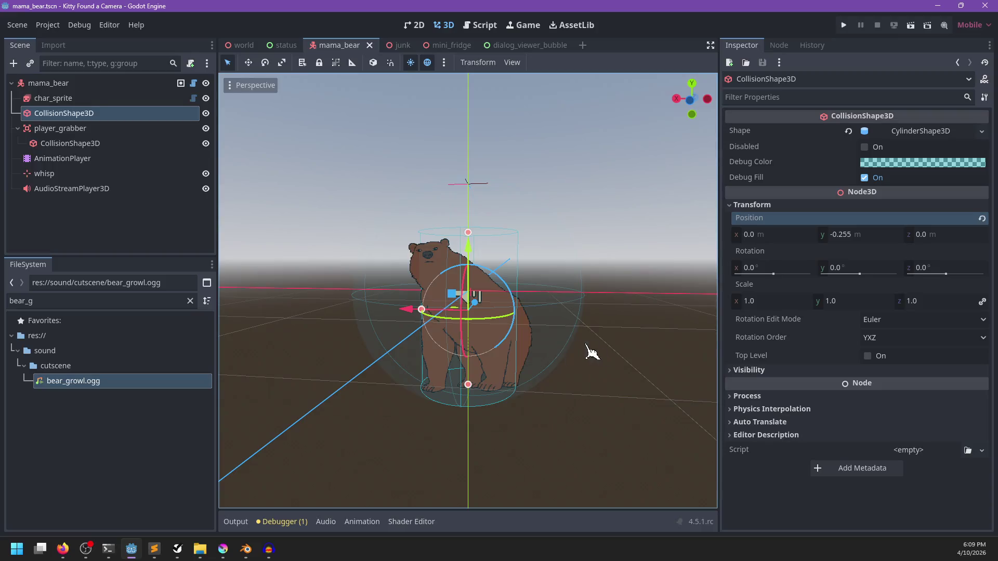
- Raise char_sprite and CollisionShape3D slightly along Y and save the mama_bear scene
{"action": "left_click", "coordinate": [136, 99], "text": "ctrl"}
{"action": "mouse_move", "coordinate": [477, 237]}
{"action": "left_mouse_down"}
{"action": "mouse_move", "coordinate": [474, 221]}
{"action": "mouse_move", "coordinate": [517, 339]}
{"action": "left_mouse_up"}
{"action": "key", "text": "ctrl+s"}
{"action": "left_click_drag", "start_coordinate": [329, 415], "coordinate": [438, 414]}
{"action": "scroll", "coordinate": [444, 235], "scroll_direction": "down", "scroll_amount": 5}
{"action": "mouse_move", "coordinate": [443, 235]}
{"action": "left_mouse_down"}
{"action": "mouse_move", "coordinate": [508, 430]}
{"action": "mouse_move", "coordinate": [459, 412]}
{"action": "left_mouse_up"}
{"action": "scroll", "coordinate": [459, 413], "scroll_direction": "up", "scroll_amount": 3}
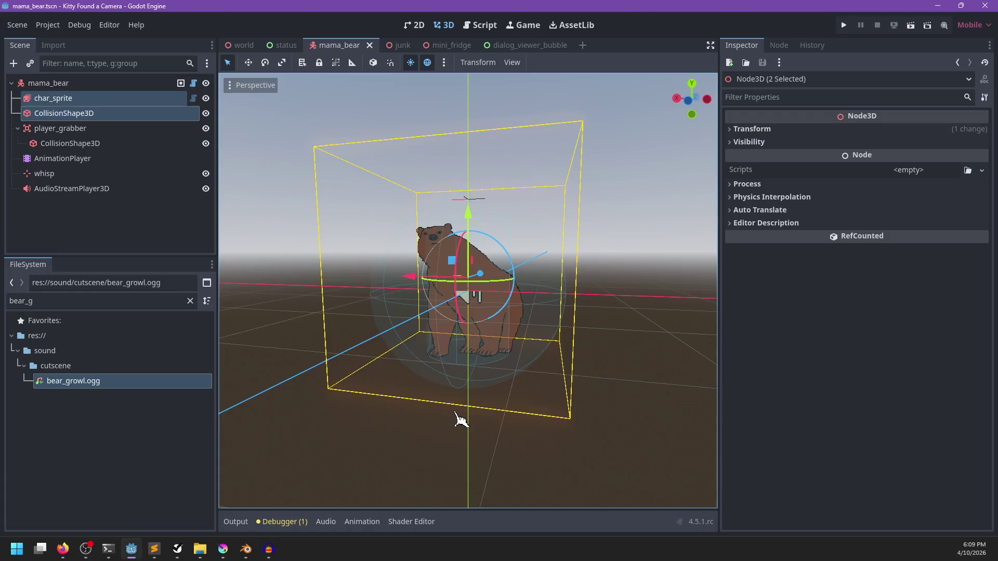
- In front view, raise the player_grabber area slightly along Y and save the scene
{"action": "left_click", "coordinate": [414, 25]}
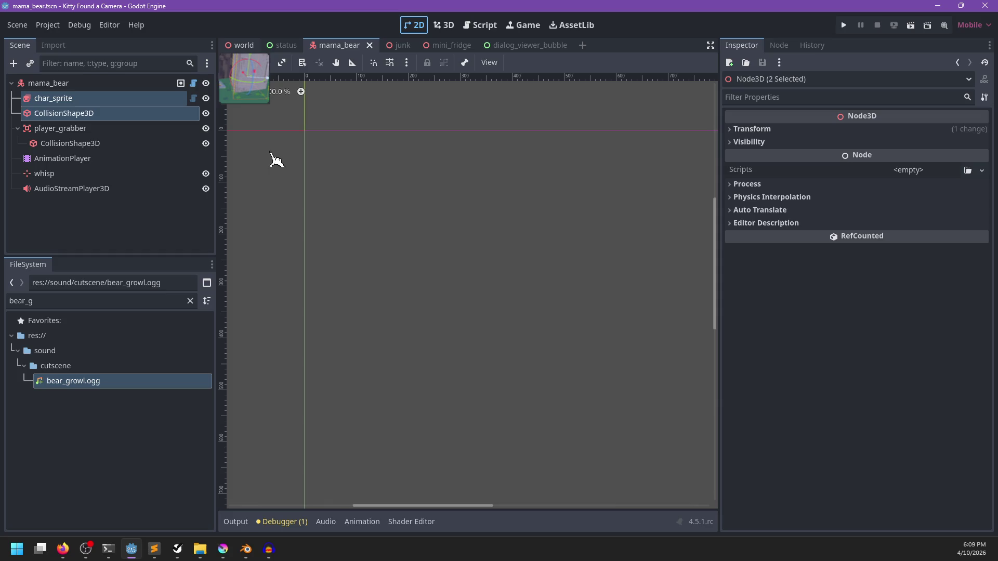
{"action": "key", "text": "ctrl+Tab"}
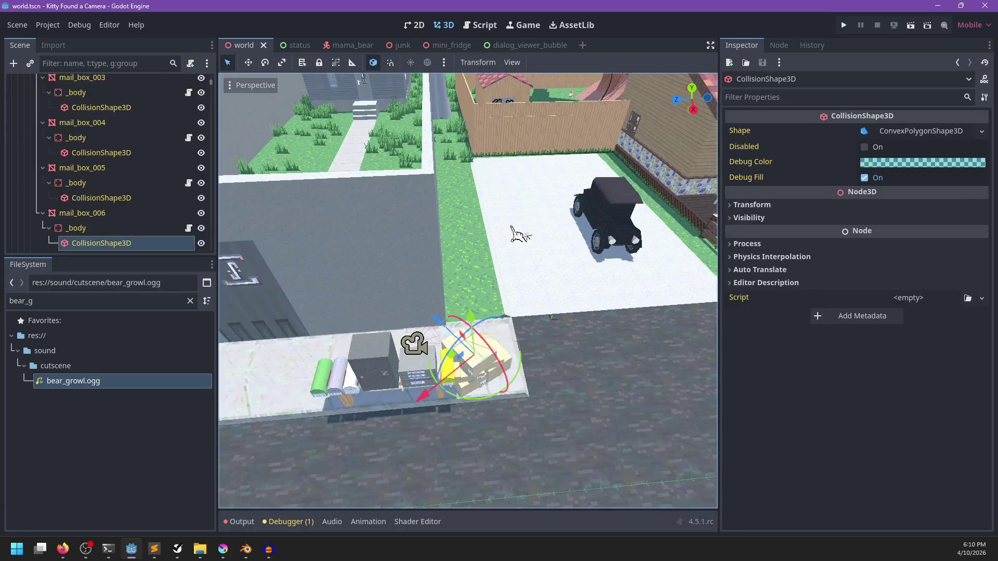
{"action": "left_click", "coordinate": [352, 47]}
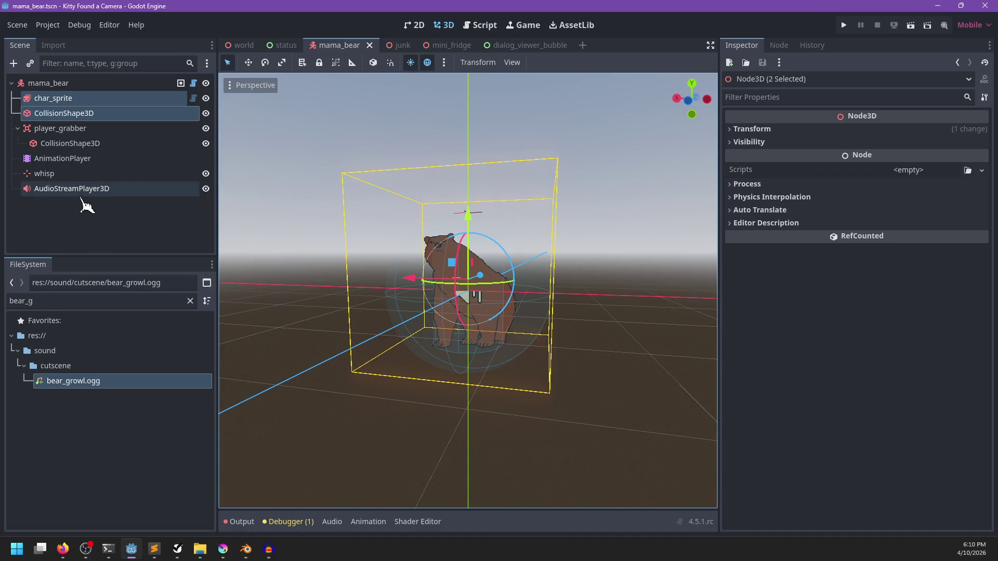
{"action": "left_click", "coordinate": [65, 131]}
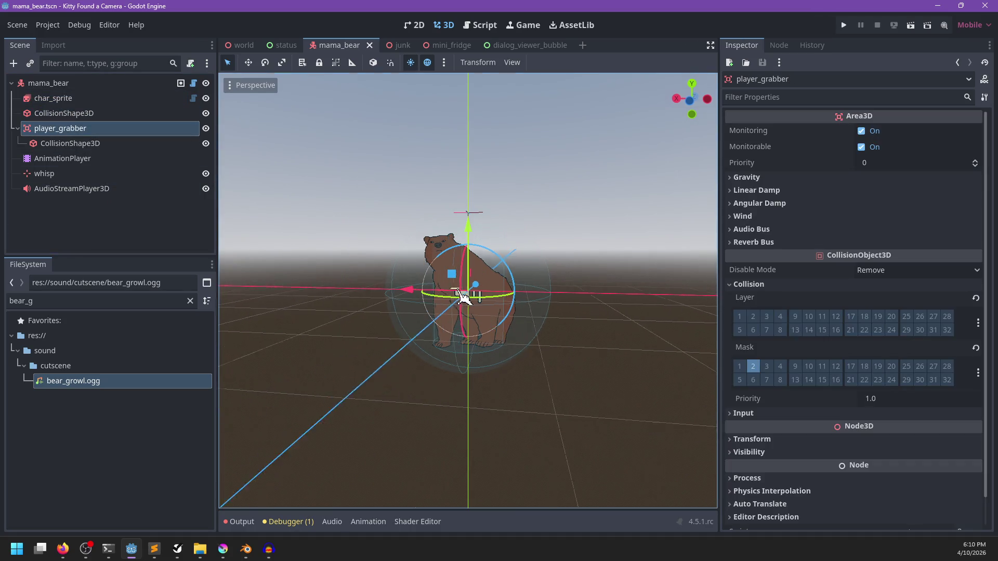
{"action": "key", "text": "KP_1"}
{"action": "left_click_drag", "start_coordinate": [479, 231], "coordinate": [479, 225]}
{"action": "key", "text": "ctrl+s"}
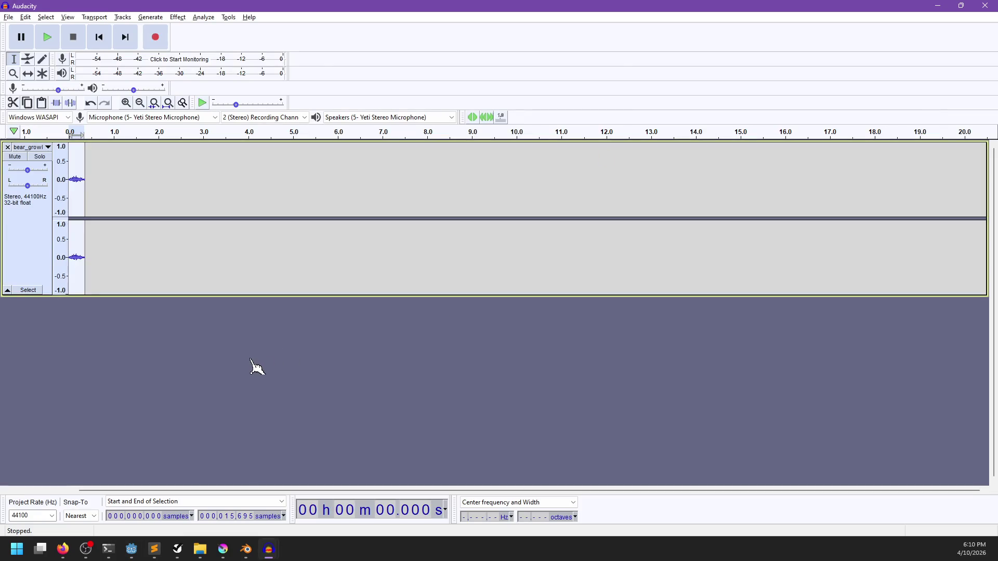
- Copy the first bear_growl clip into the new project and close bear_growl without saving
{"action": "key", "text": "ctrl+1"}
{"action": "key", "text": "space"}
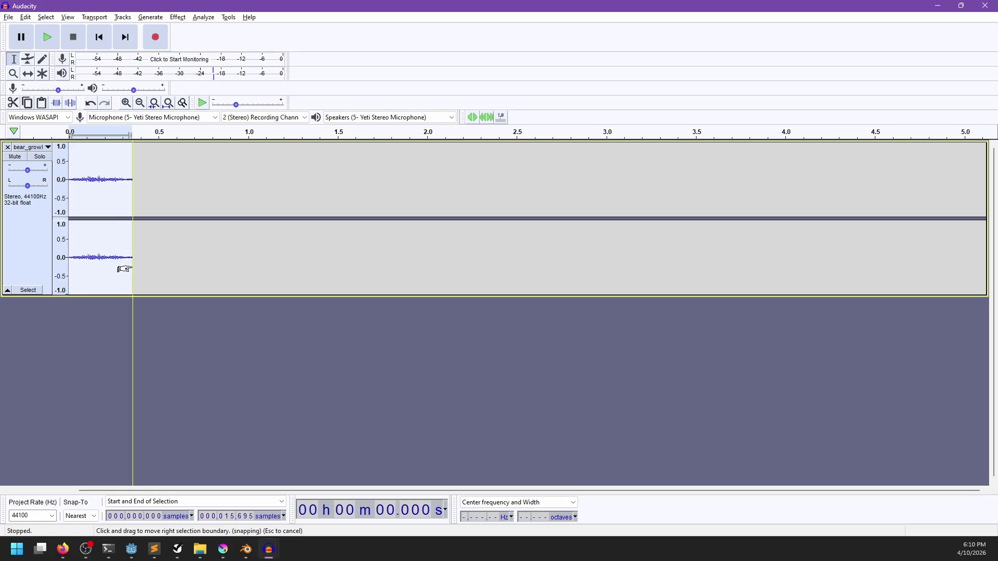
{"action": "key", "text": "space"}
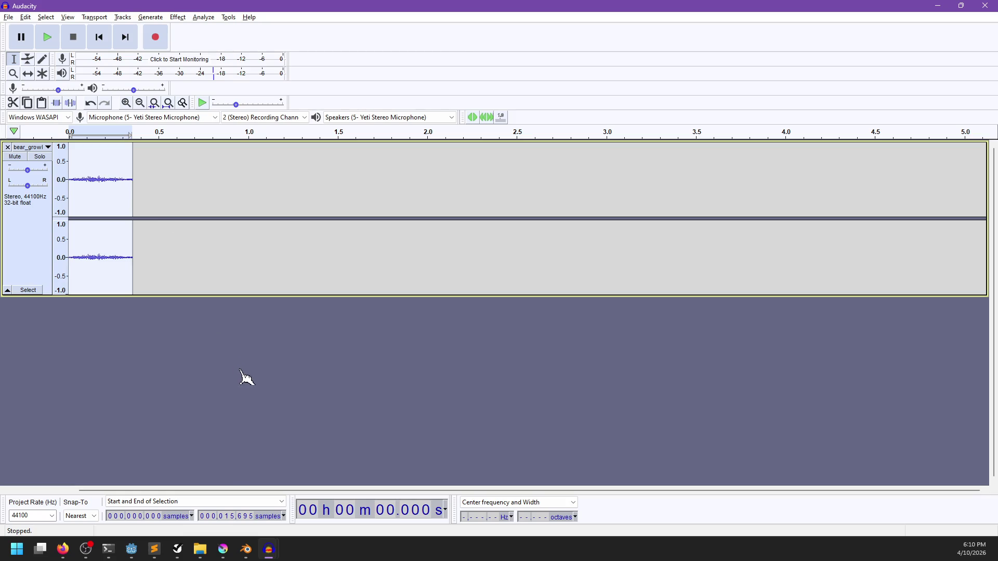
{"action": "mouse_move", "coordinate": [268, 549]}
{"action": "left_click", "coordinate": [213, 486]}
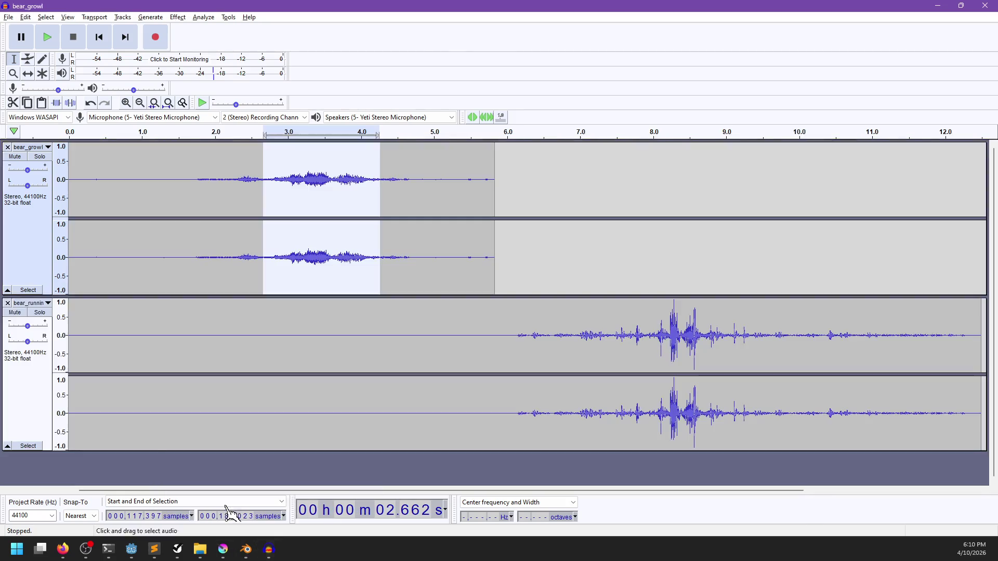
{"action": "double_click", "coordinate": [217, 259]}
{"action": "key", "text": "ctrl+c"}
{"action": "key", "text": "ctrl+n"}
{"action": "key", "text": "ctrl+v"}
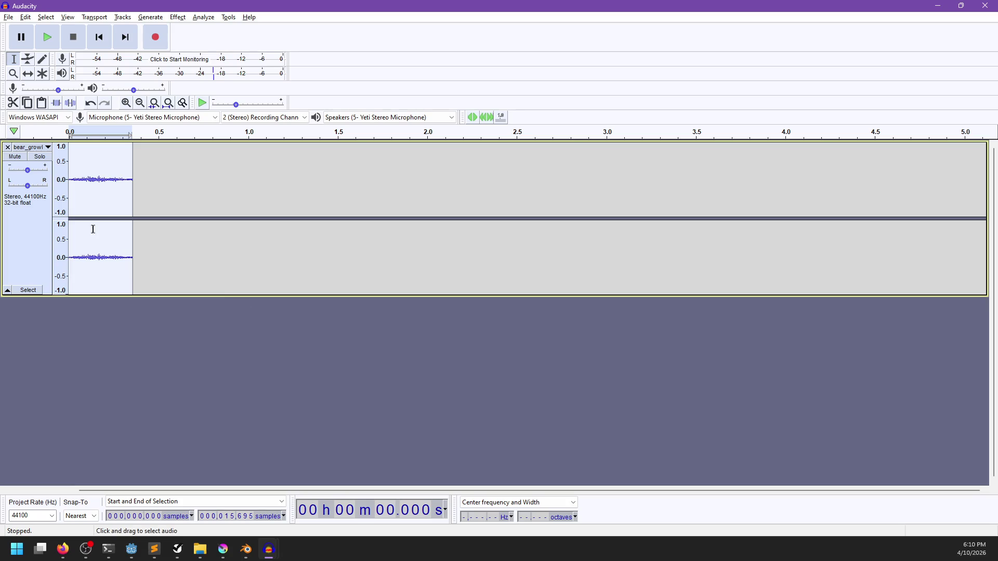
{"action": "key", "text": "ctrl+f"}
{"action": "key", "text": "alt+Tab"}
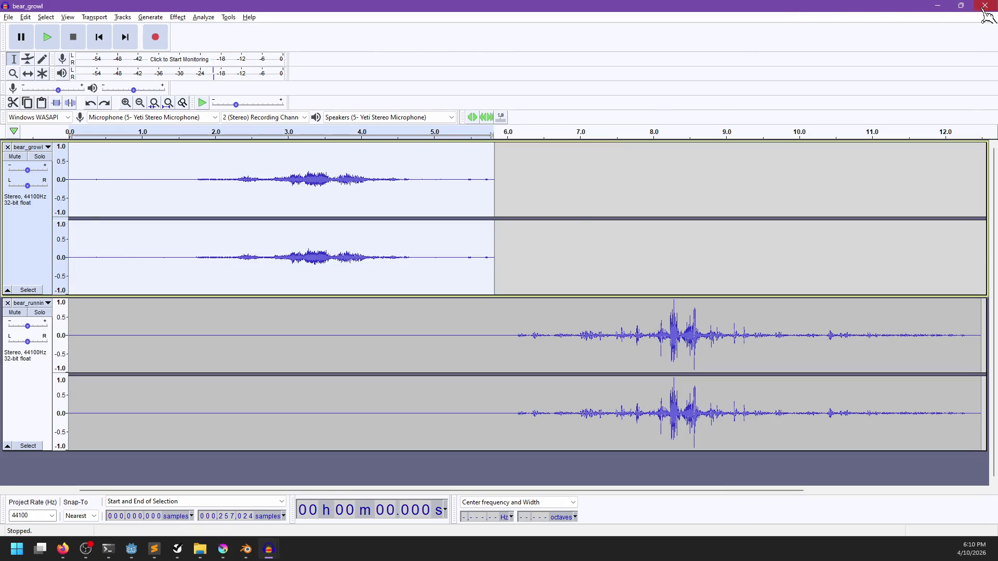
{"action": "left_click", "coordinate": [985, 5]}
{"action": "left_click", "coordinate": [522, 270]}
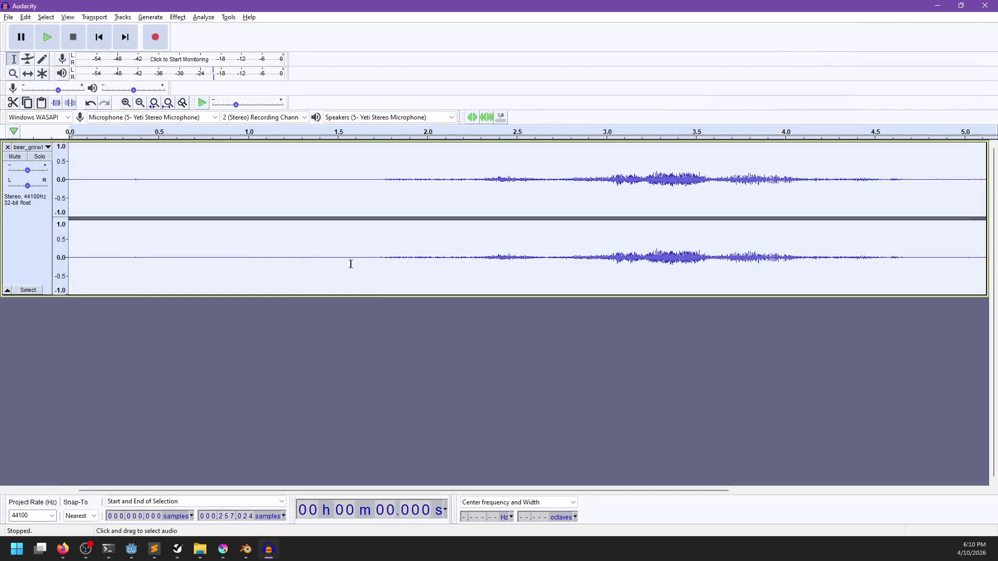
- Cut the growl section around 2.2–2.66 s and make it the track's only content
{"action": "left_click", "coordinate": [372, 259]}
{"action": "key", "text": "space"}
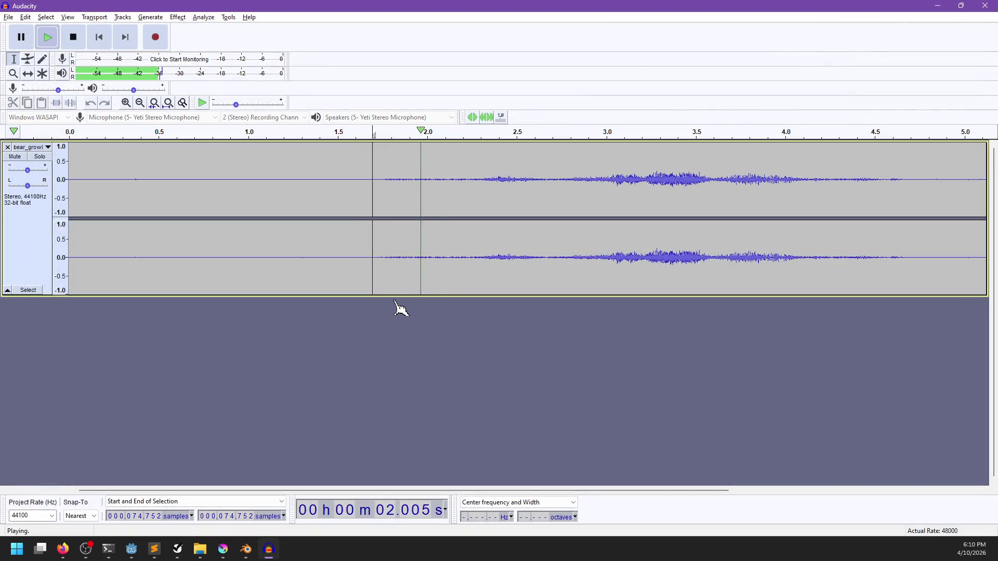
{"action": "key", "text": "ctrl+3"}
{"action": "key", "text": "ctrl+3"}
{"action": "key", "text": "ctrl+3"}
{"action": "key", "text": "space"}
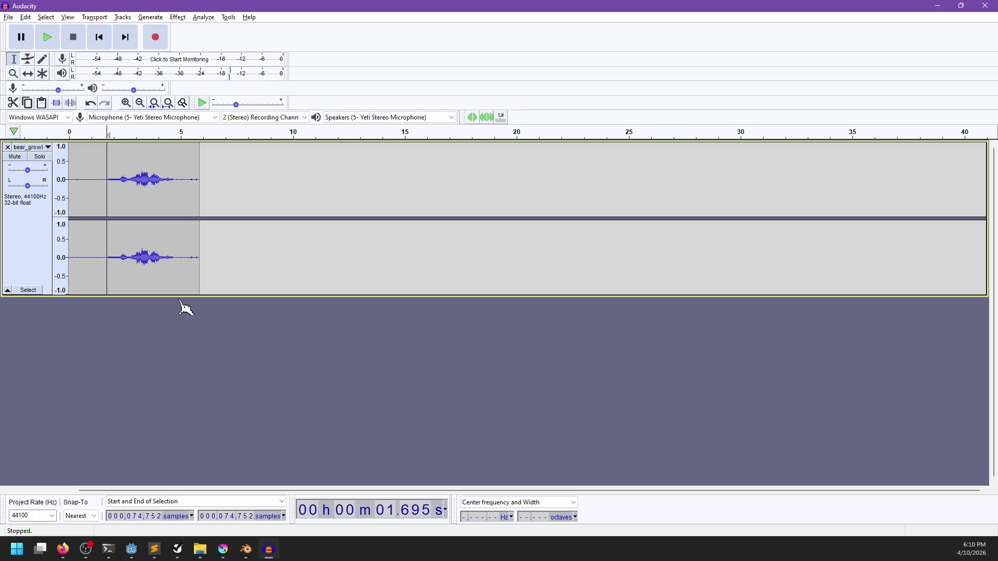
{"action": "key", "text": "ctrl+1"}
{"action": "key", "text": "ctrl+1"}
{"action": "mouse_move", "coordinate": [287, 257]}
{"action": "left_mouse_down"}
{"action": "mouse_move", "coordinate": [209, 260]}
{"action": "mouse_move", "coordinate": [291, 267]}
{"action": "left_mouse_up"}
{"action": "key", "text": "space"}
{"action": "key", "text": "space"}
{"action": "key", "text": "space"}
{"action": "key", "text": "space"}
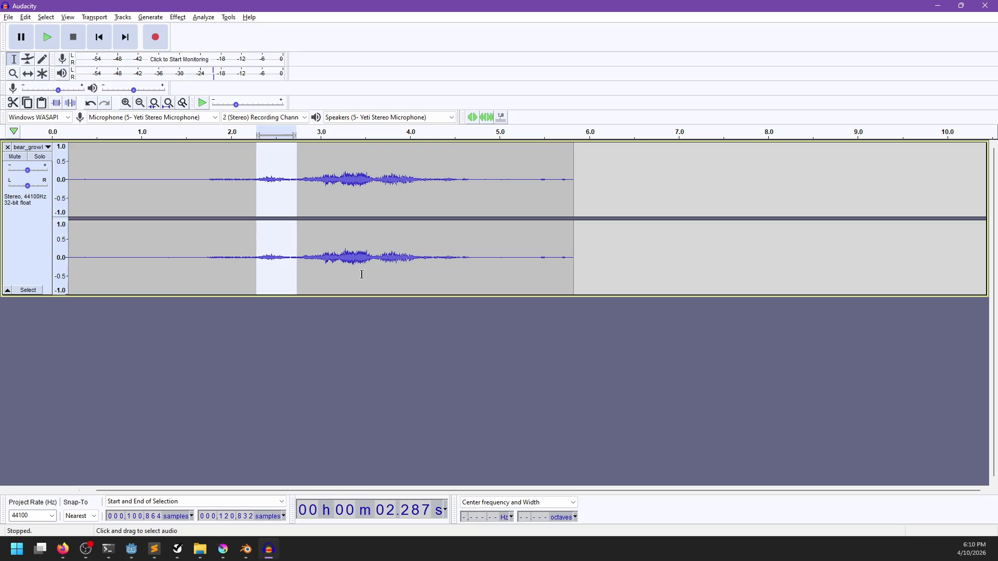
{"action": "left_click_drag", "start_coordinate": [290, 272], "coordinate": [284, 272]}
{"action": "key", "text": "space"}
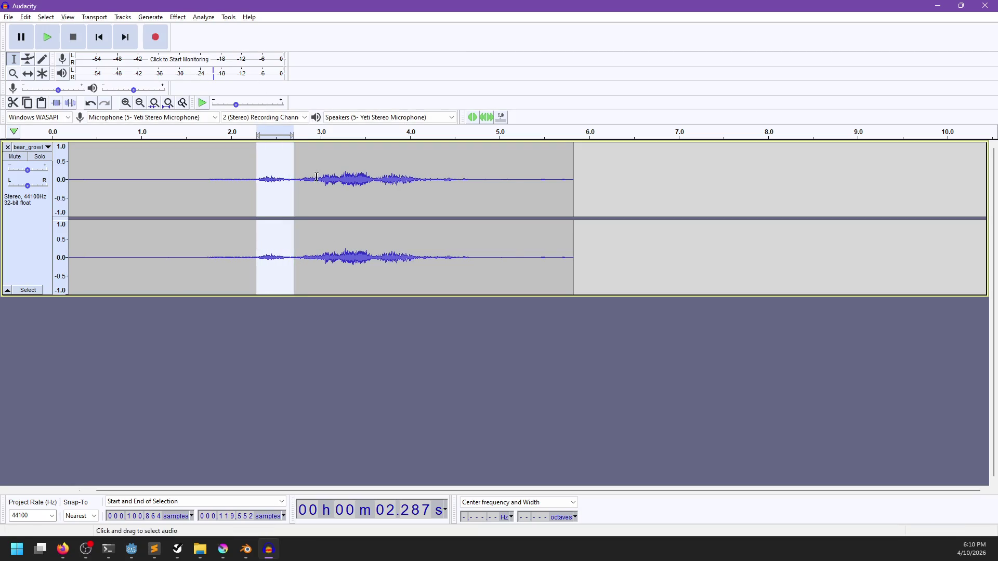
{"action": "key", "text": "ctrl+x"}
{"action": "key", "text": "ctrl+a"}
{"action": "key", "text": "ctrl+v"}
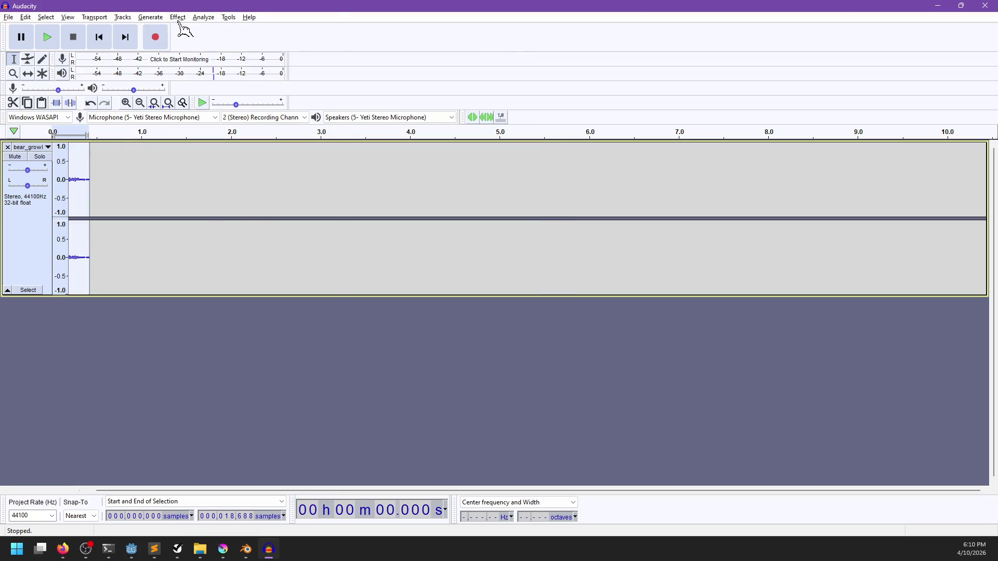
- Amplify the growl snippet by 20.094 dB and preview the result
{"action": "left_click", "coordinate": [178, 17]}
{"action": "left_click", "coordinate": [219, 52]}
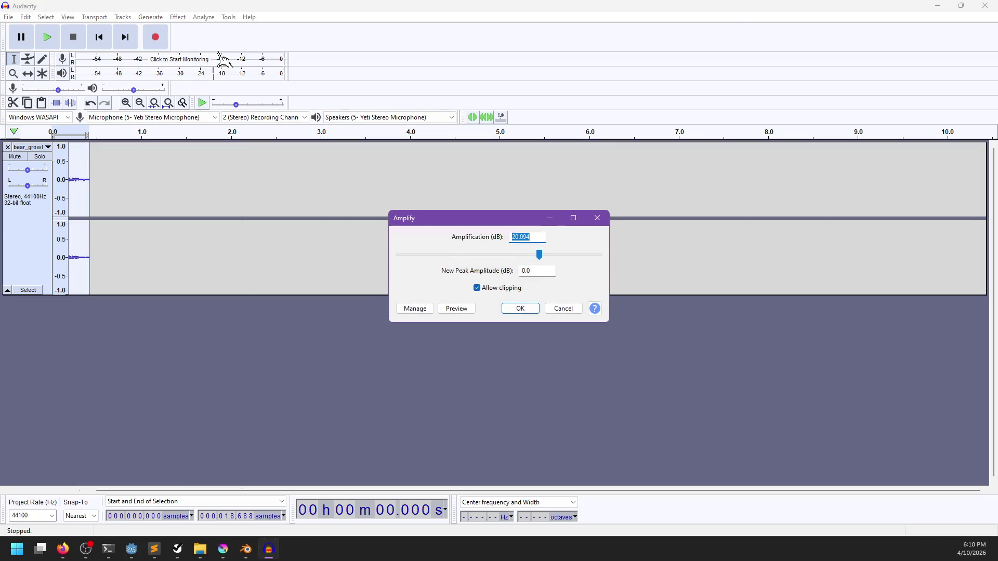
{"action": "key", "text": "Return"}
{"action": "key", "text": "ctrl+1"}
{"action": "key", "text": "ctrl+1"}
{"action": "scroll", "coordinate": [144, 279], "scroll_direction": "left", "scroll_amount": 2}
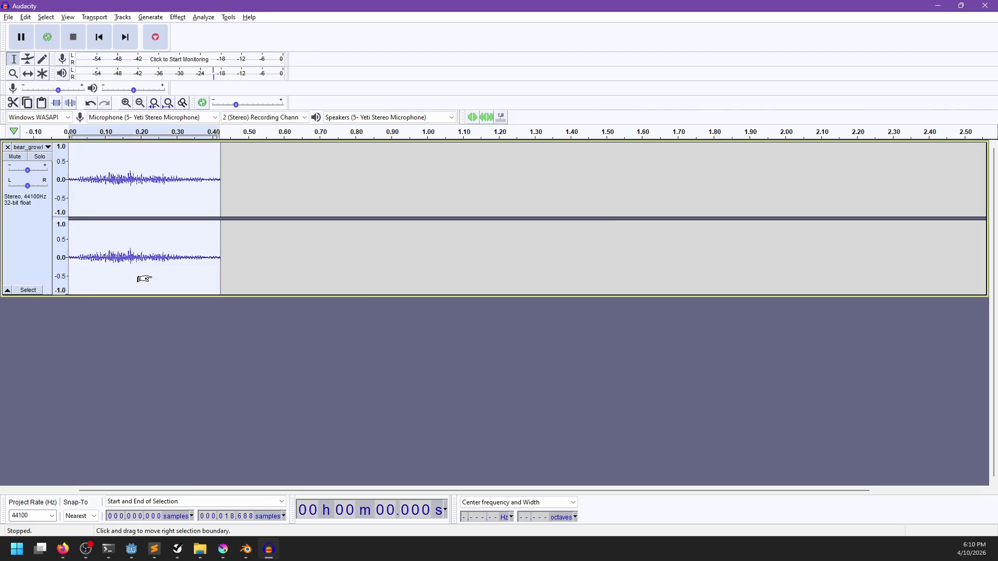
{"action": "key", "text": "space"}
{"action": "left_click_drag", "start_coordinate": [180, 262], "coordinate": [220, 263]}
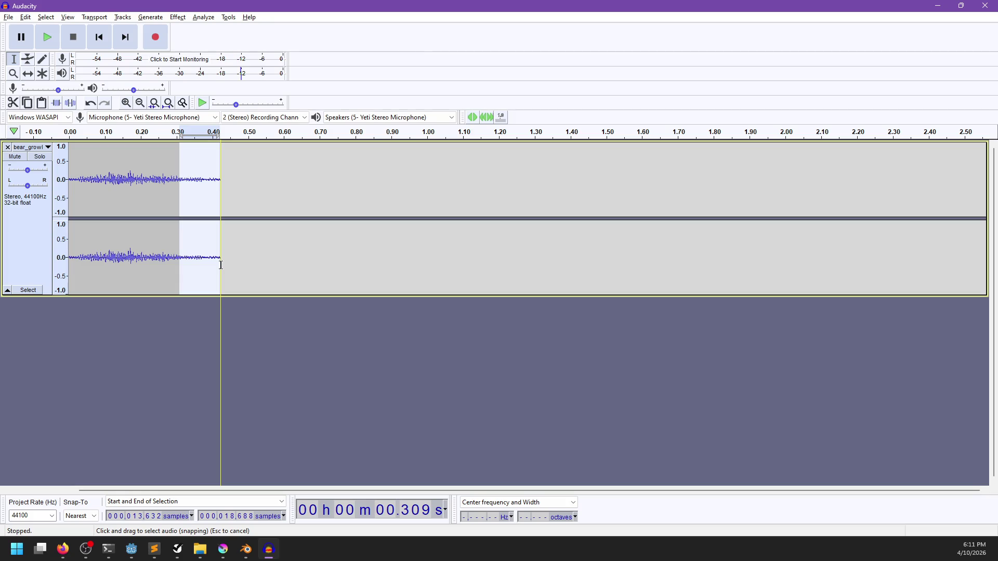
{"action": "left_click", "coordinate": [178, 19]}
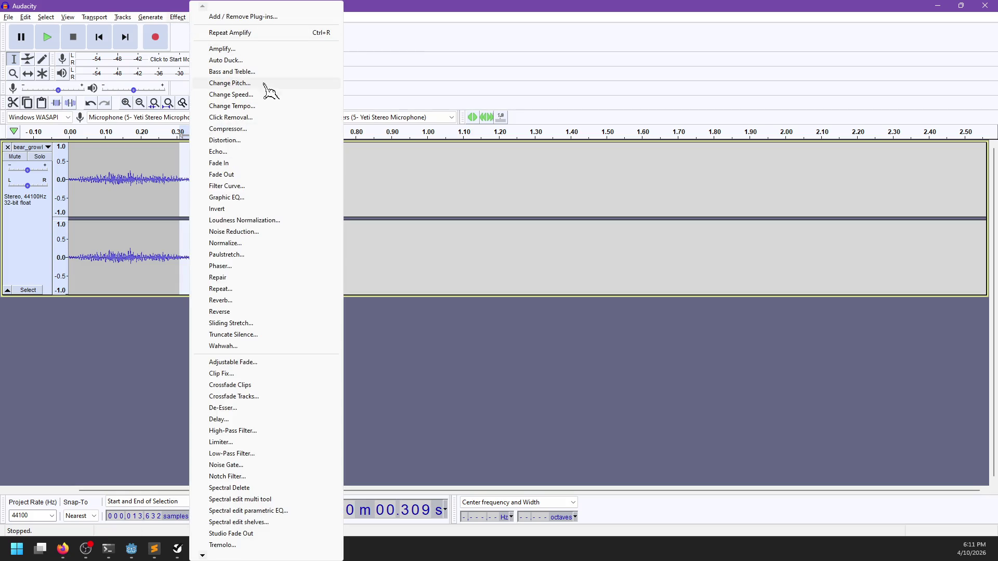
{"action": "key", "text": "Escape"}
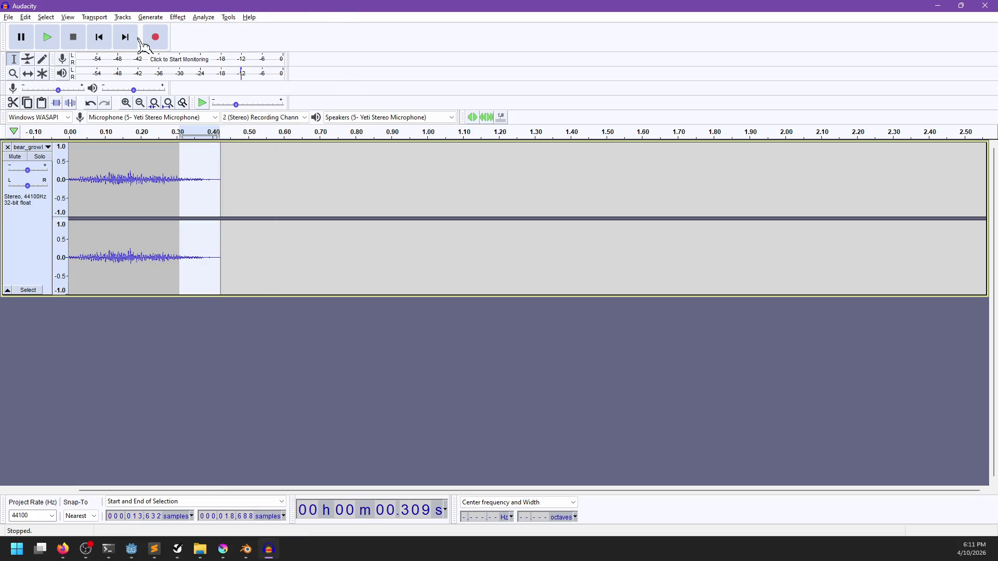
{"action": "left_click", "coordinate": [100, 37]}
{"action": "key", "text": "space"}
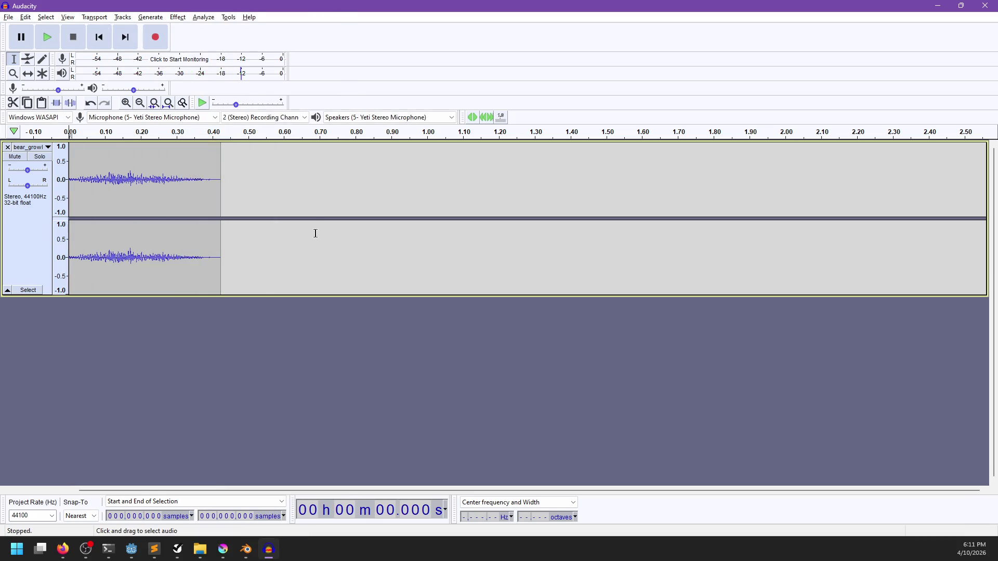
{"action": "key", "text": "space"}
- Export the snippet as bear_toss.ogg into the cutscene sound folder
{"action": "key", "text": "ctrl+shift+e"}
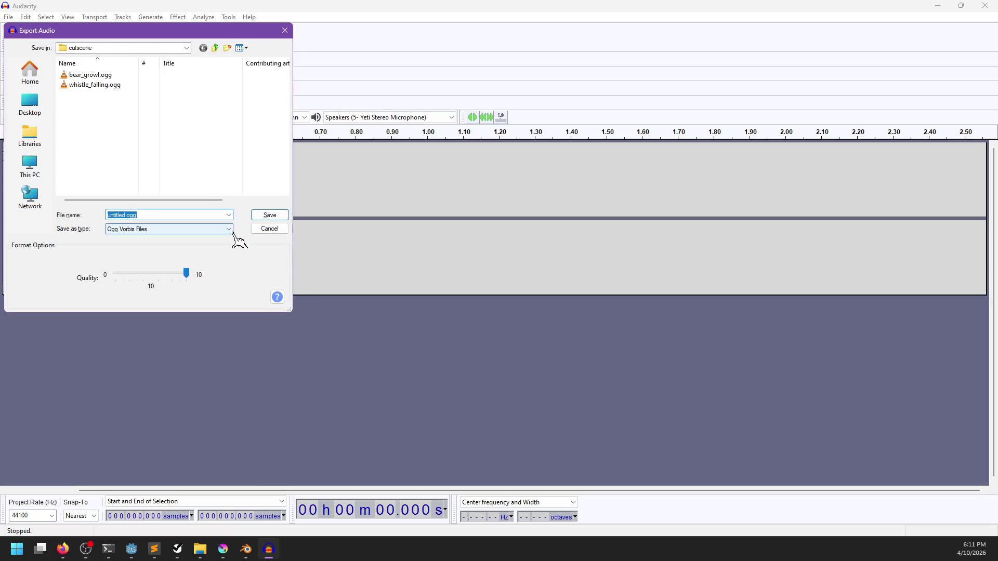
{"action": "type", "text": "bear_"}
{"action": "type", "text": "growl"}
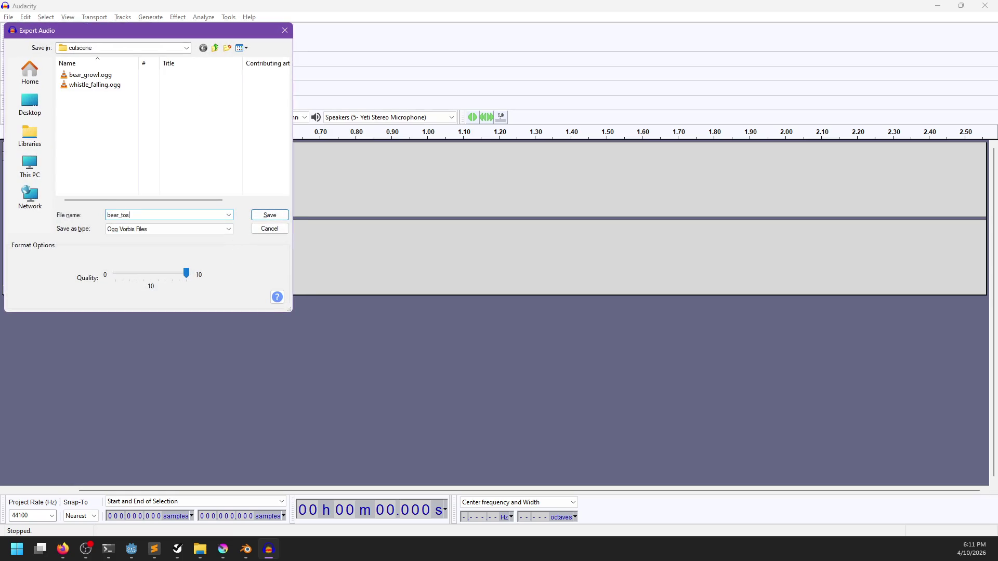
{"action": "key", "text": "Return"}
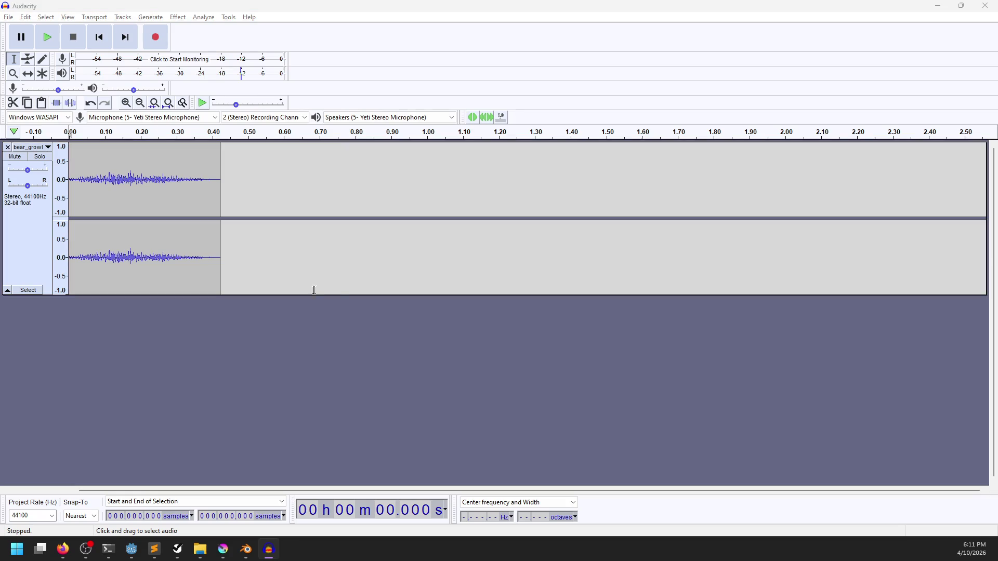
{"action": "key", "text": "alt+Tab"}
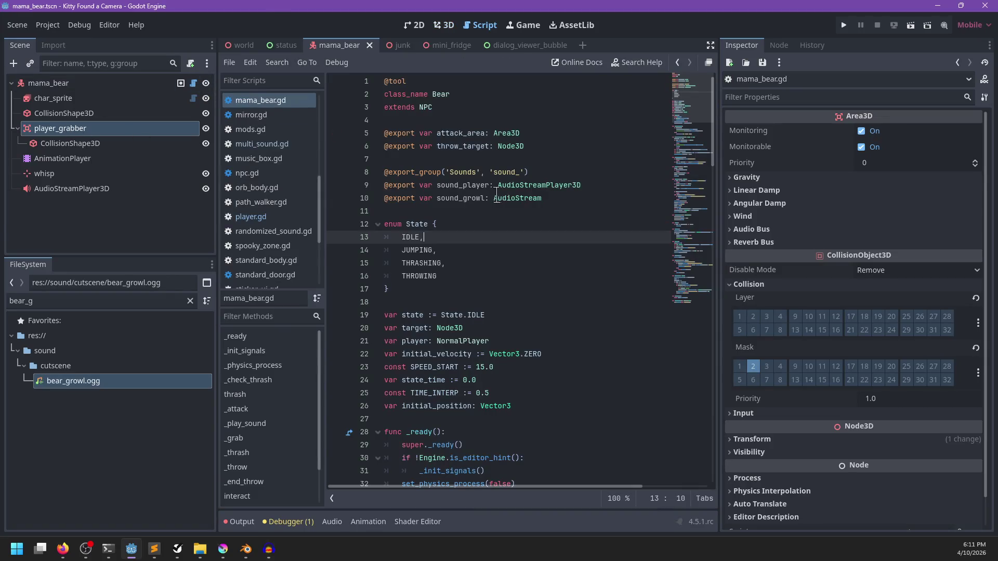
- Duplicate the sound_growl export line into a sound_toss variable and save
{"action": "left_click", "coordinate": [557, 198]}
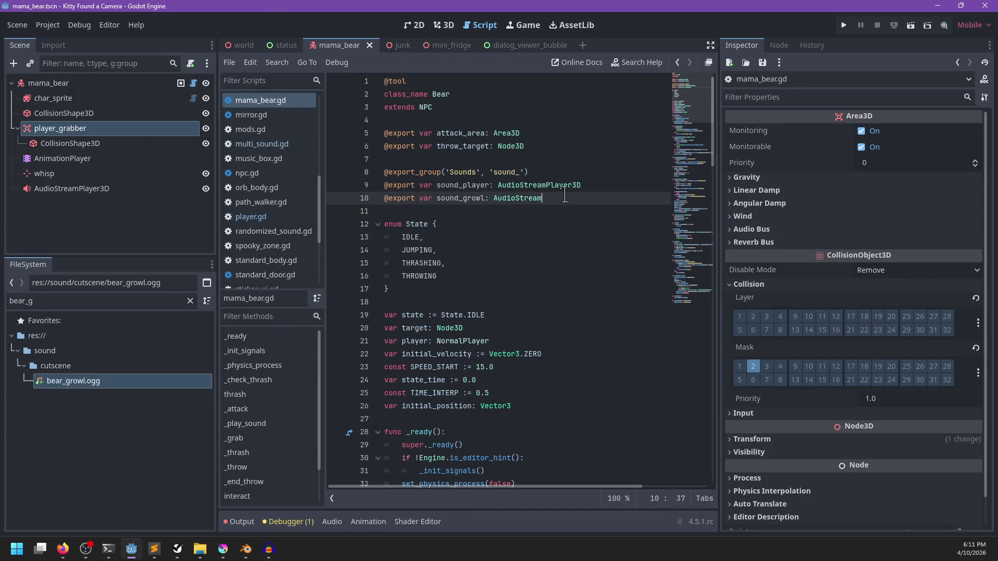
{"action": "key", "text": "ctrl+shift+d"}
{"action": "left_click_drag", "start_coordinate": [479, 214], "coordinate": [487, 215]}
{"action": "type", "text": "t"}
{"action": "scroll", "coordinate": [487, 214], "scroll_direction": "down", "scroll_amount": 20}
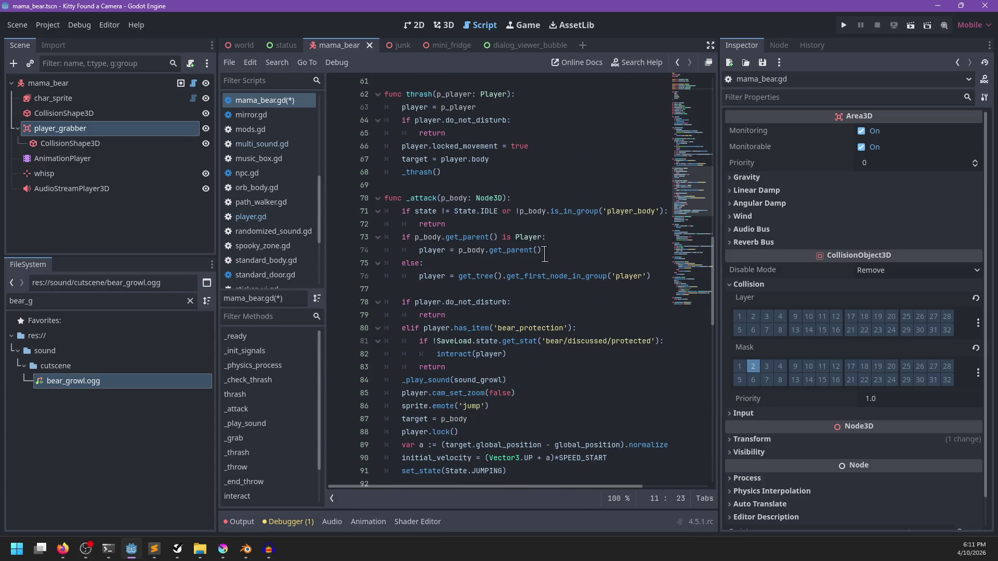
{"action": "scroll", "coordinate": [545, 254], "scroll_direction": "down", "scroll_amount": 17}
{"action": "key", "text": "ctrl+s"}
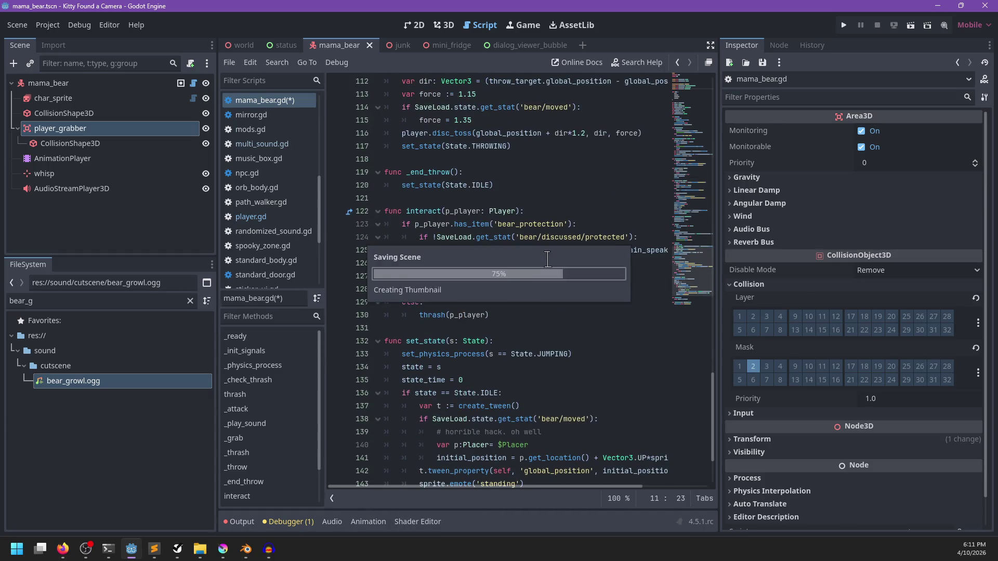
- Add _play_sound(sound_toss) after the force = 1.35 line in _throw and save
{"action": "scroll", "coordinate": [560, 251], "scroll_direction": "down", "scroll_amount": 3}
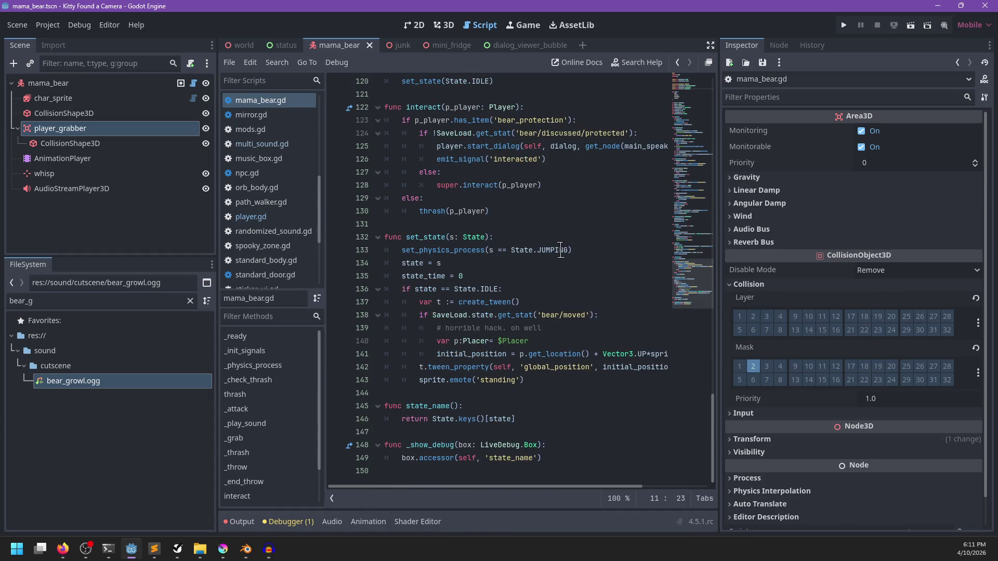
{"action": "scroll", "coordinate": [525, 398], "scroll_direction": "up", "scroll_amount": 7}
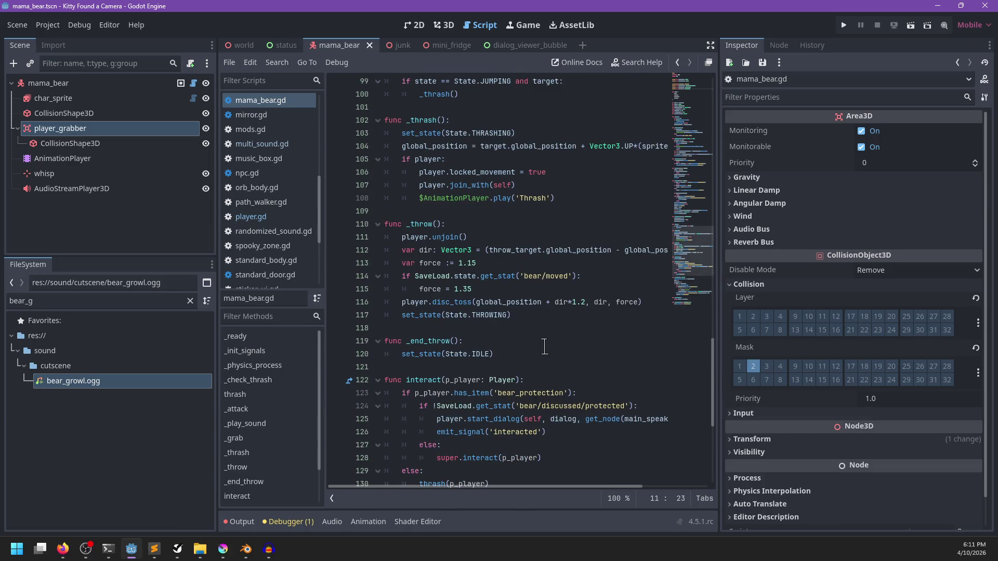
{"action": "left_click", "coordinate": [493, 341]}
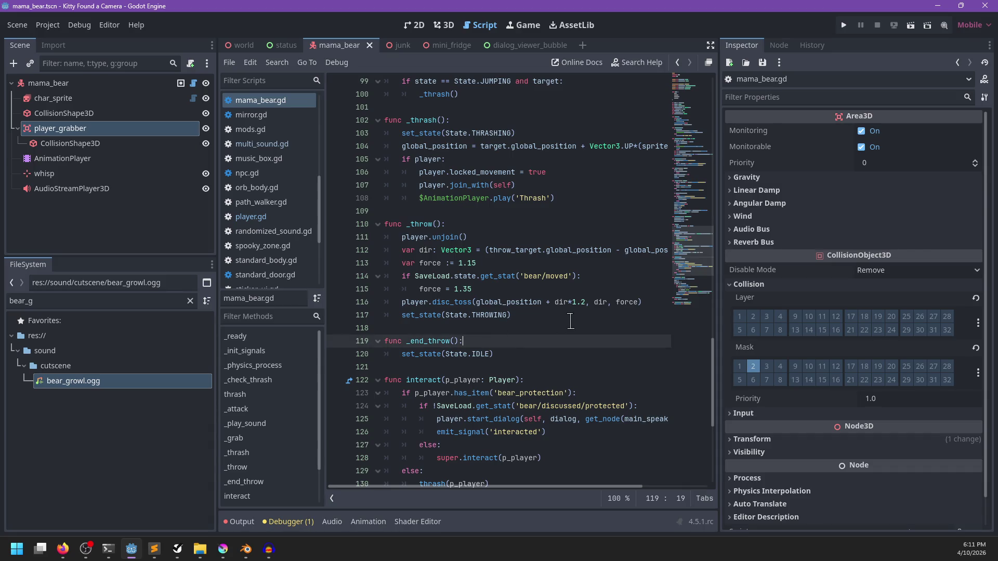
{"action": "left_click", "coordinate": [491, 289]}
{"action": "key", "text": "Return"}
{"action": "key", "text": "BackSpace"}
{"action": "type", "text": "b"}
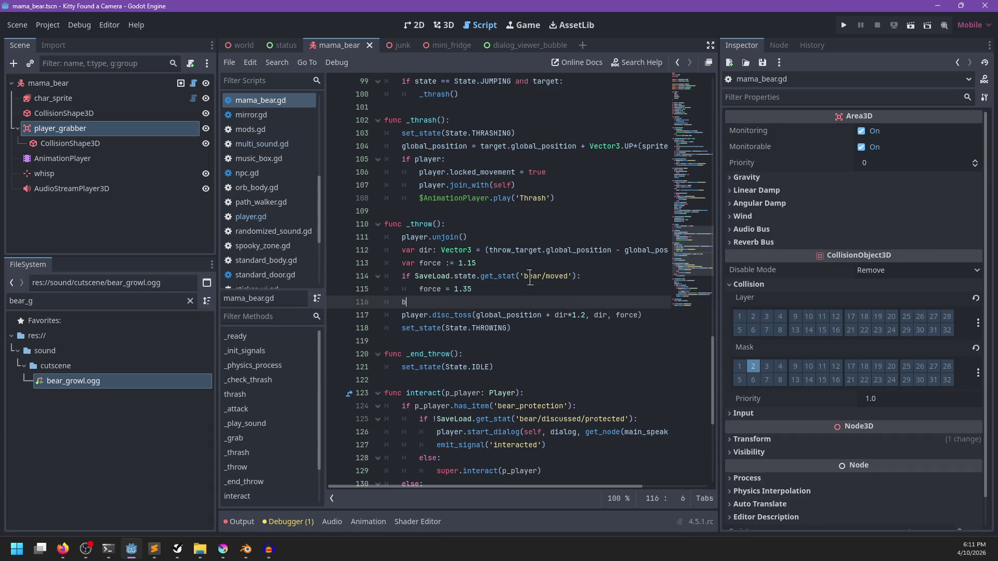
{"action": "key", "text": "BackSpace"}
{"action": "type", "text": "sound"}
{"action": "key", "text": "Return"}
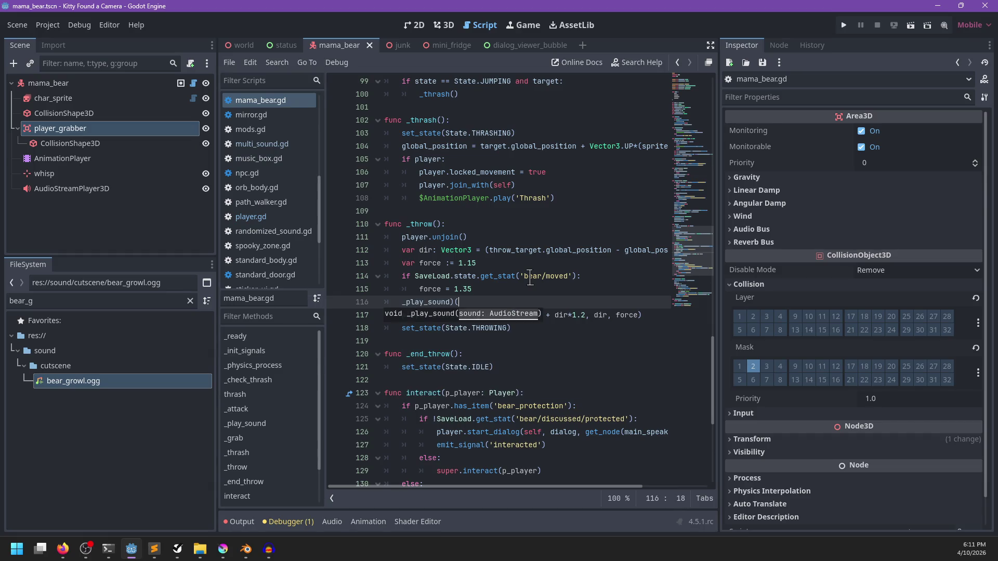
{"action": "type", "text": "toos"}
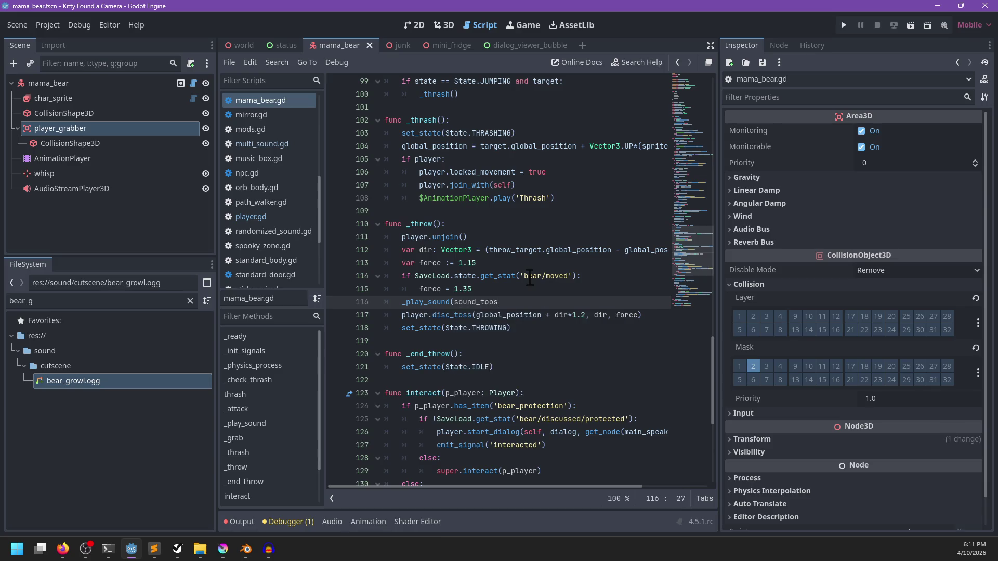
{"action": "key", "text": "ctrl+s"}
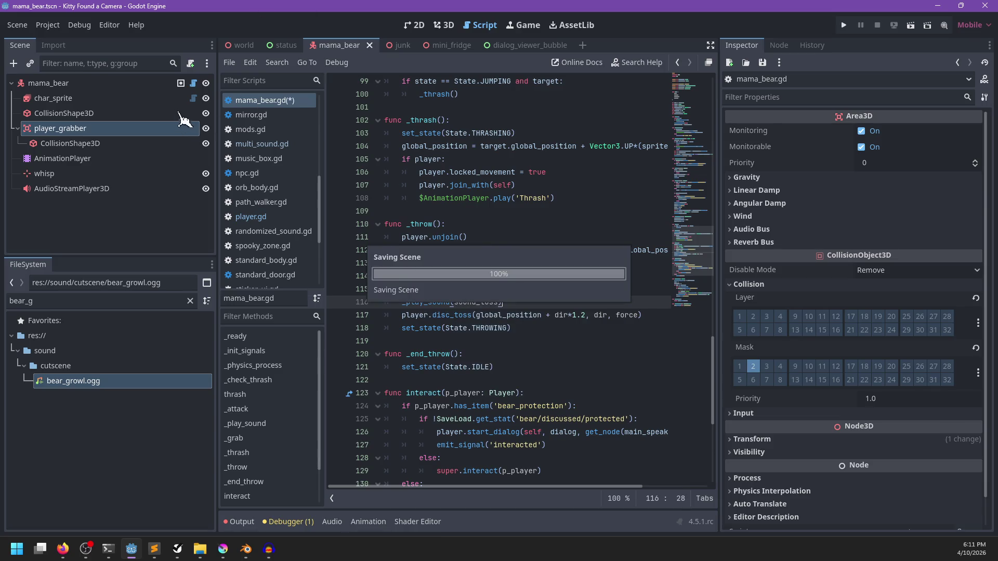
- Assign bear_toss.ogg to mama_bear's Toss sound, save, and launch the game with F5
{"action": "left_click", "coordinate": [127, 86]}
{"action": "scroll", "coordinate": [871, 244], "scroll_direction": "up", "scroll_amount": 5}
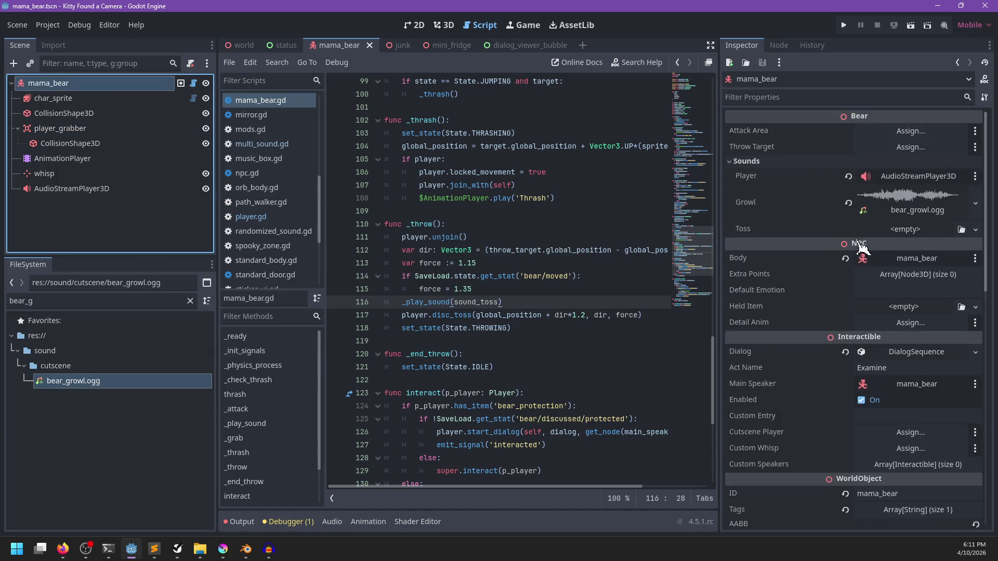
{"action": "left_click", "coordinate": [148, 303]}
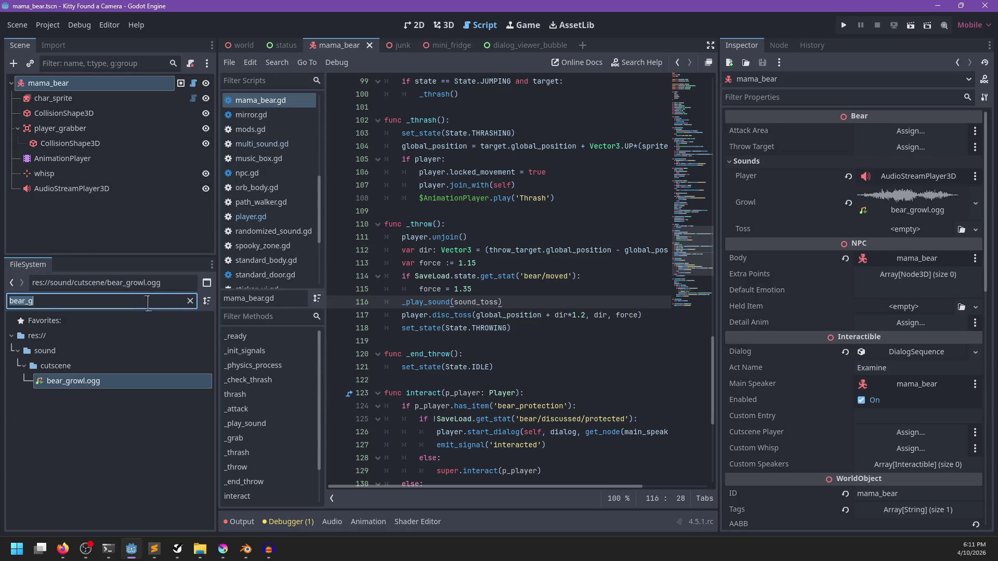
{"action": "type", "text": "toss"}
{"action": "mouse_move", "coordinate": [71, 381]}
{"action": "left_mouse_down"}
{"action": "mouse_move", "coordinate": [166, 255]}
{"action": "mouse_move", "coordinate": [883, 229]}
{"action": "left_mouse_up"}
{"action": "key", "text": "ctrl+s"}
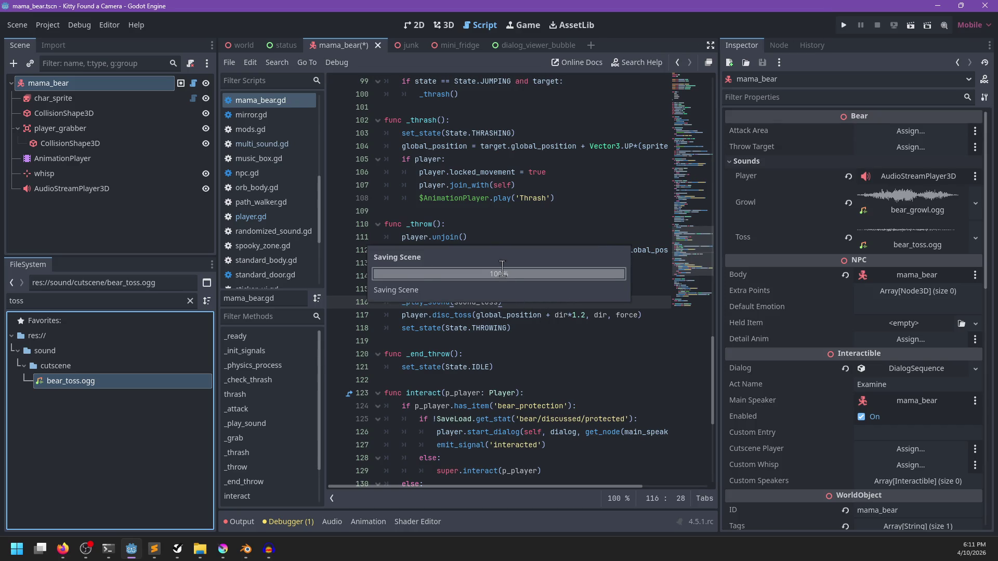
{"action": "left_click", "coordinate": [539, 228]}
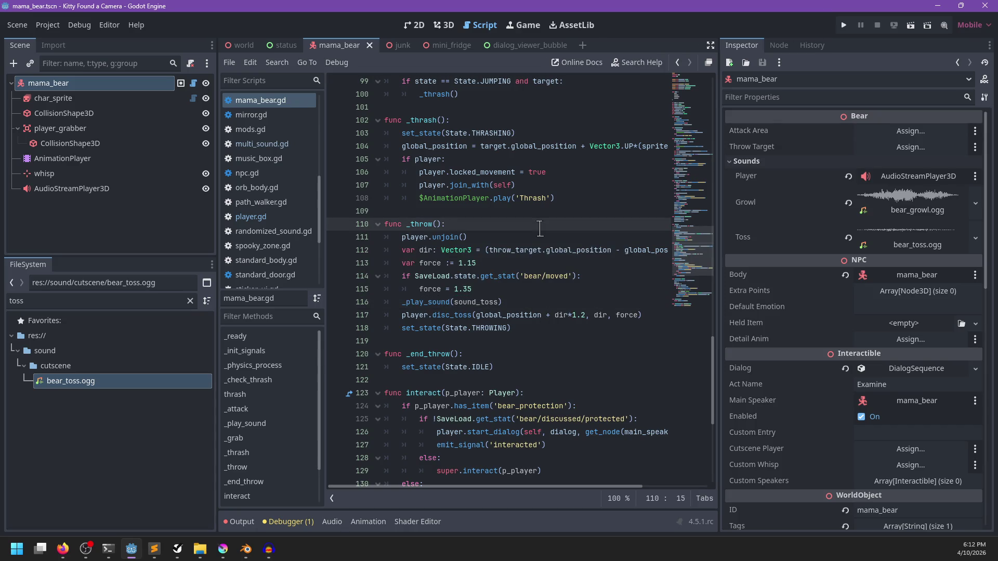
{"action": "key", "text": "F5"}
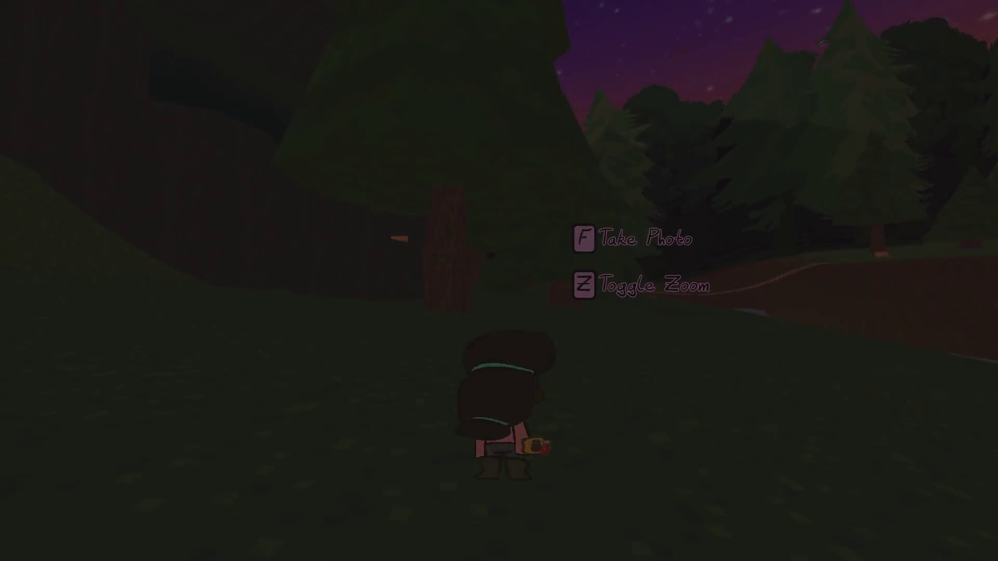
- Walk Kitty up the forest path with W until the bear attacks, then stop with F8
{"action": "key", "text": "w"}
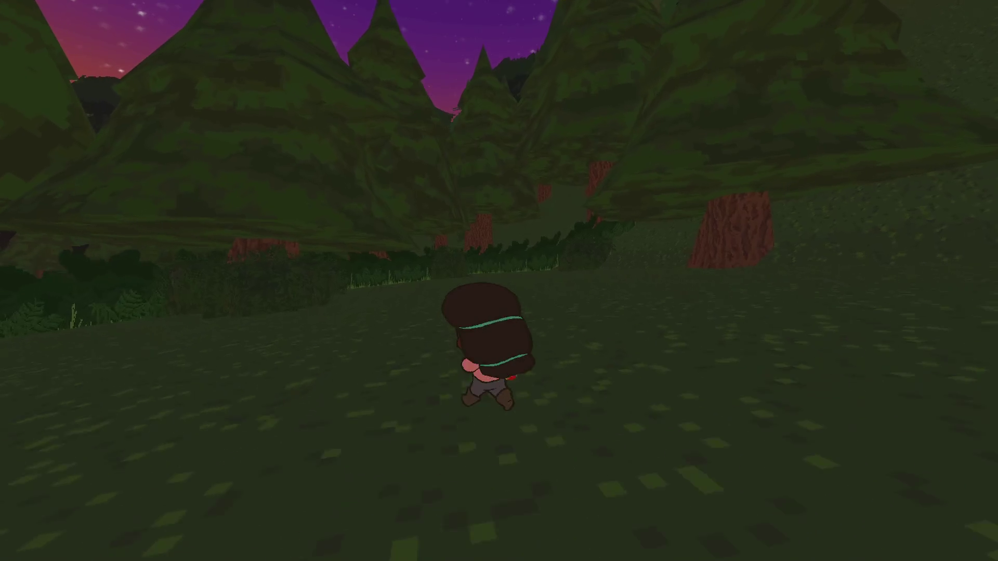
{"action": "key", "text": "w"}
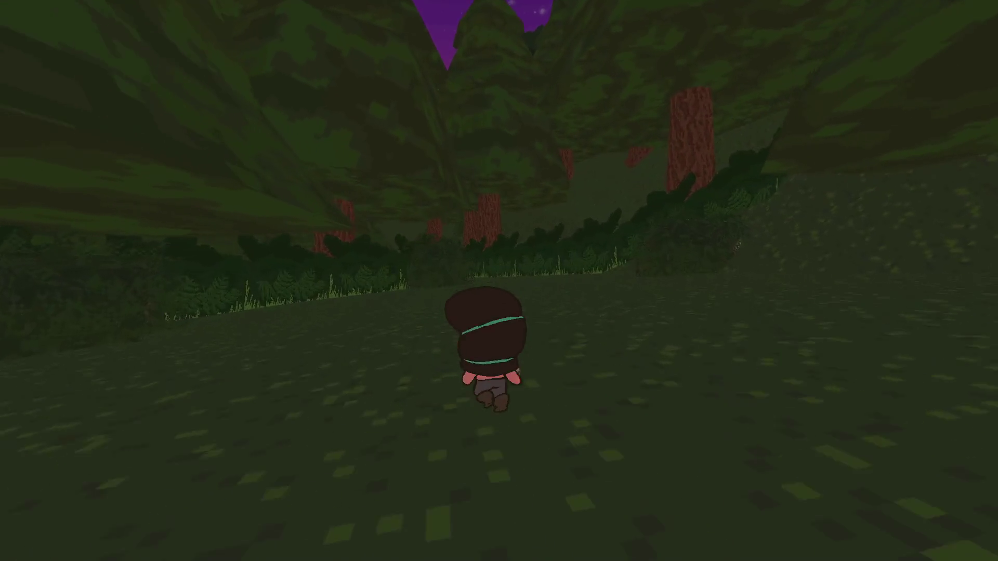
{"action": "key", "text": "w"}
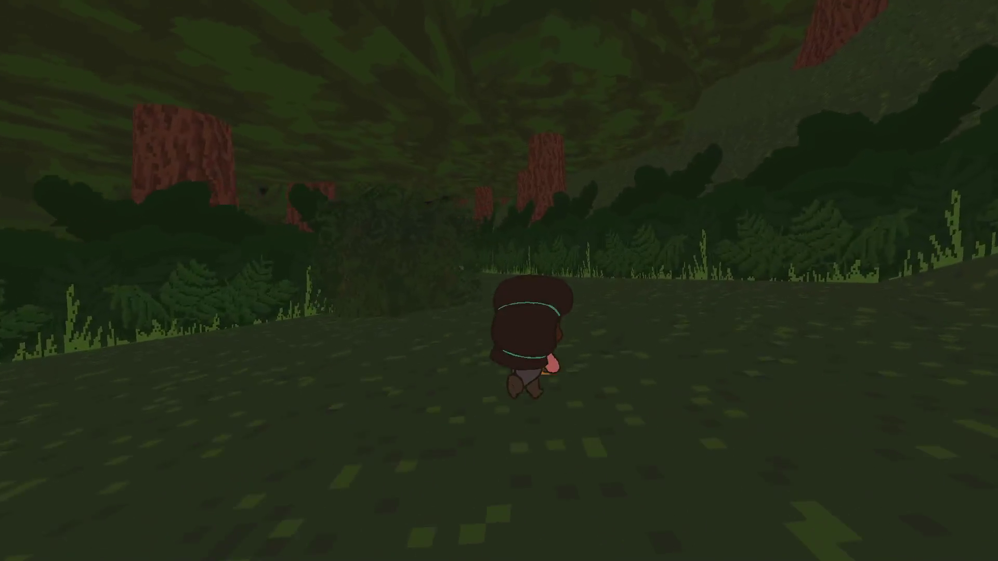
{"action": "key", "text": "w"}
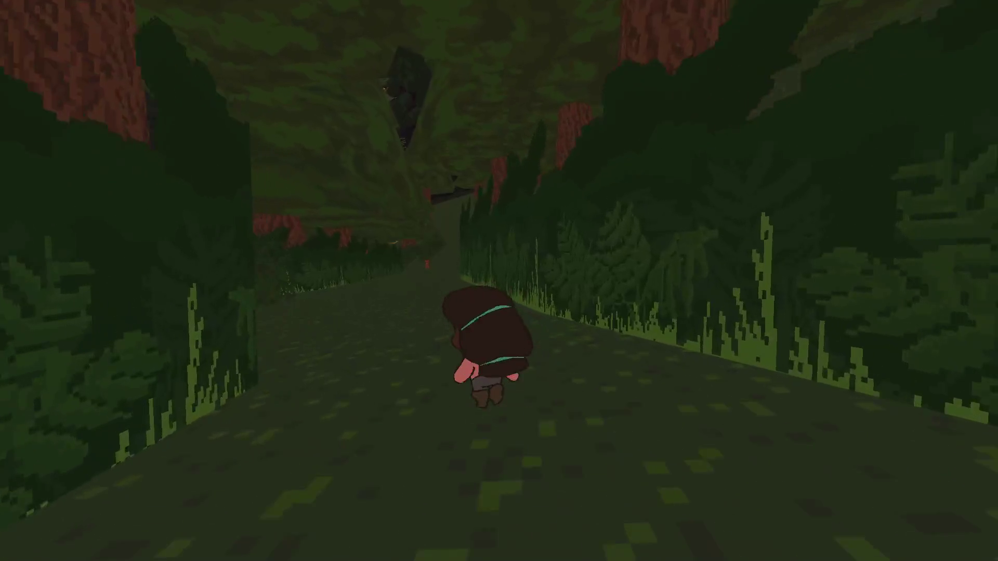
{"action": "key", "text": "w"}
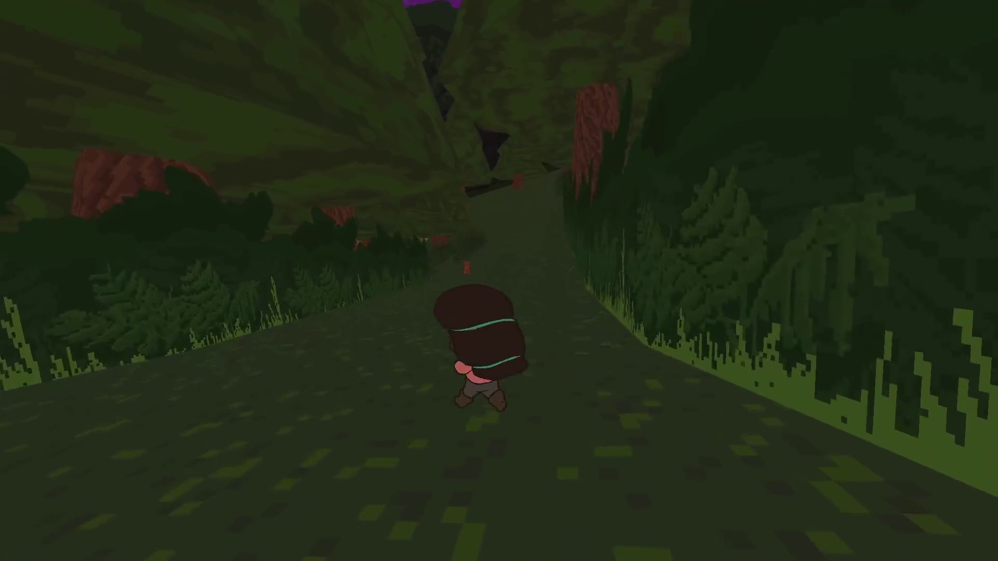
{"action": "key", "text": "w"}
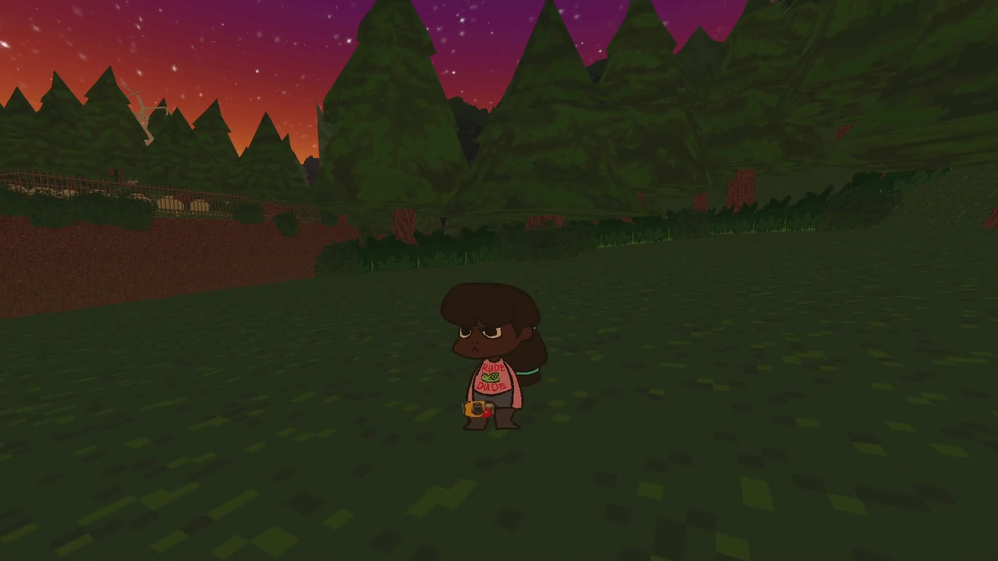
{"action": "key", "text": "F8"}
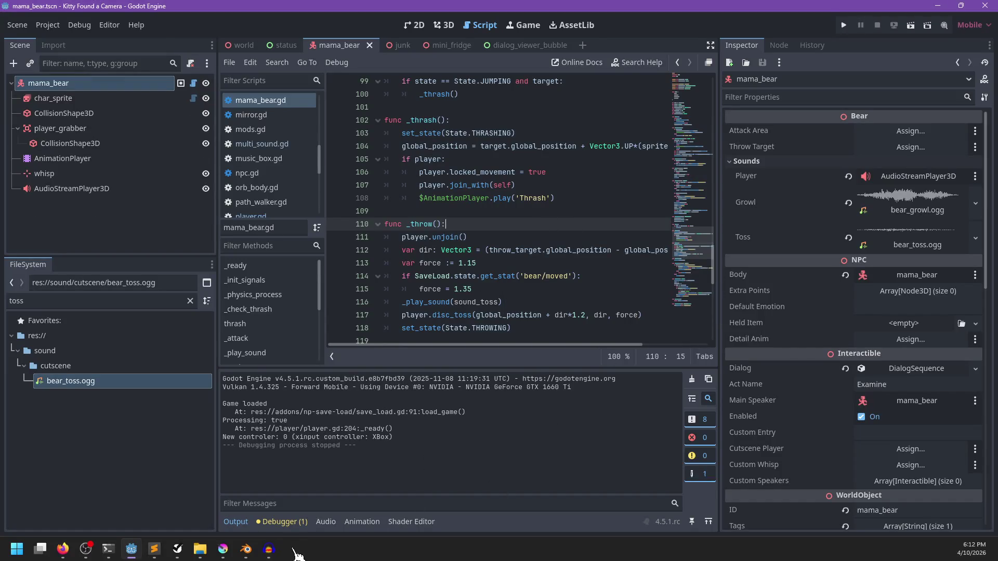
{"action": "left_click", "coordinate": [177, 549]}
- Mark the bear roar task under Bear attack as Completed
{"action": "scroll", "coordinate": [304, 391], "scroll_direction": "down", "scroll_amount": 5}
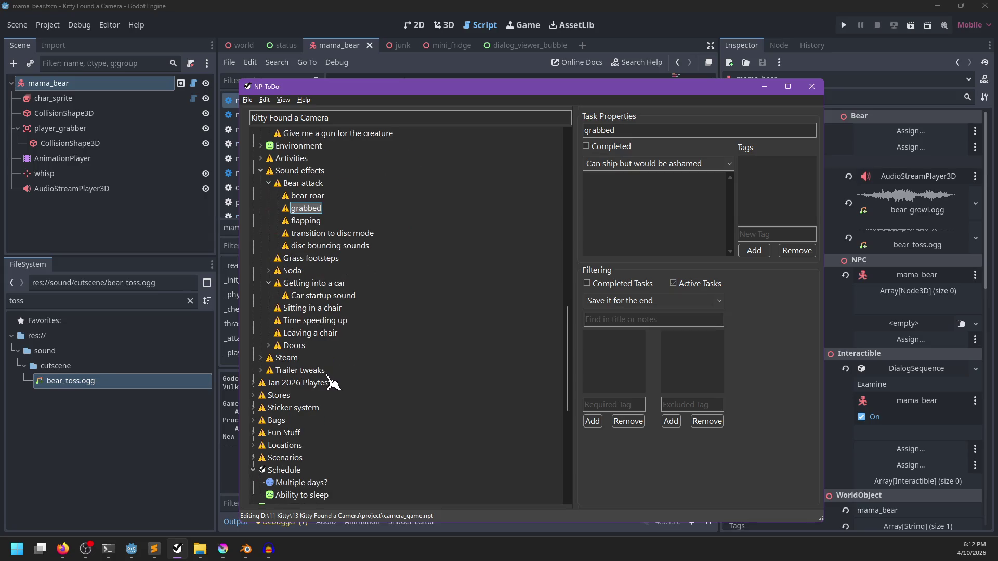
{"action": "scroll", "coordinate": [333, 384], "scroll_direction": "up", "scroll_amount": 2}
{"action": "left_click", "coordinate": [270, 259]}
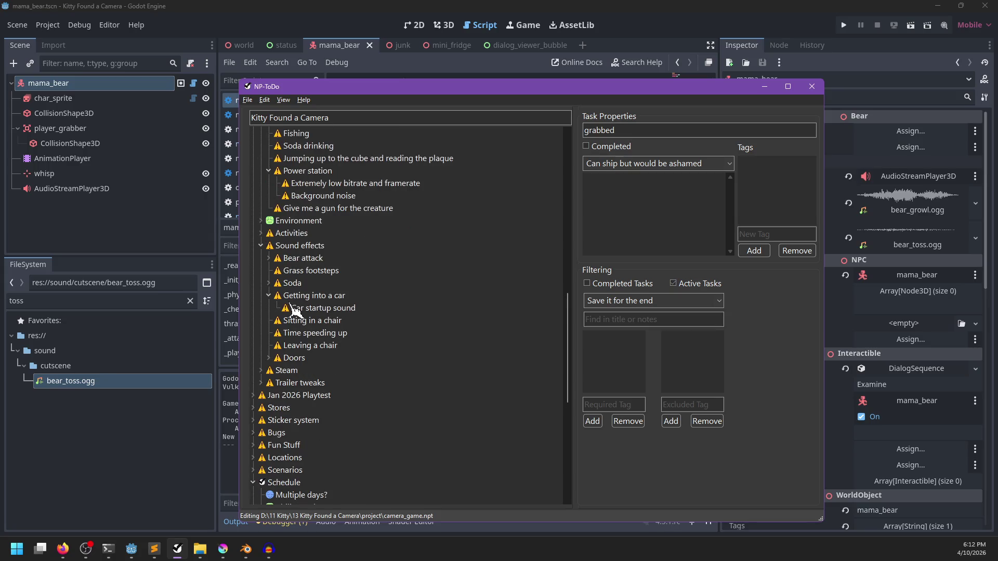
{"action": "left_click", "coordinate": [286, 273]}
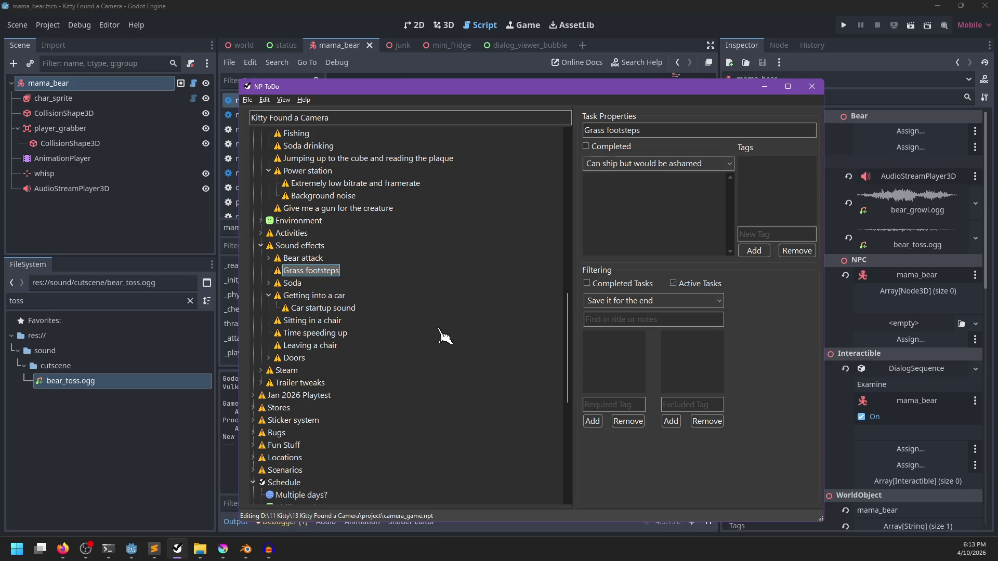
{"action": "left_click", "coordinate": [269, 259]}
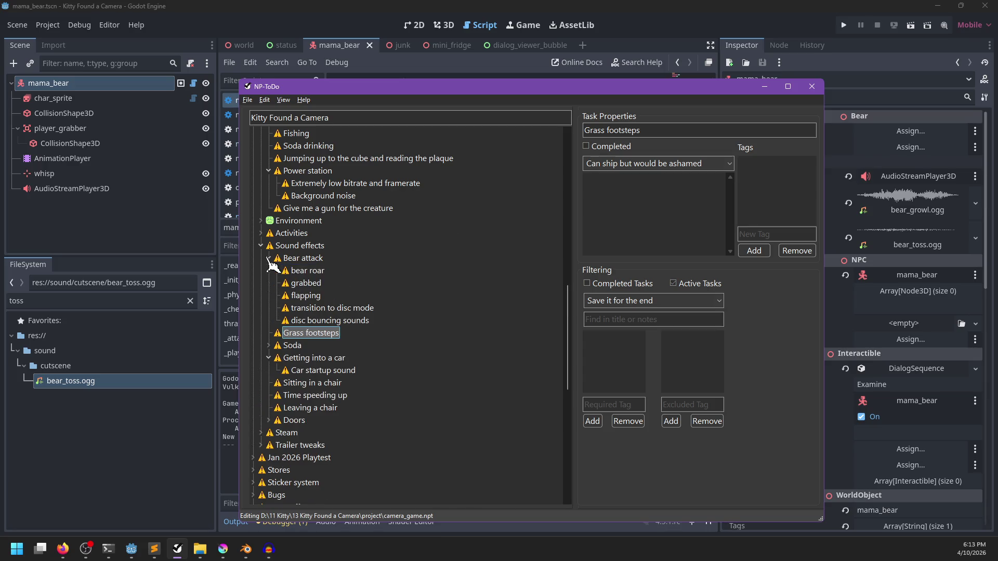
{"action": "right_click", "coordinate": [314, 271]}
{"action": "left_click", "coordinate": [340, 279]}
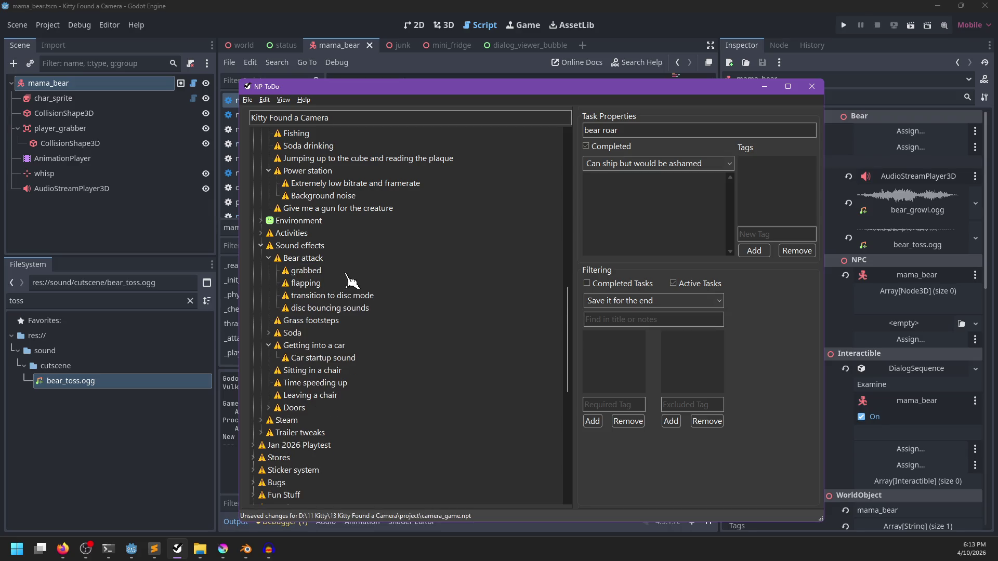
- Add a 'tossed' sub-task under Bear attack, then delete it again
{"action": "left_click", "coordinate": [310, 262]}
{"action": "key", "text": "Insert"}
{"action": "type", "text": "tossed"}
{"action": "key", "text": "Return"}
{"action": "key", "text": "Delete"}
{"action": "left_click", "coordinate": [312, 308]}
- Look over the grabbed, flapping and transition to disc mode tasks, then return to Godot
{"action": "left_click", "coordinate": [333, 295]}
{"action": "left_click", "coordinate": [328, 284]}
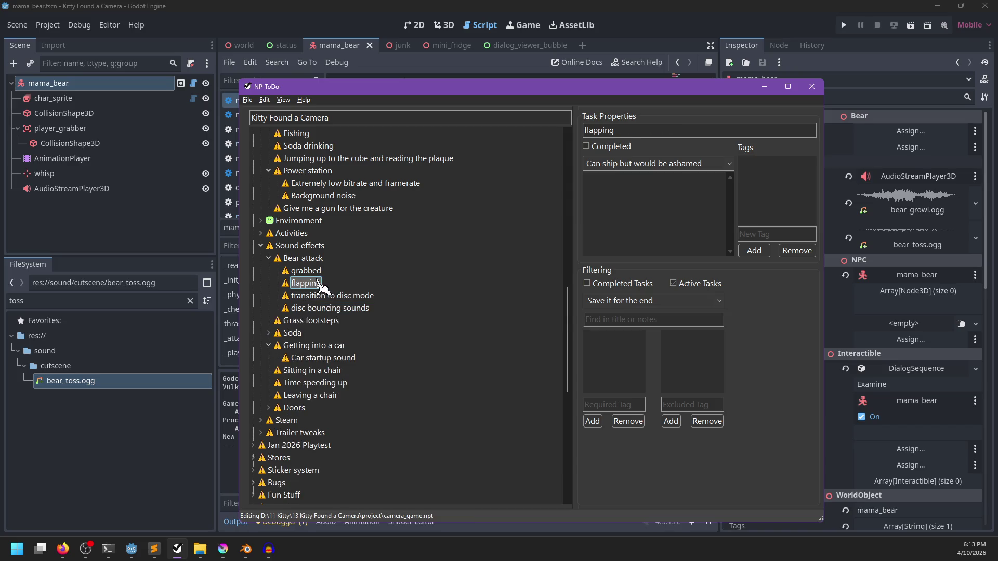
{"action": "left_click", "coordinate": [317, 275]}
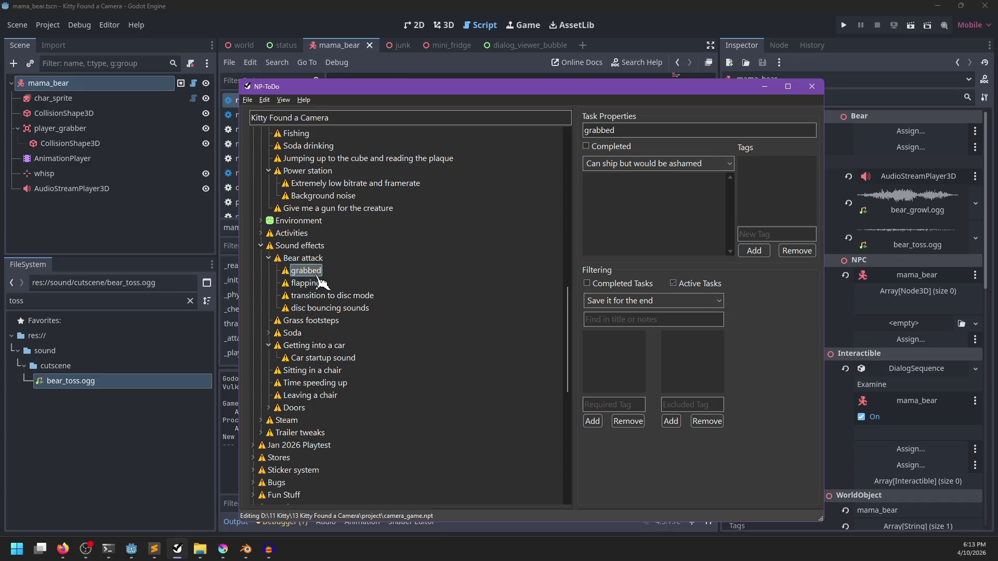
{"action": "left_click", "coordinate": [322, 283]}
{"action": "left_click", "coordinate": [317, 271]}
{"action": "left_click", "coordinate": [336, 3]}
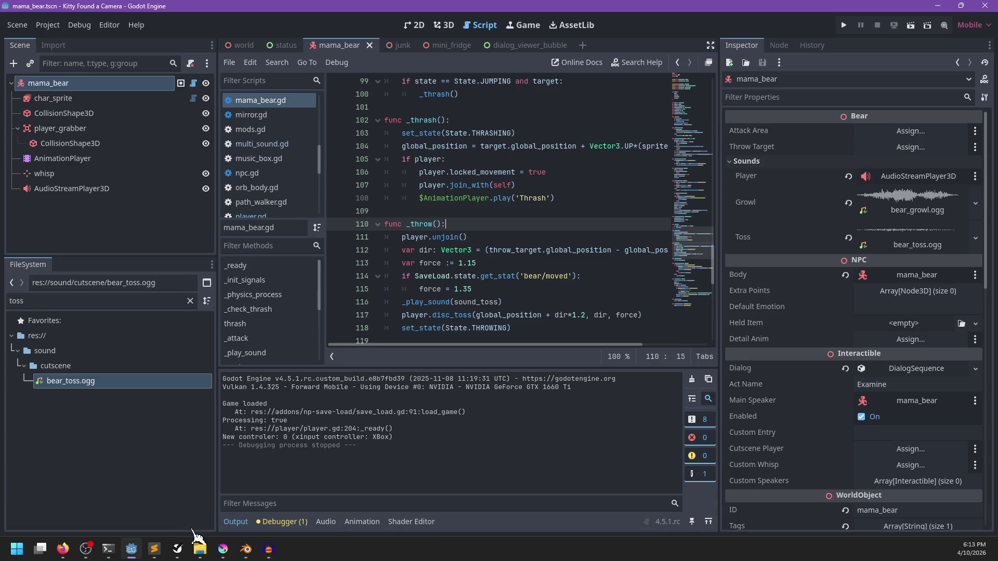
{"action": "left_click", "coordinate": [63, 549]}
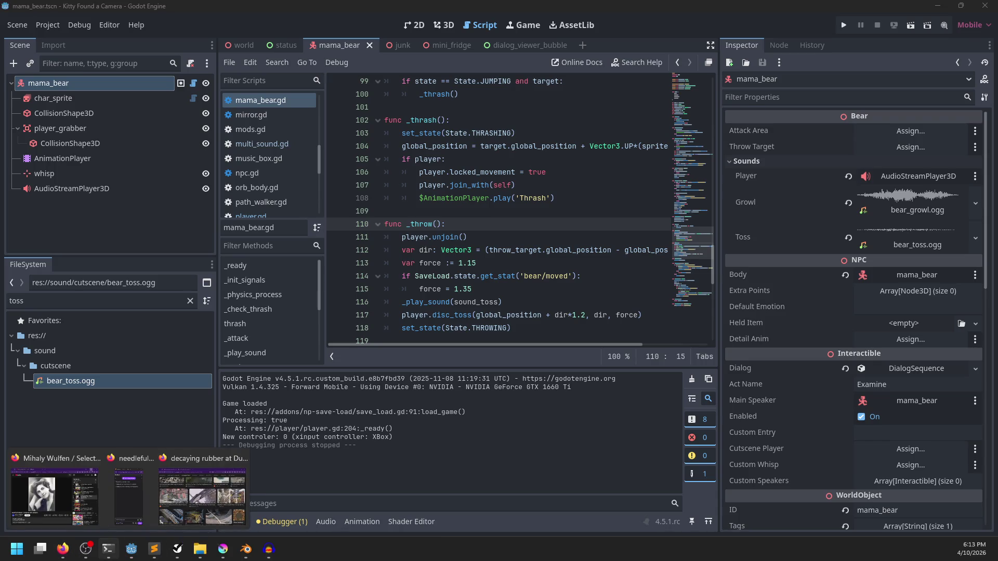
- Close the decaying rubber image search window and bring Audacity forward
{"action": "left_click", "coordinate": [59, 500]}
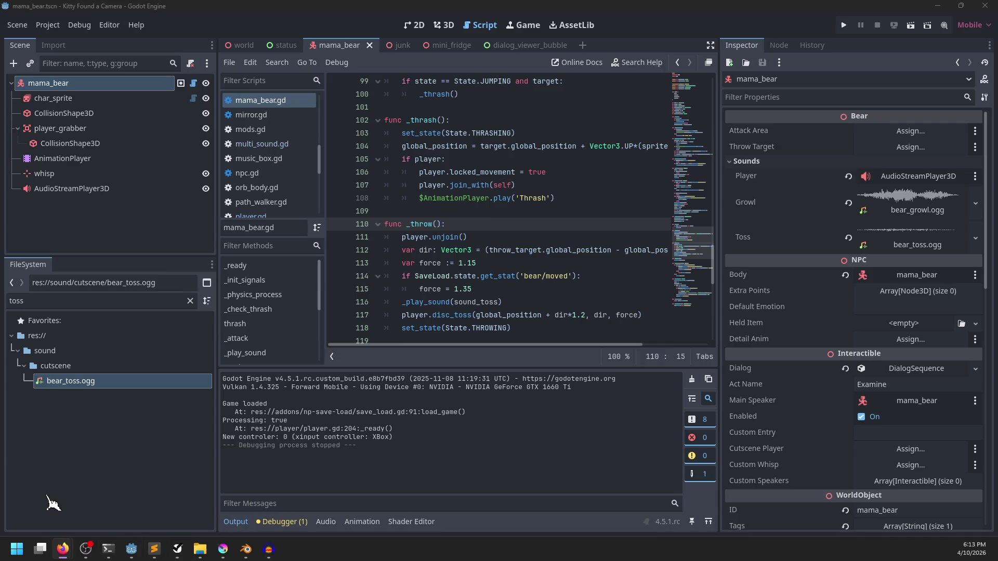
{"action": "left_click", "coordinate": [63, 550]}
{"action": "left_click", "coordinate": [205, 492]}
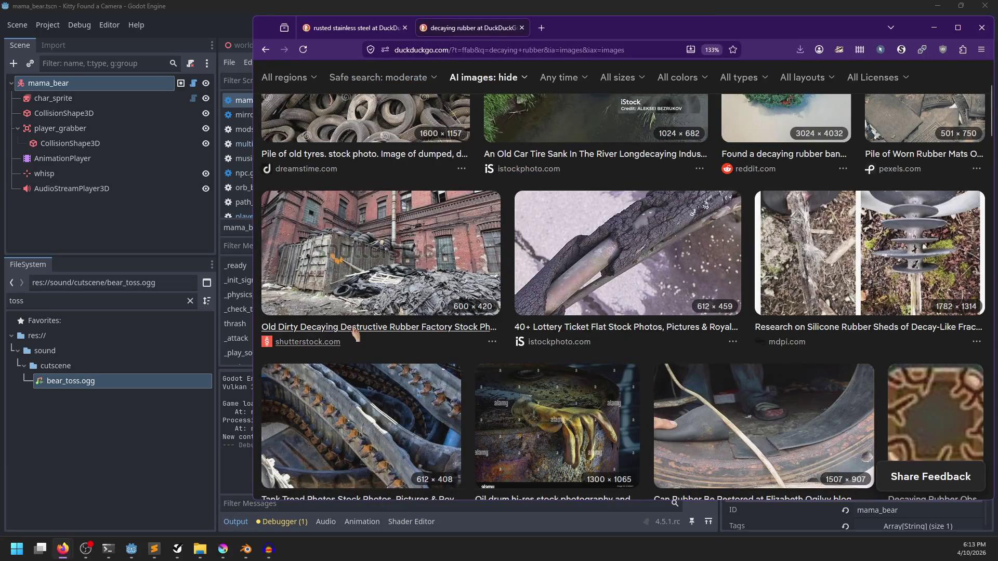
{"action": "left_click", "coordinate": [981, 27]}
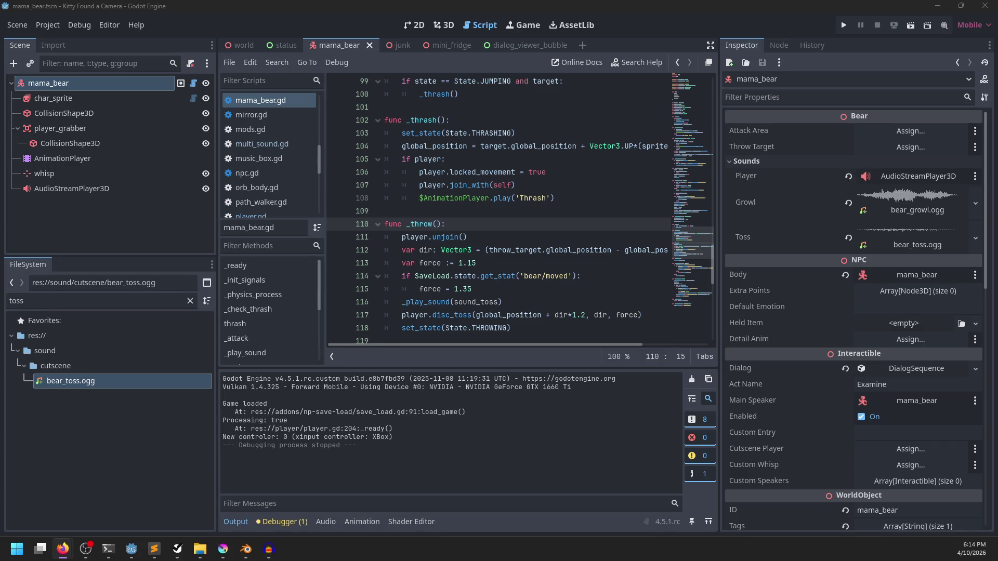
{"action": "left_click", "coordinate": [63, 549]}
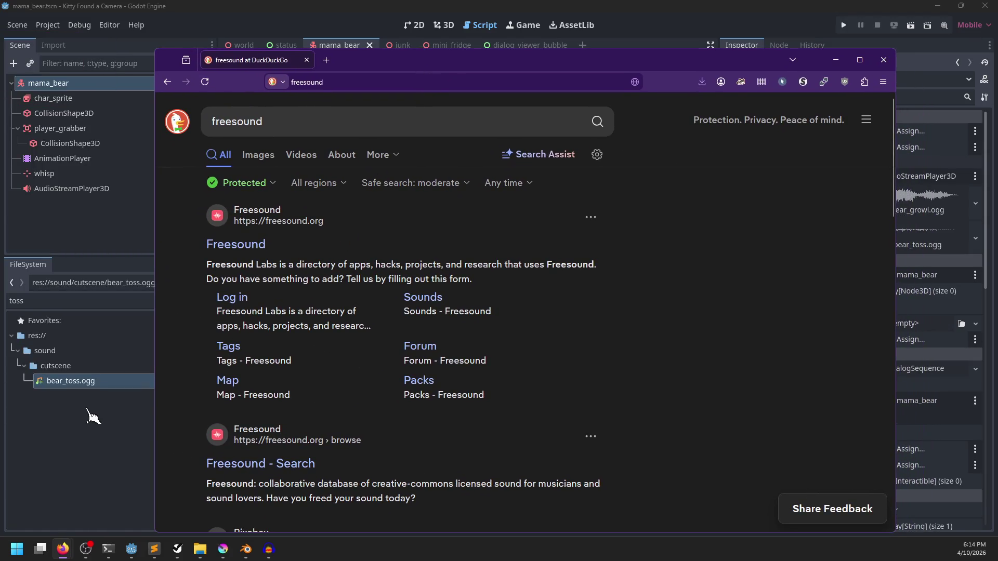
{"action": "left_click", "coordinate": [269, 550]}
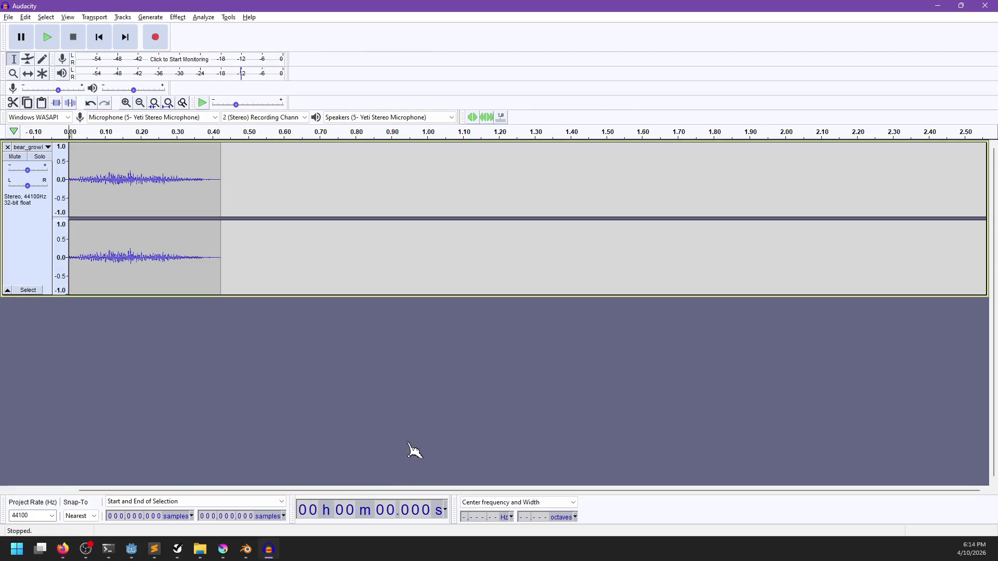
- In an empty Audacity project, record about 62 seconds from the microphone
{"action": "key", "text": "ctrl+w"}
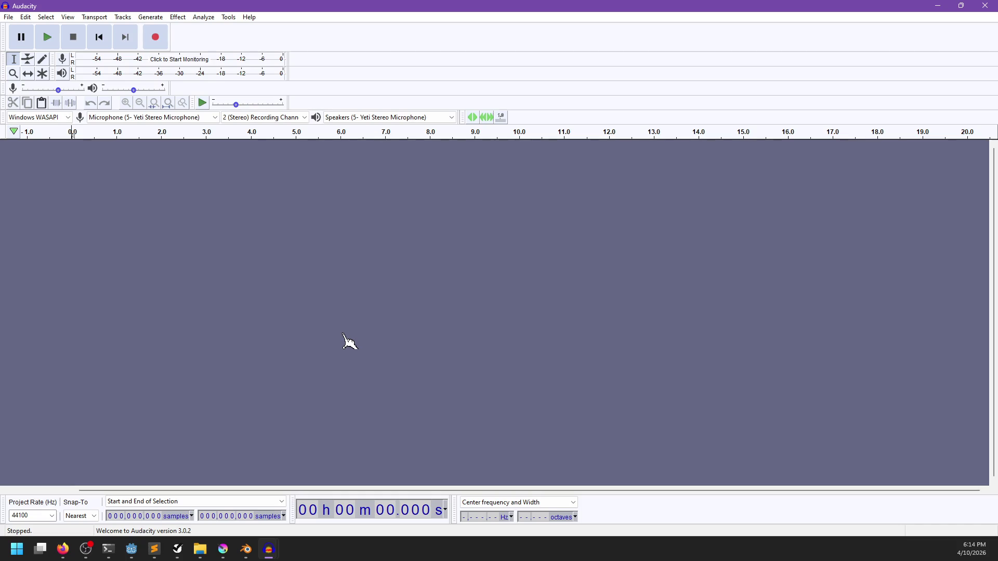
{"action": "left_click", "coordinate": [86, 549]}
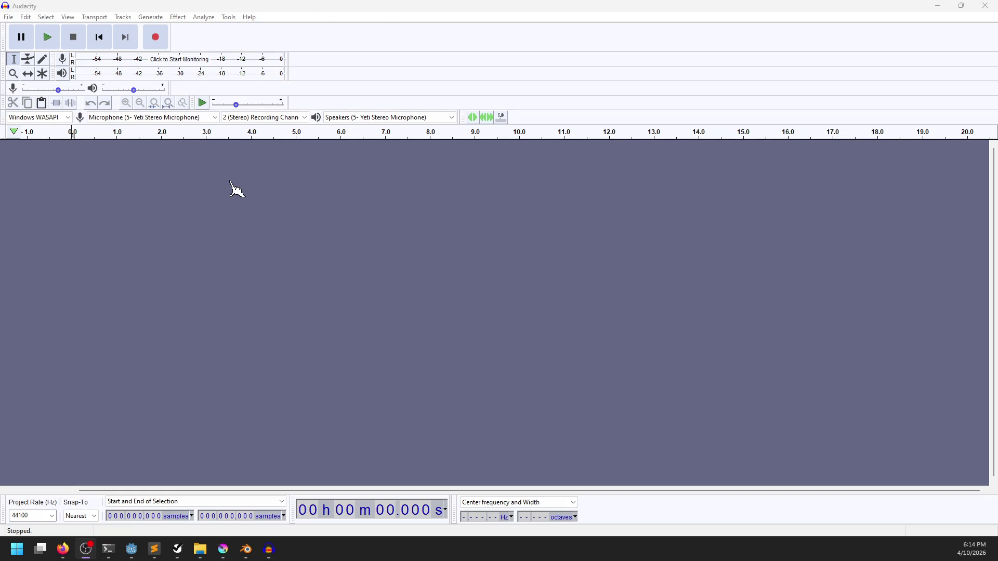
{"action": "left_click", "coordinate": [163, 40]}
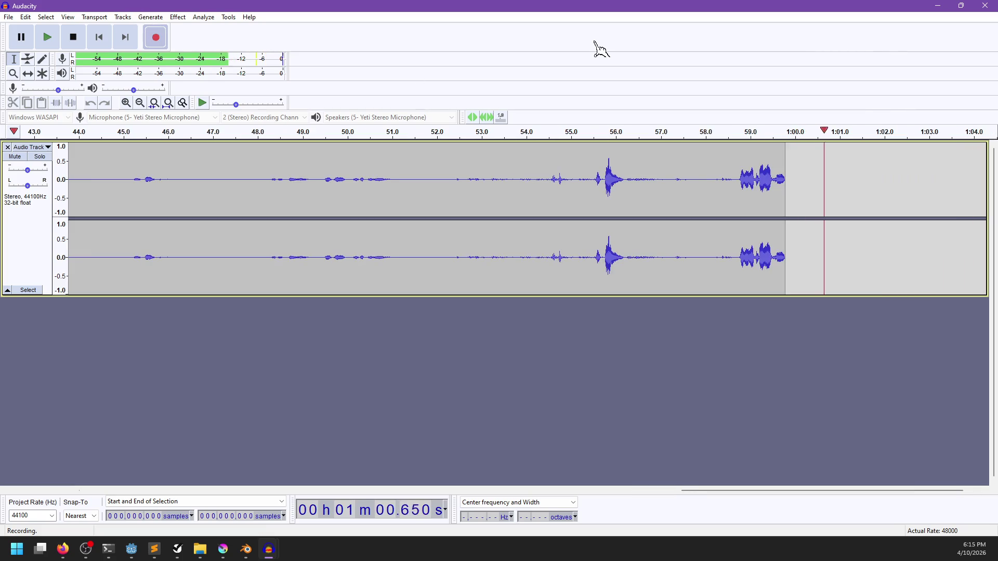
{"action": "left_click", "coordinate": [73, 37]}
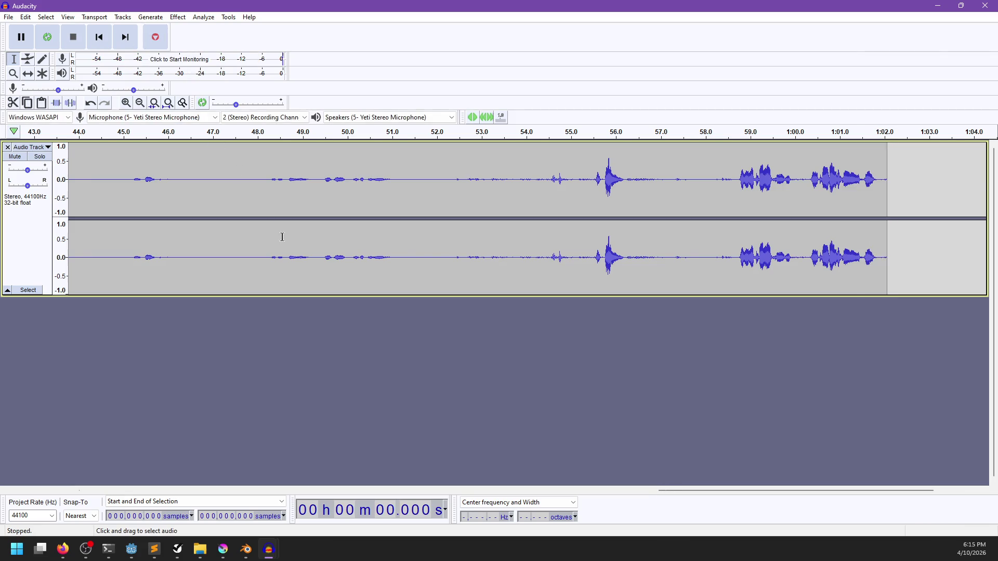
- Play back the recording from about 34.8 s and from about 32.9 s
{"action": "scroll", "coordinate": [279, 236], "scroll_direction": "left", "scroll_amount": 10}
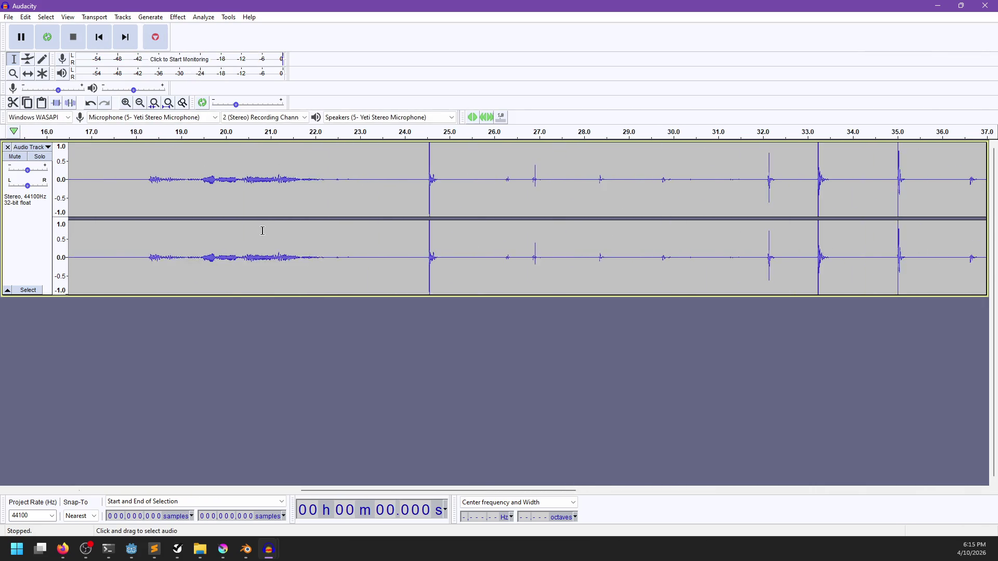
{"action": "scroll", "coordinate": [405, 257], "scroll_direction": "right", "scroll_amount": 8}
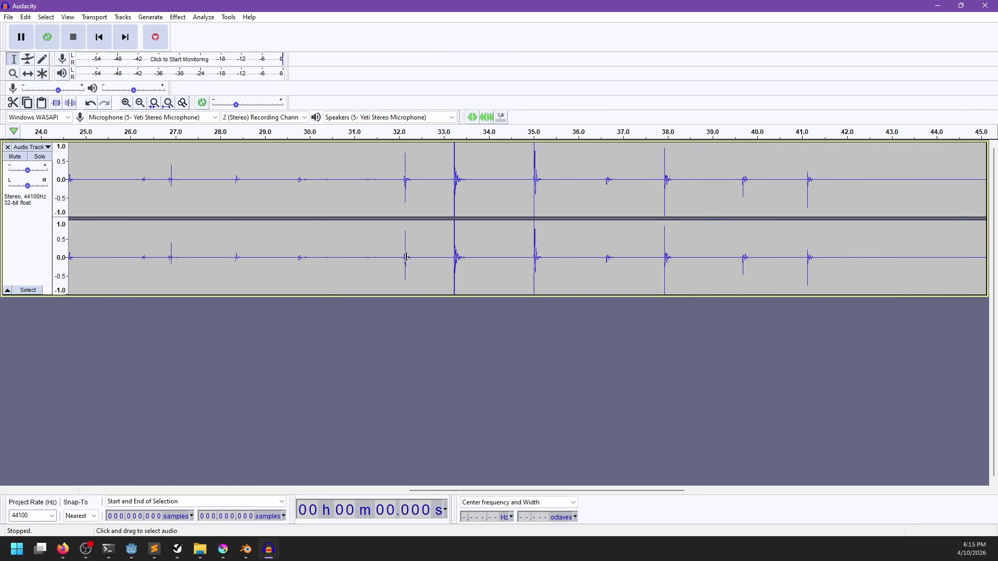
{"action": "left_click", "coordinate": [266, 262]}
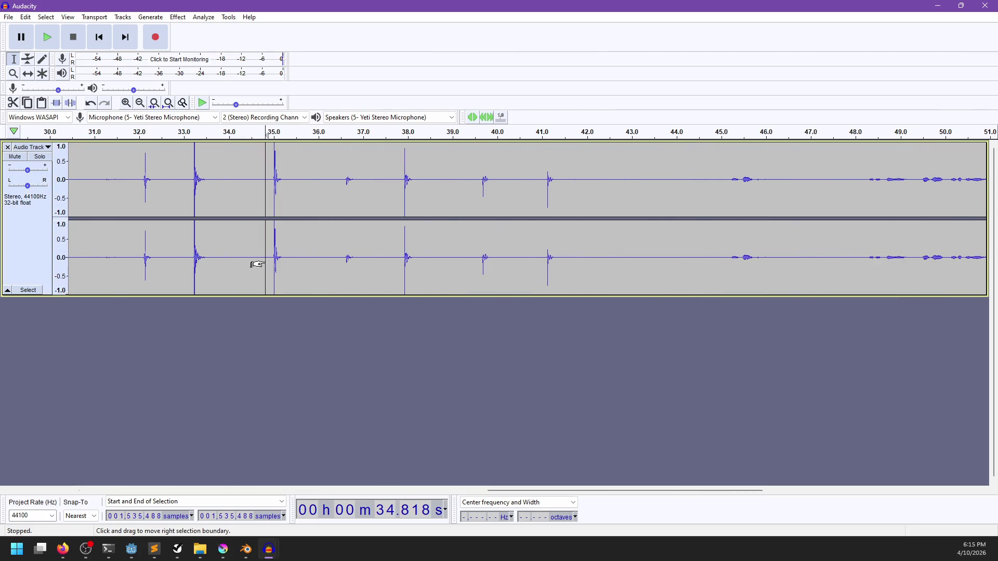
{"action": "key", "text": "space"}
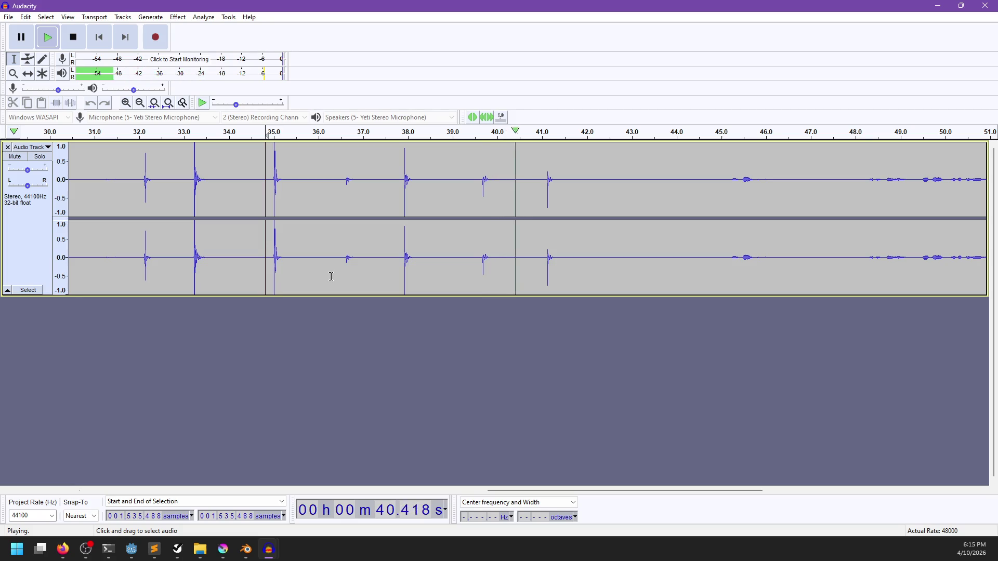
{"action": "key", "text": "space"}
{"action": "left_click", "coordinate": [181, 266]}
{"action": "key", "text": "space"}
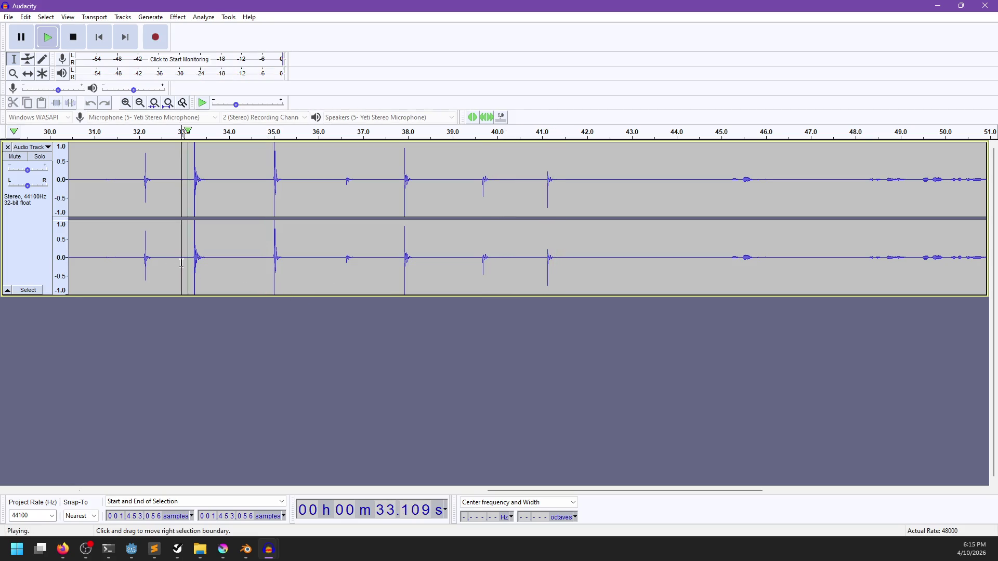
{"action": "key", "text": "space"}
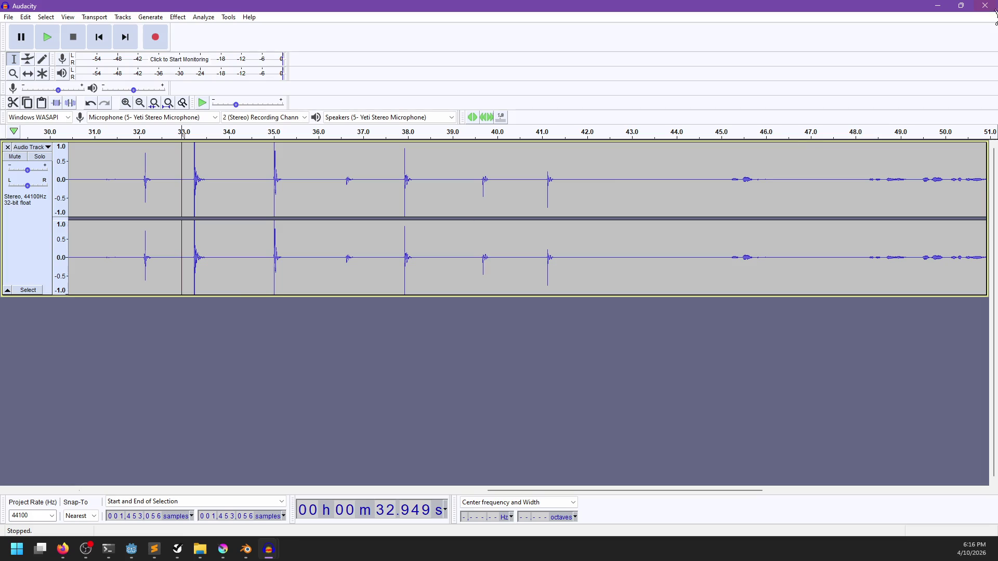
- Close the recorded project without saving and bring the browser search window forward
{"action": "left_click", "coordinate": [985, 5]}
{"action": "left_click", "coordinate": [516, 269]}
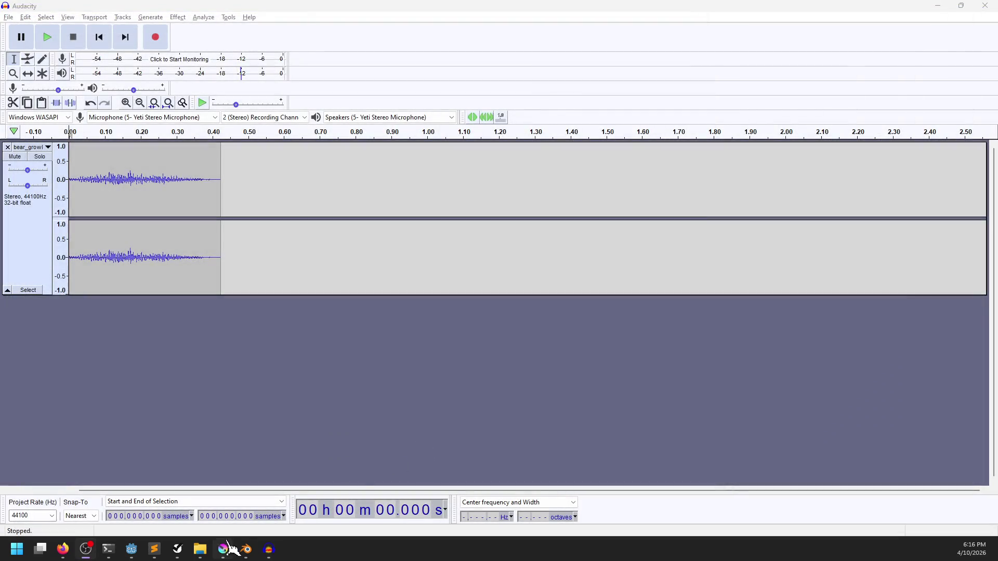
{"action": "mouse_move", "coordinate": [234, 545]}
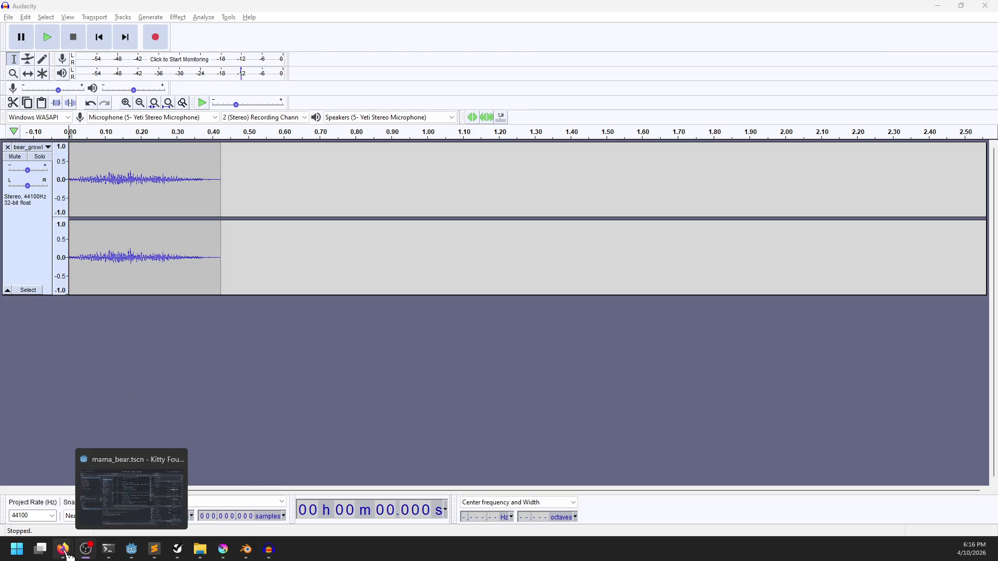
{"action": "mouse_move", "coordinate": [68, 555]}
{"action": "left_click", "coordinate": [223, 491]}
- Search Freesound for whip crack and preview Whip Crack 01.wav and WhipCrack.wav
{"action": "left_click", "coordinate": [249, 250]}
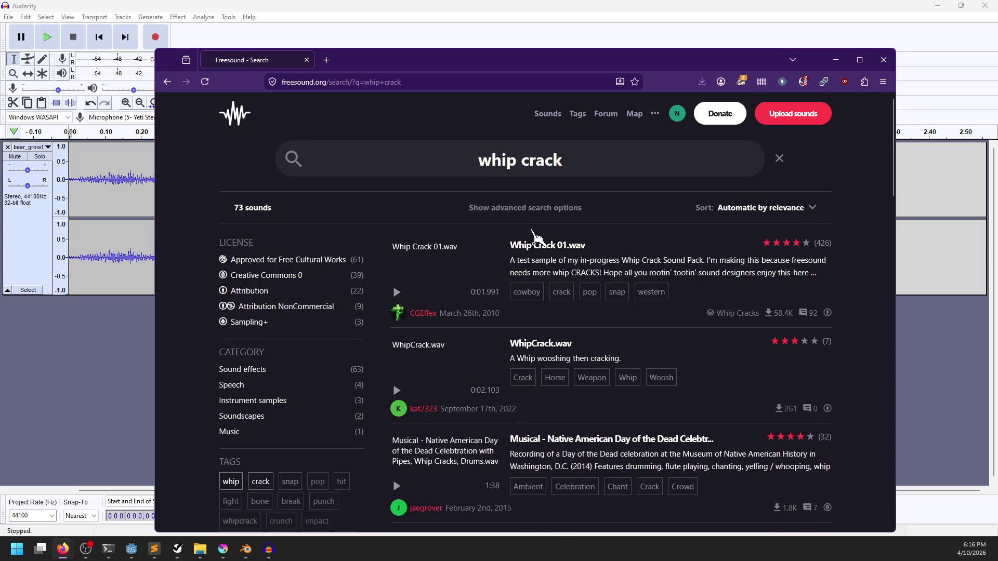
{"action": "left_click", "coordinate": [397, 293]}
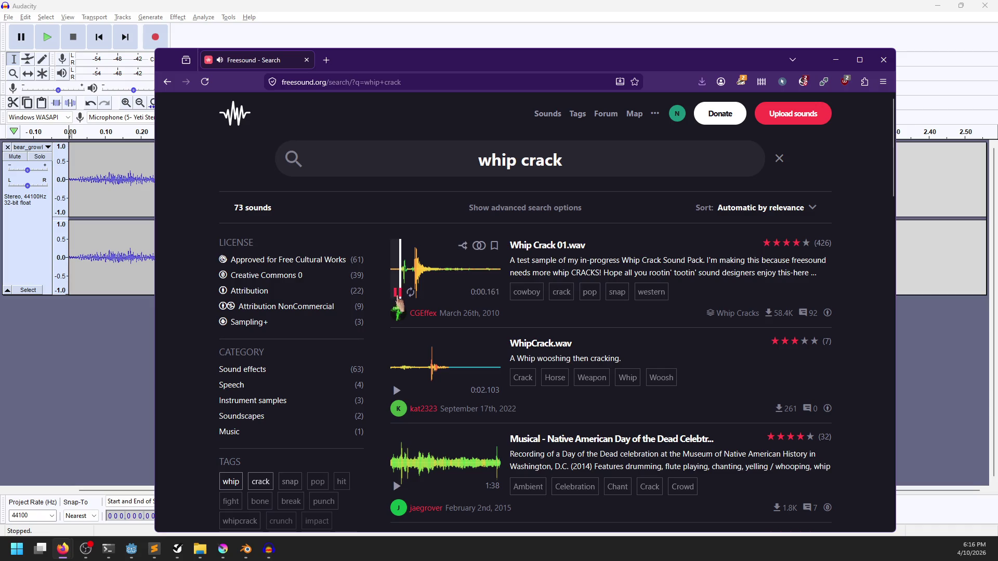
{"action": "left_click", "coordinate": [398, 299]}
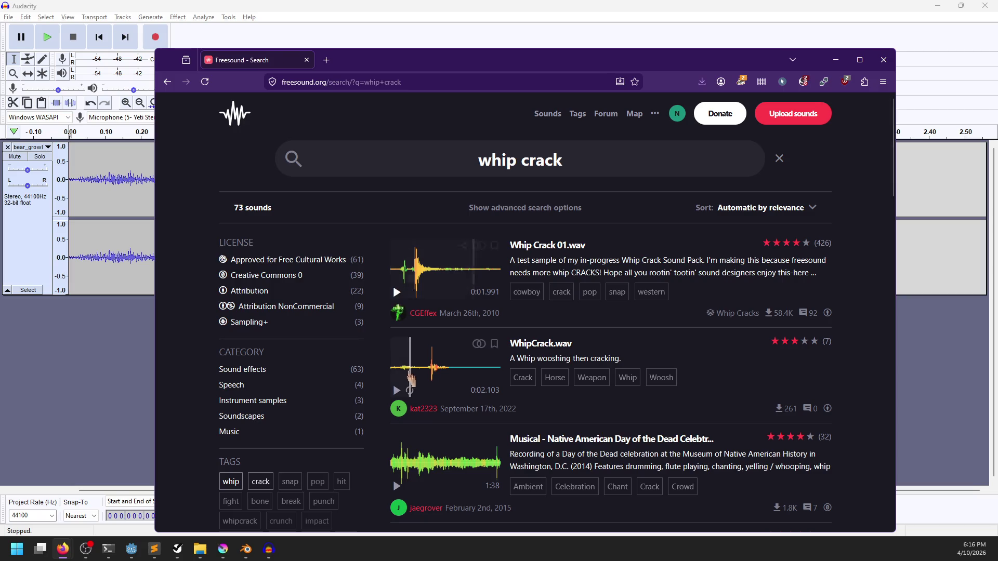
{"action": "left_click", "coordinate": [397, 390]}
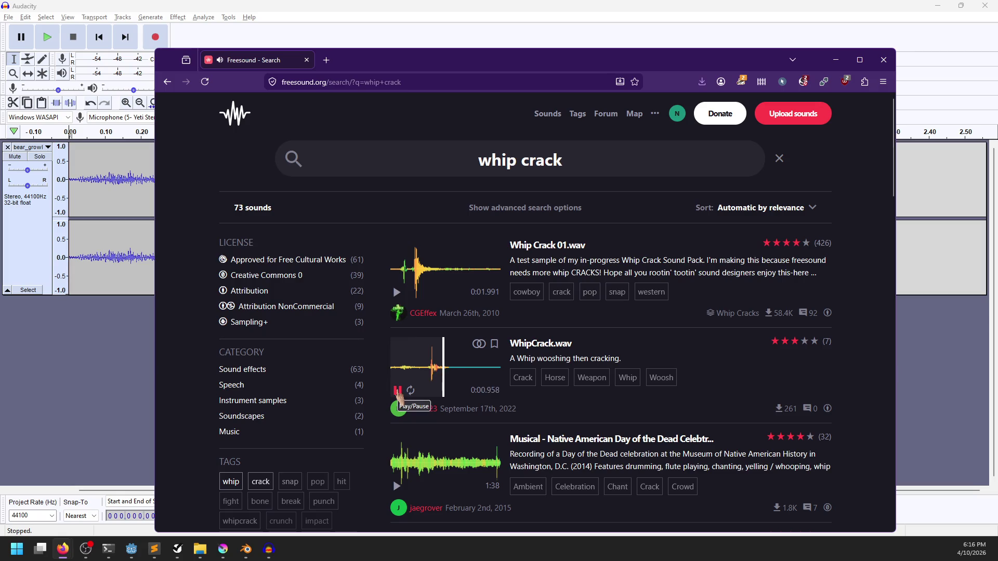
{"action": "left_click", "coordinate": [397, 292]}
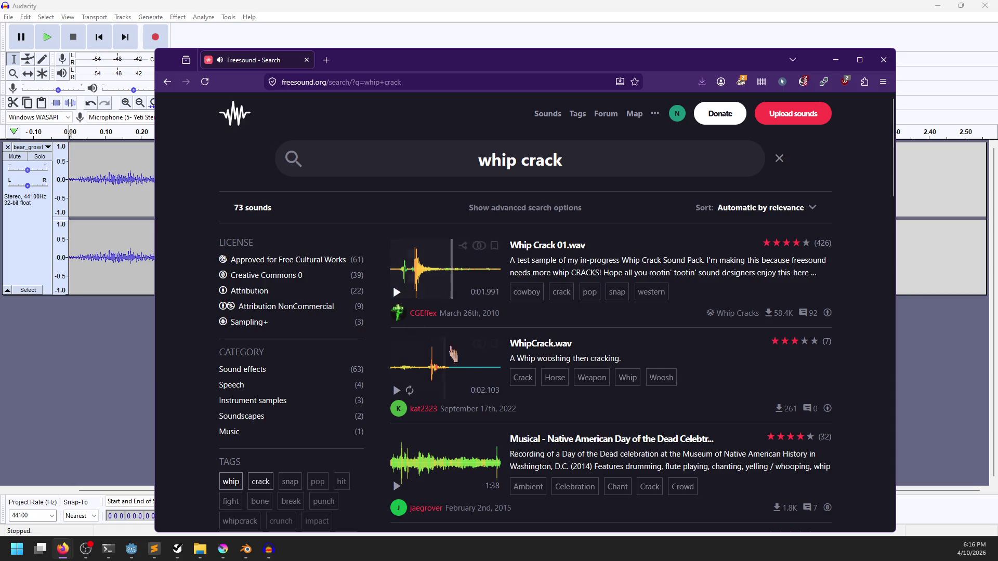
- Preview whip crack B.wav and the whip and crack sound further down, then replay Whip Crack 01.wav
{"action": "scroll", "coordinate": [473, 364], "scroll_direction": "down", "scroll_amount": 5}
{"action": "scroll", "coordinate": [474, 385], "scroll_direction": "down", "scroll_amount": 3}
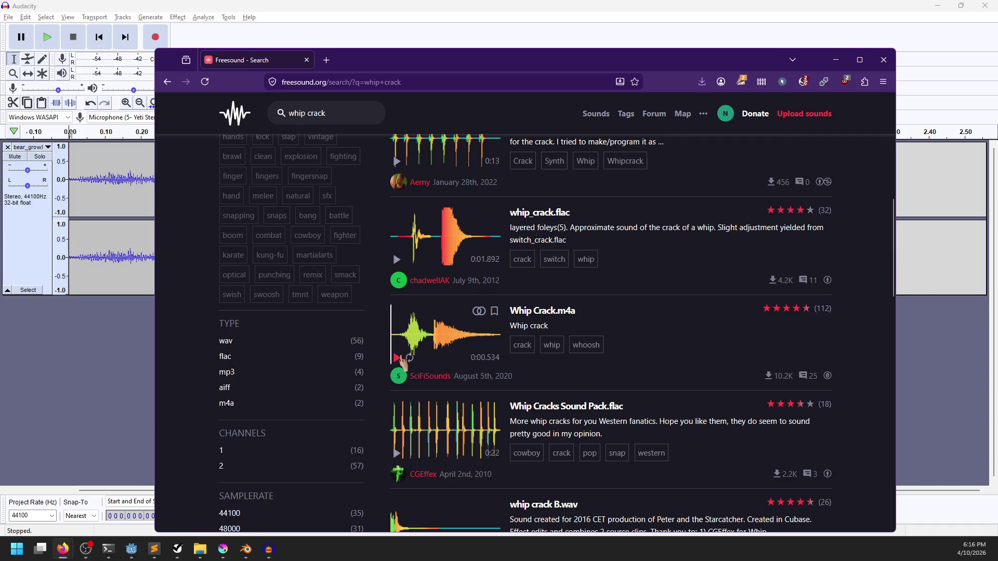
{"action": "scroll", "coordinate": [403, 363], "scroll_direction": "down", "scroll_amount": 3}
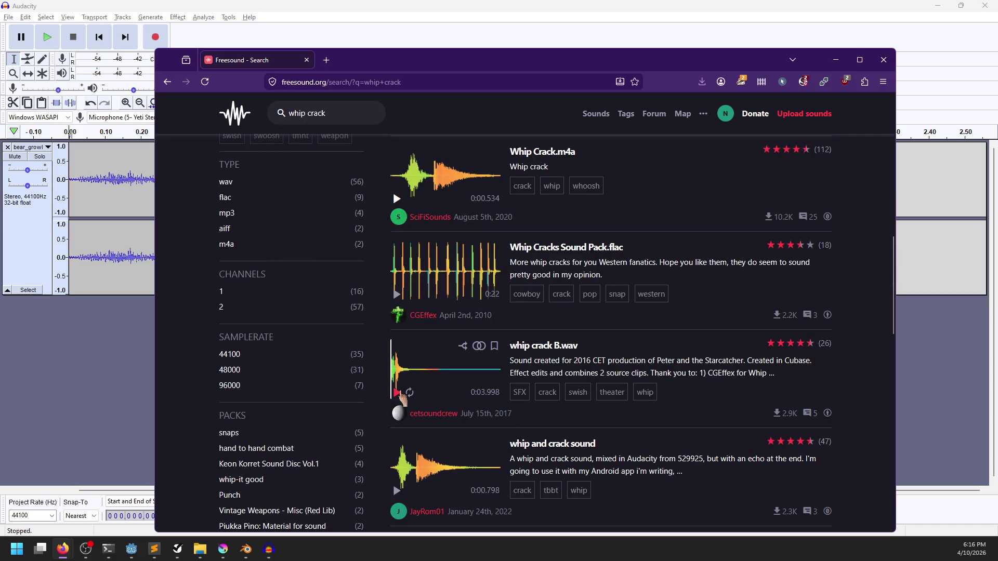
{"action": "left_click", "coordinate": [397, 491]}
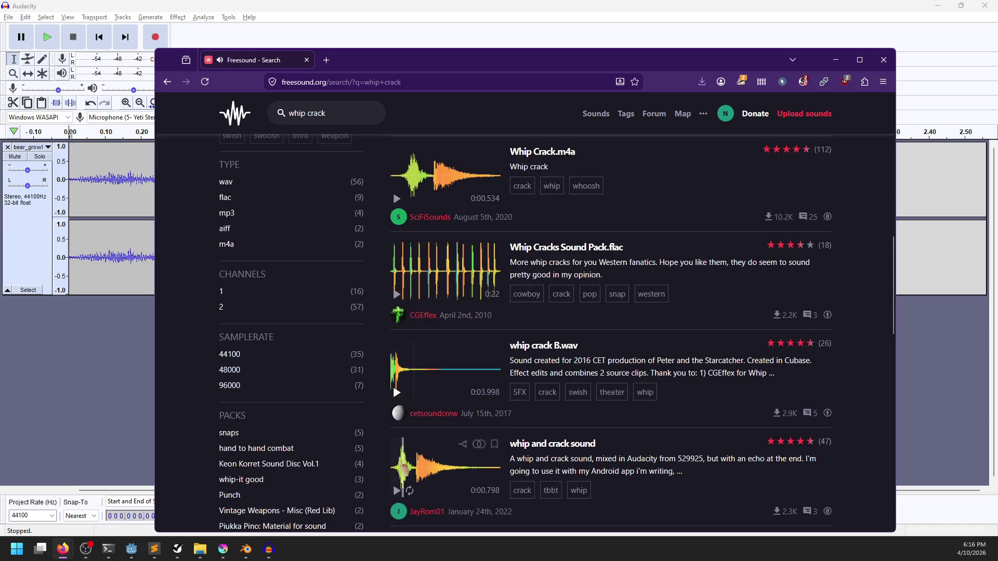
{"action": "left_click", "coordinate": [397, 491]}
{"action": "left_click", "coordinate": [407, 472]}
{"action": "scroll", "coordinate": [407, 472], "scroll_direction": "up", "scroll_amount": 10}
{"action": "left_click", "coordinate": [397, 292]}
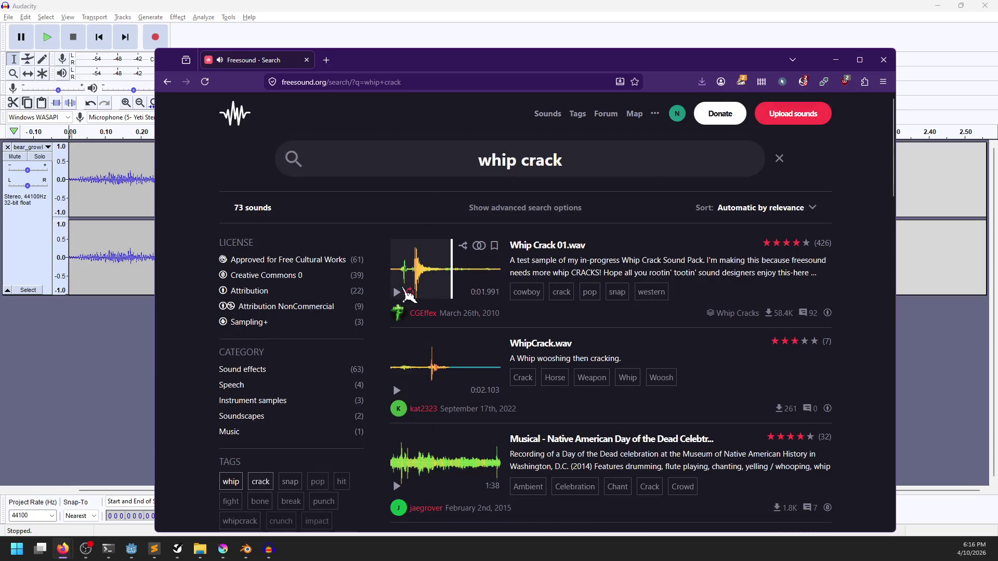
{"action": "left_click", "coordinate": [395, 295]}
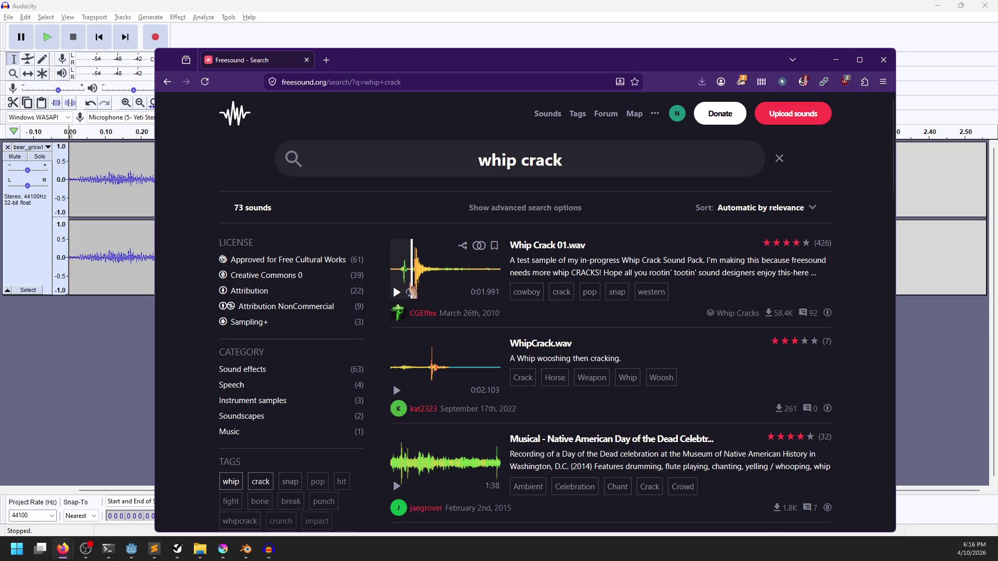
- Close Audacity without saving changes and open the Whip Crack 01.wav sound page
{"action": "left_click", "coordinate": [699, 8]}
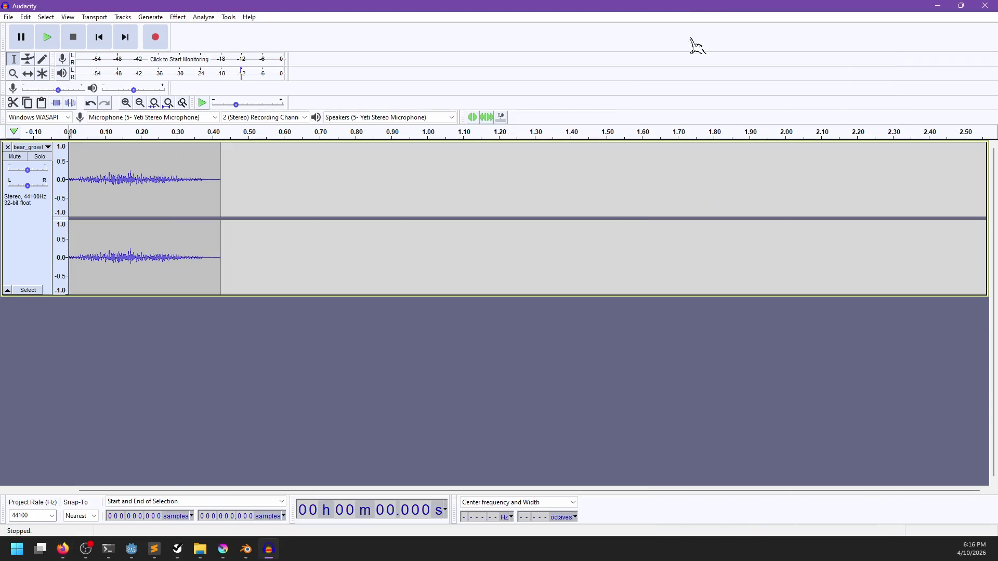
{"action": "left_click", "coordinate": [985, 5]}
{"action": "left_click", "coordinate": [519, 269]}
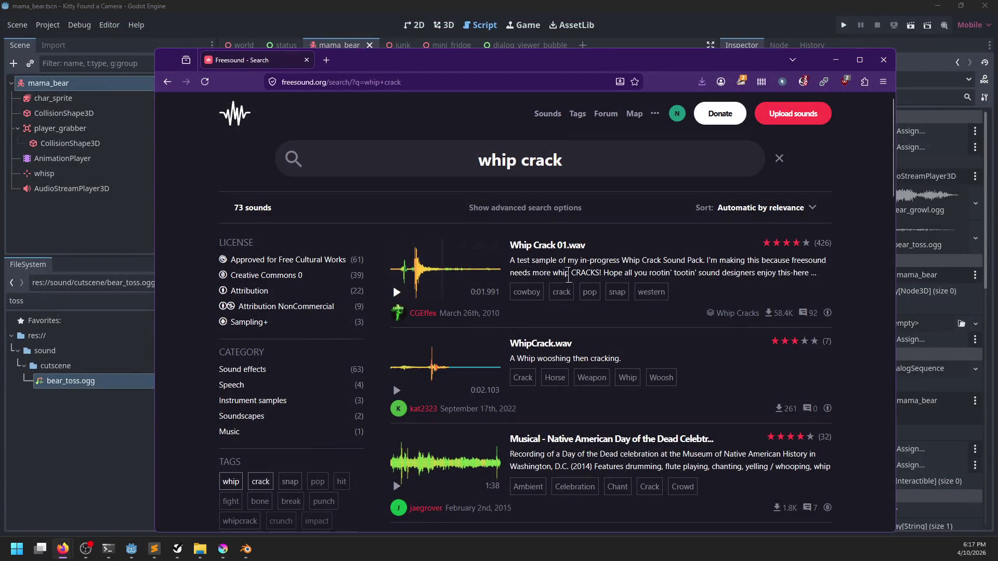
{"action": "left_click", "coordinate": [575, 249]}
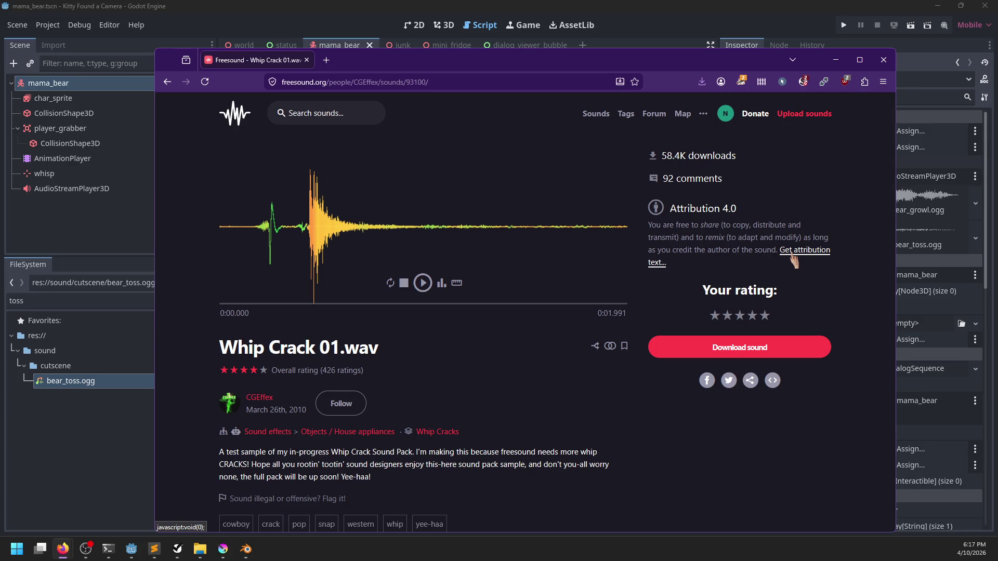
- Paste Whip Crack 01.wav's attribution as line 35 of attributions.txt and start the sound download
{"action": "left_click", "coordinate": [793, 260]}
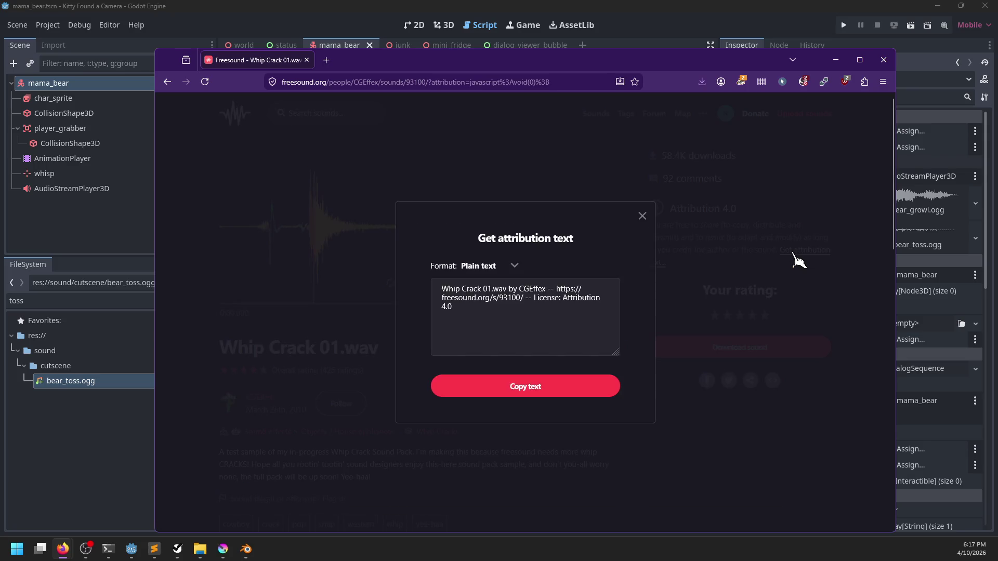
{"action": "left_click", "coordinate": [511, 391]}
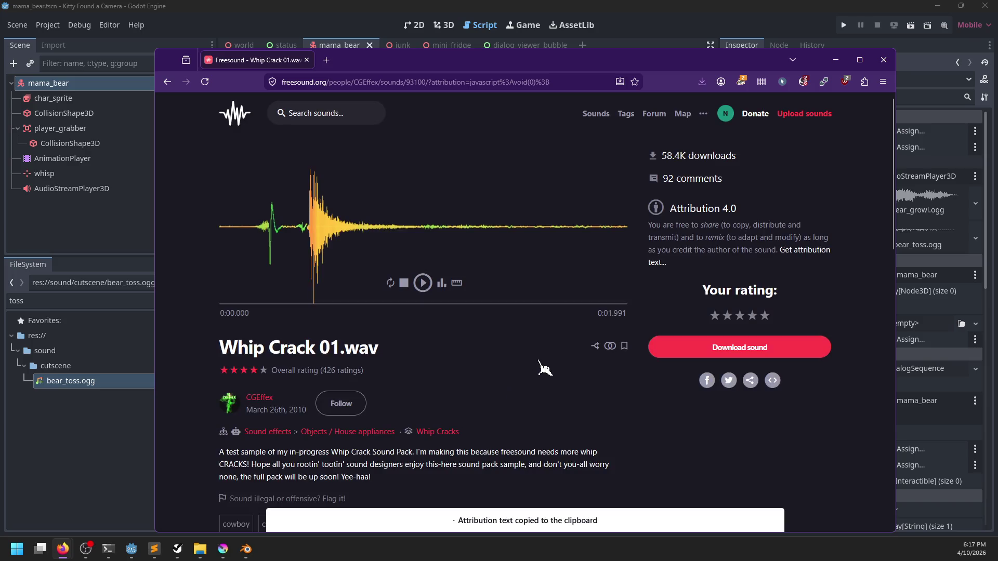
{"action": "left_click", "coordinate": [155, 552]}
{"action": "scroll", "coordinate": [531, 430], "scroll_direction": "down", "scroll_amount": 6}
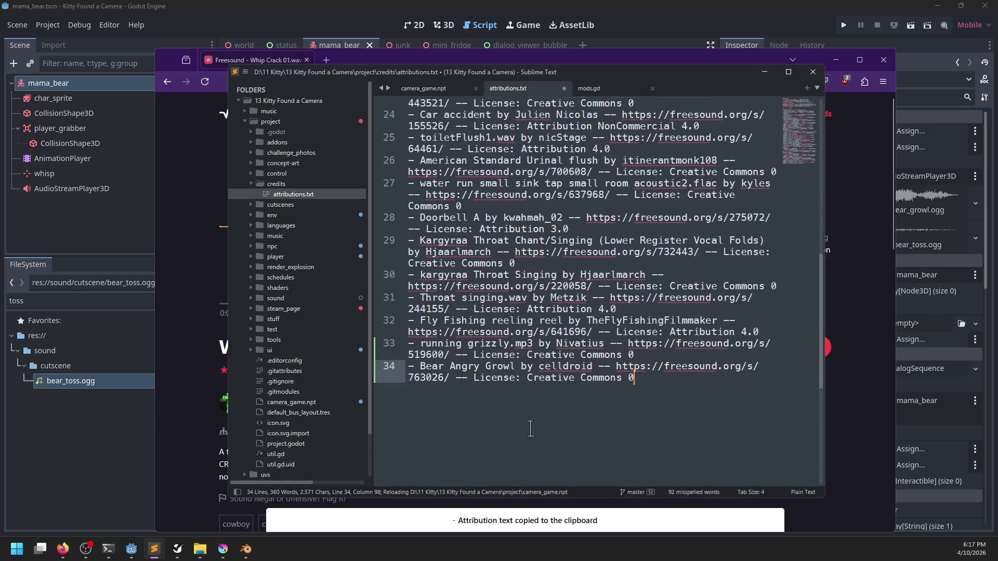
{"action": "key", "text": "Return"}
{"action": "key", "text": "ctrl+v"}
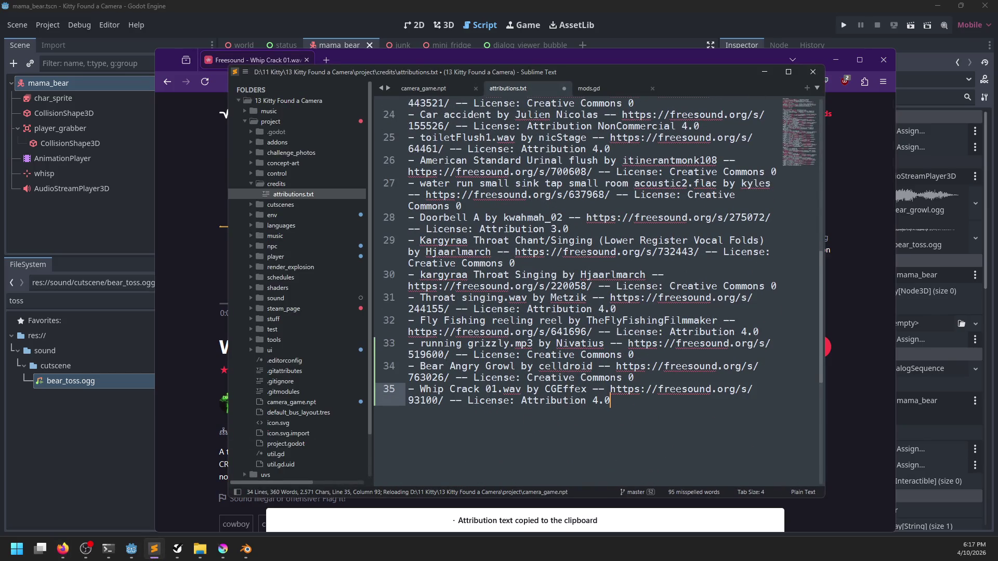
{"action": "key", "text": "alt+Tab"}
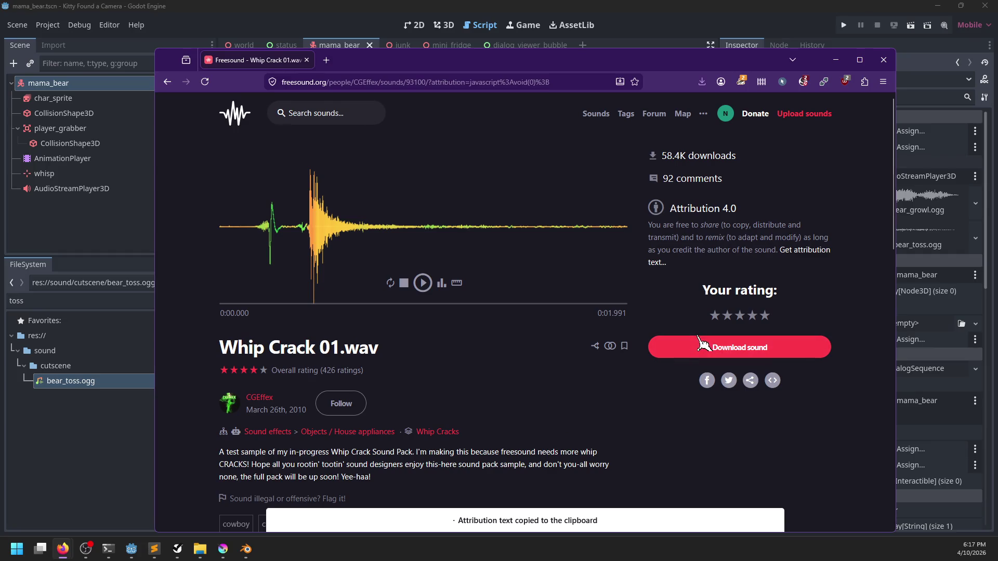
{"action": "left_click", "coordinate": [692, 349]}
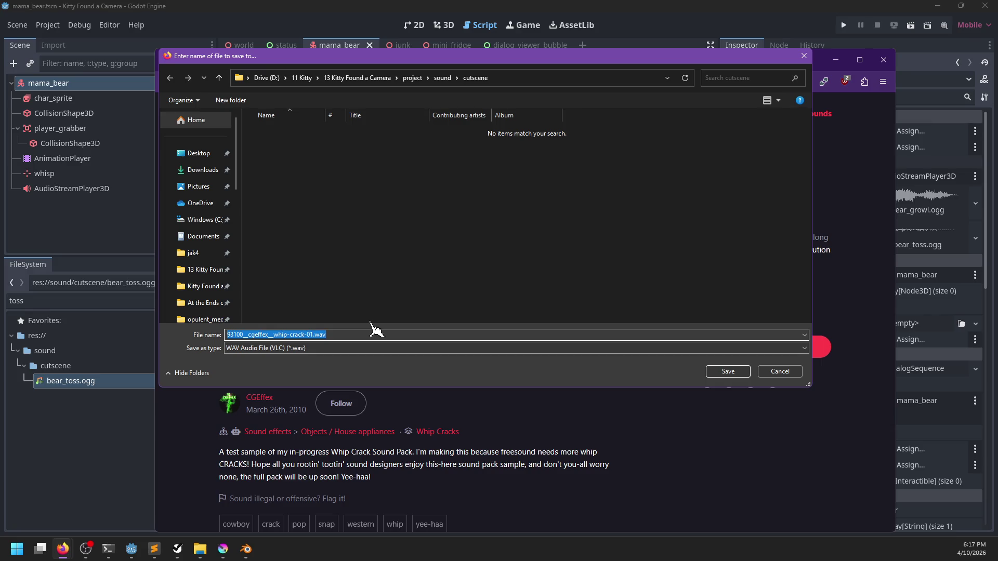
- Save the download as whip_crack.wav in the cutscene folder and return to the search results
{"action": "type", "text": "whip_crack"}
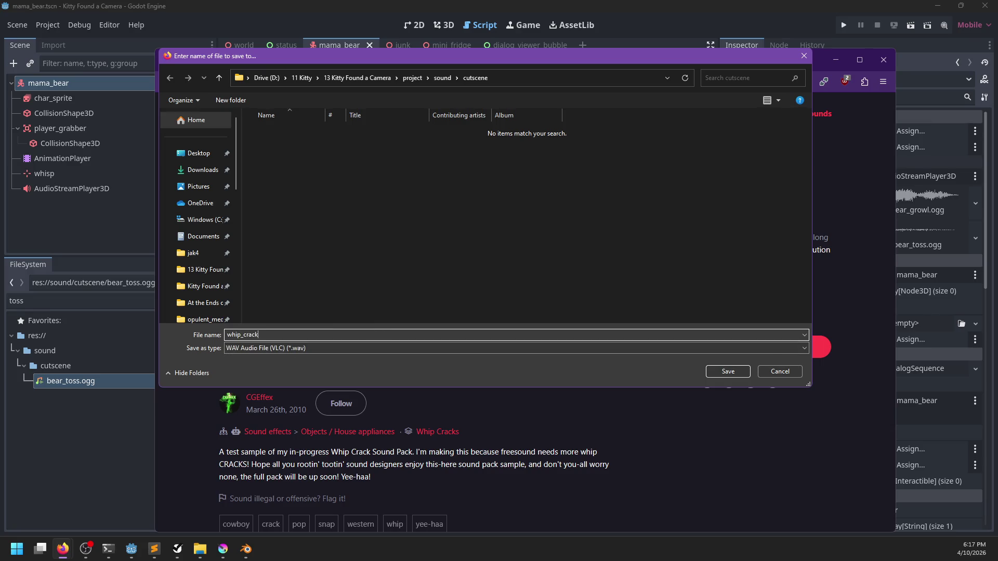
{"action": "key", "text": "Return"}
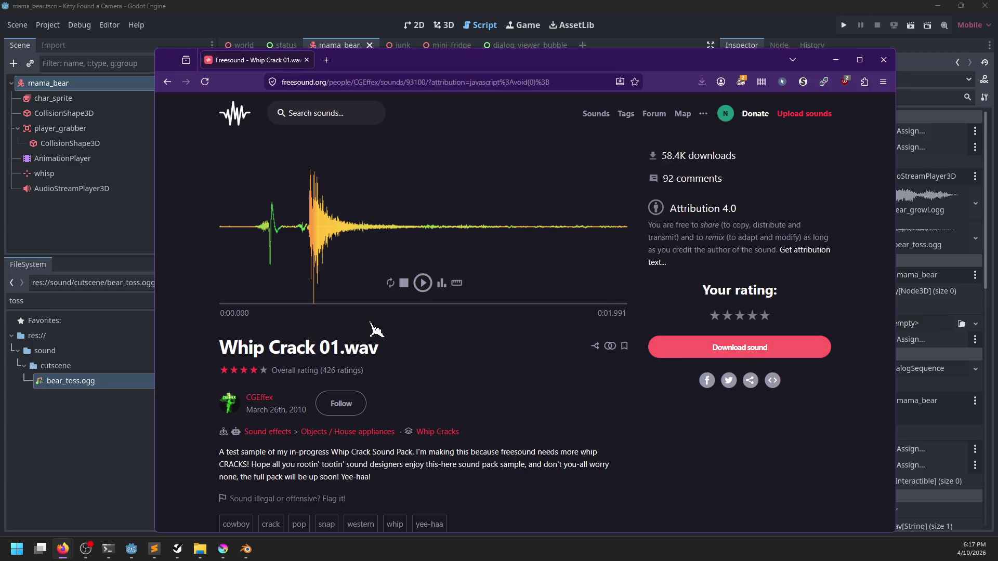
{"action": "left_click", "coordinate": [167, 82]}
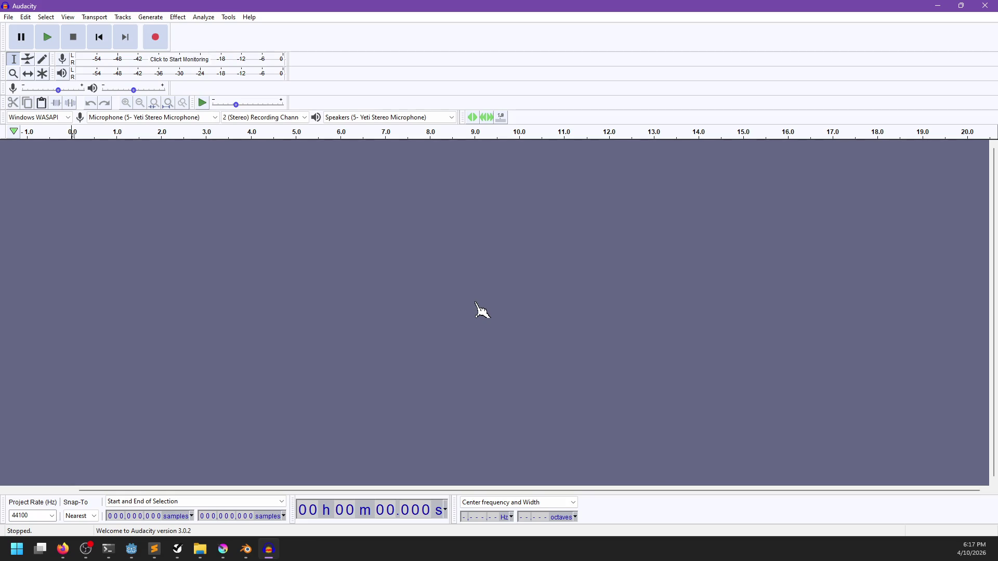
- Record a roughly 12-second stereo track of sound bursts, then place the cursor before the first burst
{"action": "left_click", "coordinate": [156, 39]}
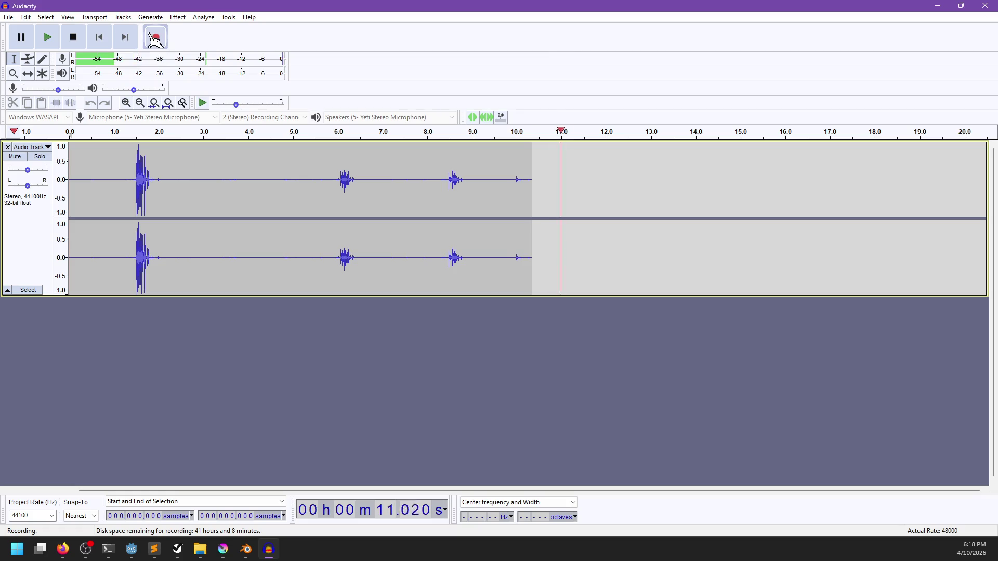
{"action": "left_click", "coordinate": [82, 42]}
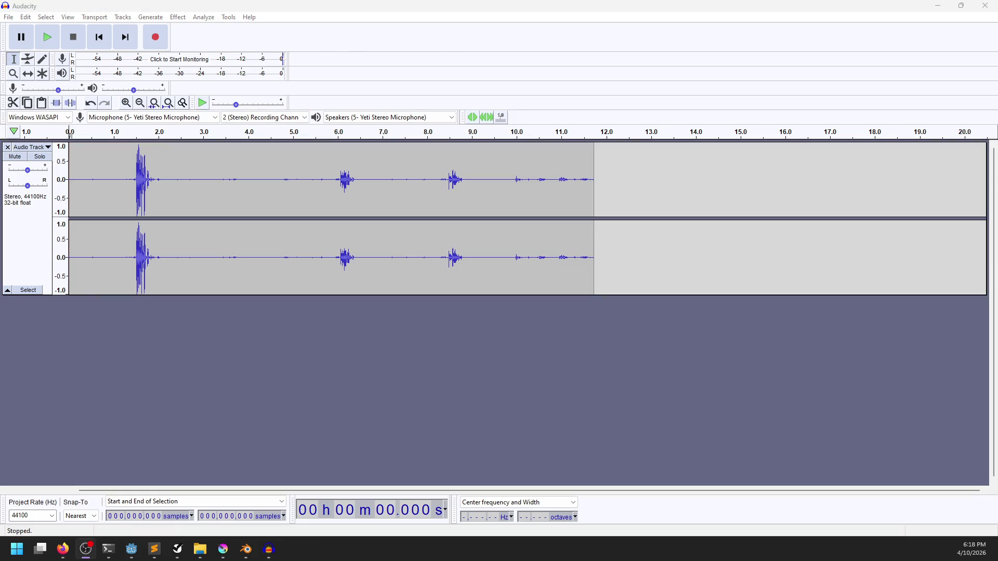
{"action": "left_click", "coordinate": [124, 258]}
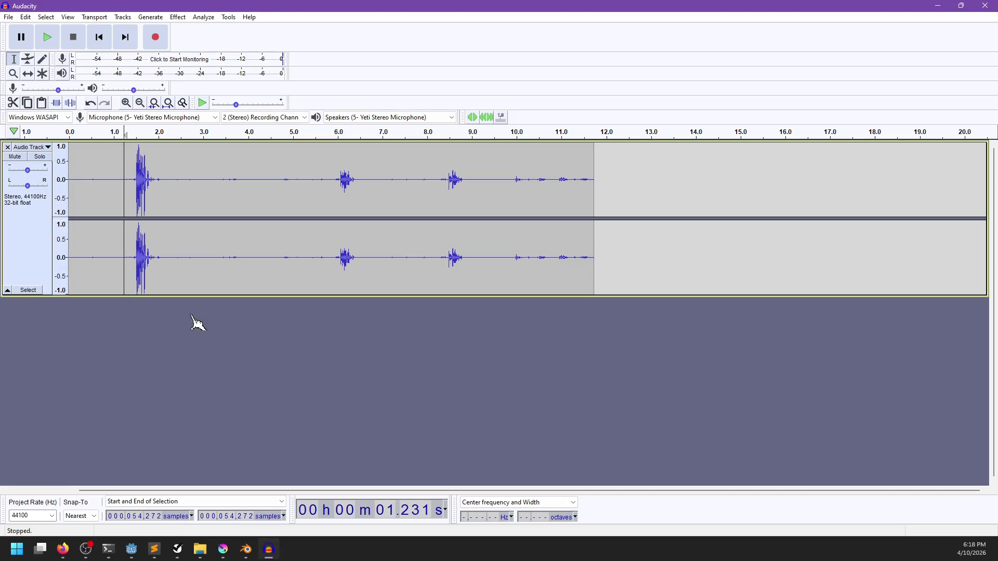
- Cut the recording down to the single burst starting around 6.06 s
{"action": "key", "text": "space"}
{"action": "key", "text": "space"}
{"action": "left_click", "coordinate": [339, 255]}
{"action": "key", "text": "space"}
{"action": "key", "text": "space"}
{"action": "left_click", "coordinate": [447, 260]}
{"action": "key", "text": "space"}
{"action": "key", "text": "space"}
{"action": "left_click", "coordinate": [341, 258]}
{"action": "key", "text": "space"}
{"action": "key", "text": "space"}
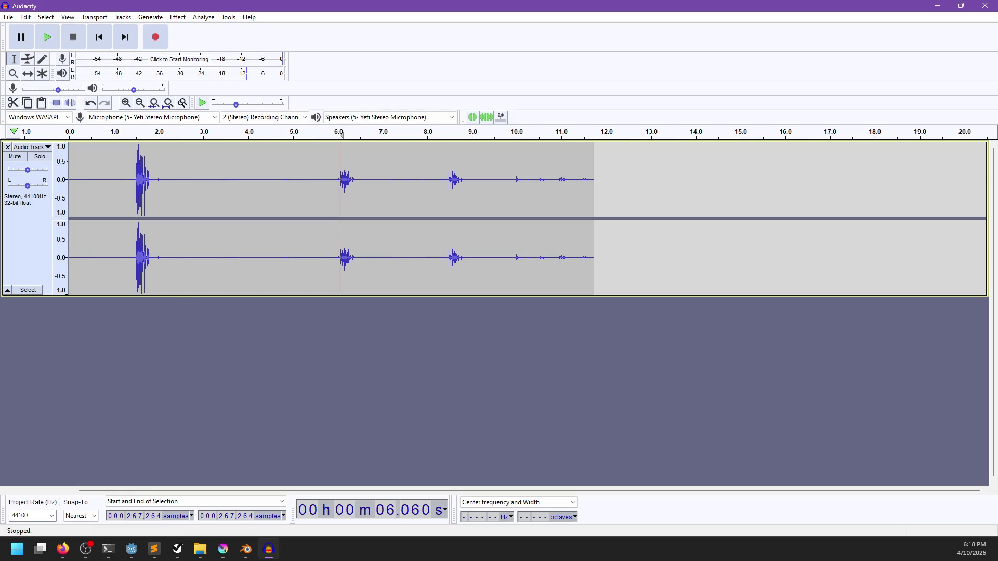
{"action": "mouse_move", "coordinate": [335, 269]}
{"action": "left_mouse_down"}
{"action": "mouse_move", "coordinate": [69, 271]}
{"action": "mouse_move", "coordinate": [87, 258]}
{"action": "mouse_move", "coordinate": [403, 260]}
{"action": "left_mouse_up"}
{"action": "key", "text": "Delete"}
{"action": "key", "text": "Delete"}
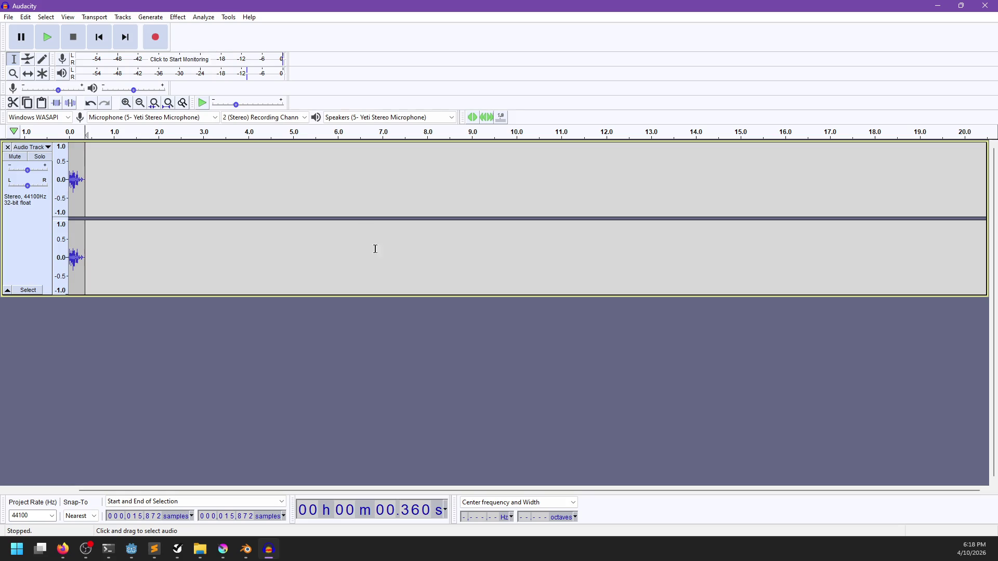
{"action": "left_click", "coordinate": [99, 37]}
{"action": "key", "text": "space"}
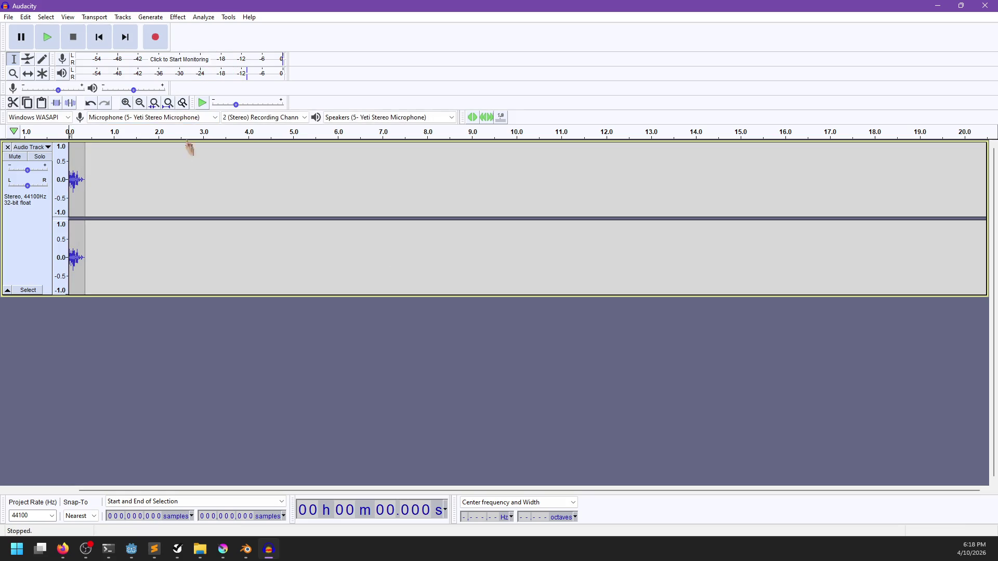
- Amplify the whole trimmed clip
{"action": "key", "text": "ctrl+a"}
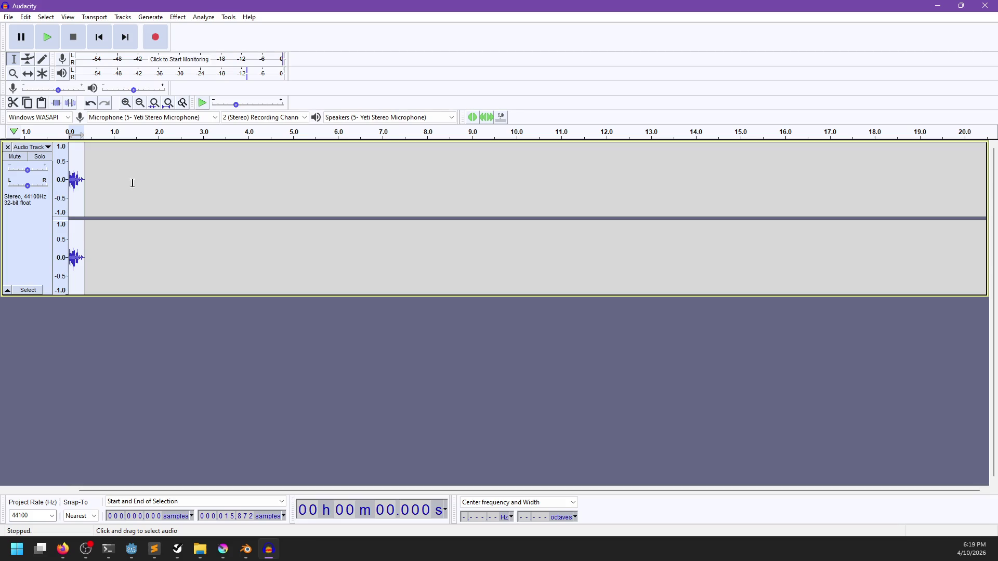
{"action": "left_click", "coordinate": [178, 16]}
{"action": "left_click", "coordinate": [222, 49]}
{"action": "type", "text": "1"}
{"action": "key", "text": "Return"}
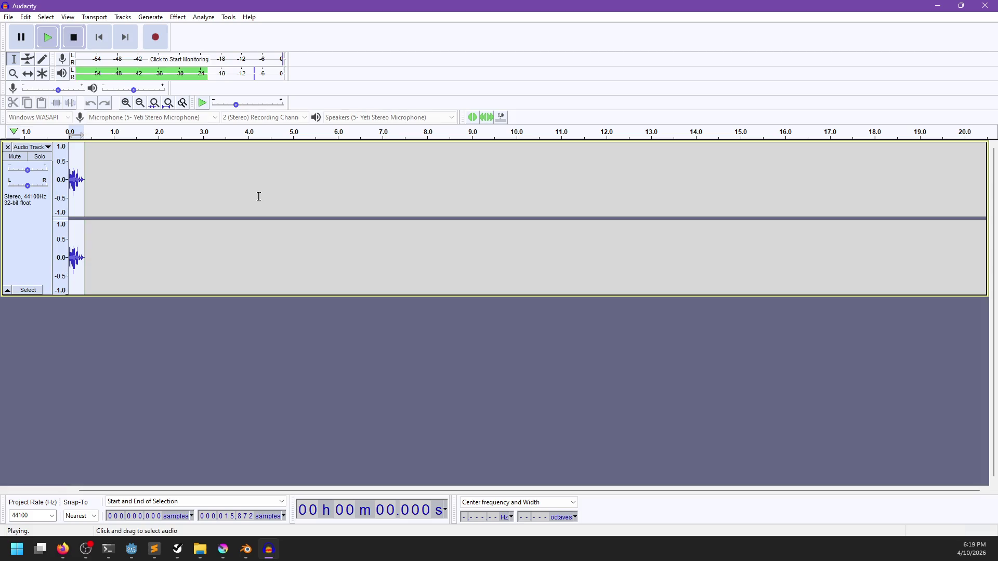
- Import whip_crack.wav as a second track and delete its silent lead-in so the crack starts at 0
{"action": "left_click", "coordinate": [201, 549]}
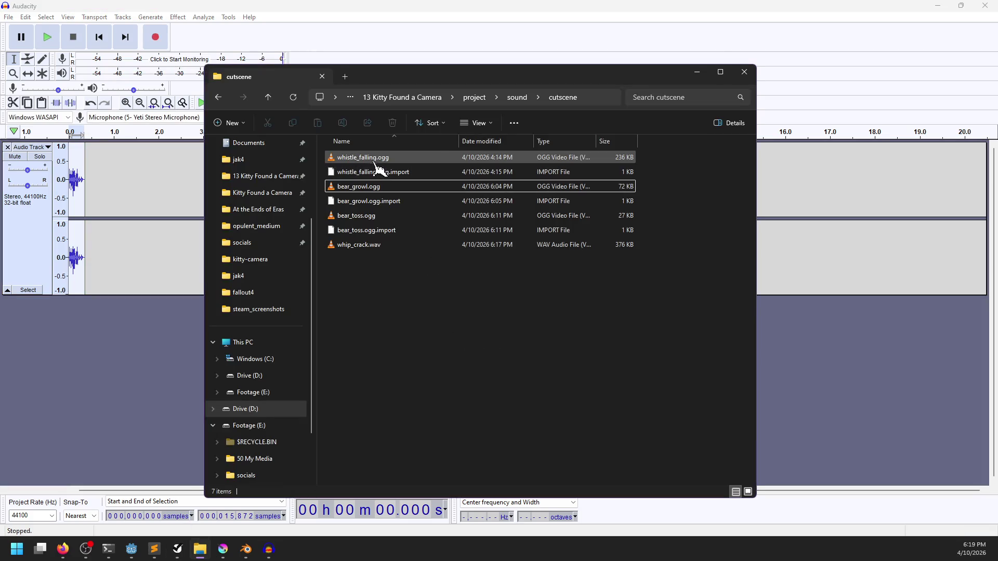
{"action": "left_click_drag", "start_coordinate": [359, 244], "coordinate": [132, 340]}
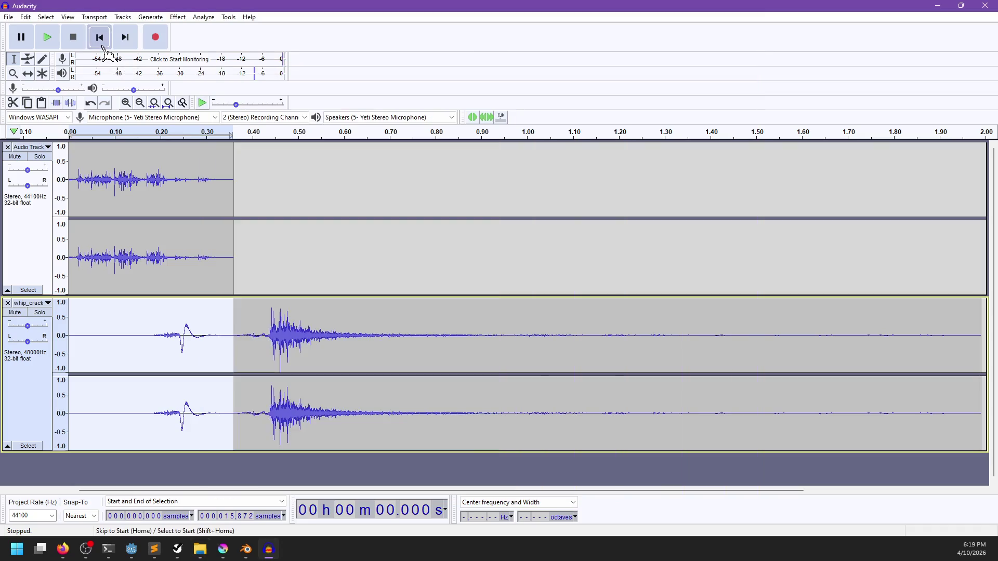
{"action": "key", "text": "space"}
{"action": "left_click_drag", "start_coordinate": [264, 335], "coordinate": [67, 346]}
{"action": "key", "text": "Delete"}
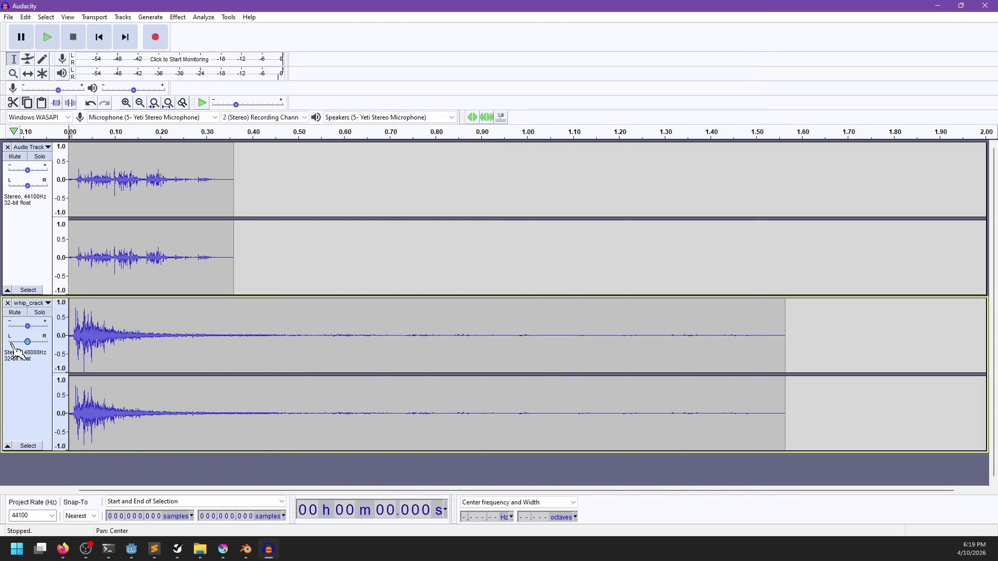
- Cut the whip crack after 0.51 s and lower its track volume to -6 dB
{"action": "key", "text": "space"}
{"action": "key", "text": "space"}
{"action": "mouse_move", "coordinate": [299, 336]}
{"action": "left_mouse_down"}
{"action": "mouse_move", "coordinate": [653, 359]}
{"action": "mouse_move", "coordinate": [787, 351]}
{"action": "left_mouse_up"}
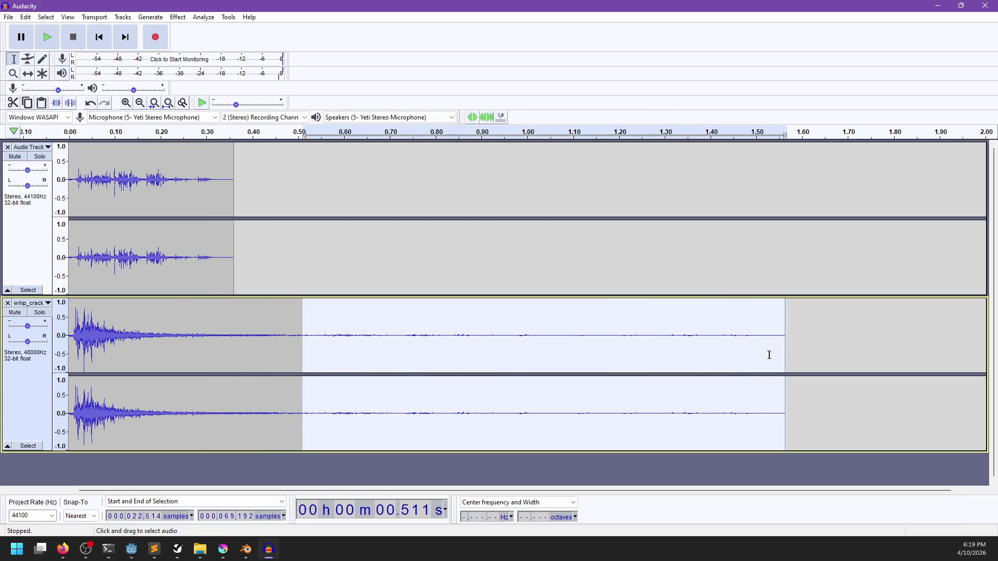
{"action": "key", "text": "Delete"}
{"action": "left_click", "coordinate": [98, 36]}
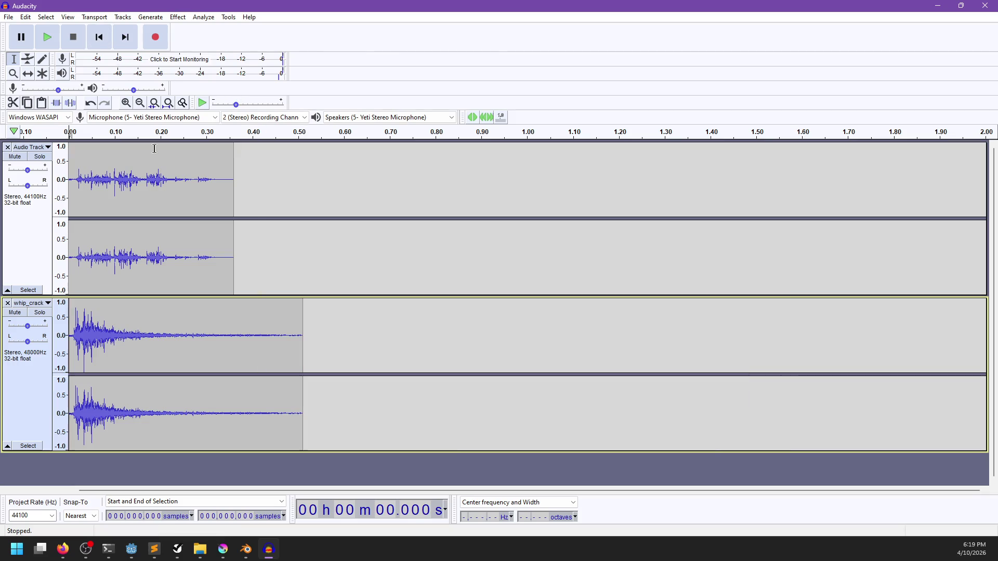
{"action": "left_click_drag", "start_coordinate": [27, 326], "coordinate": [23, 335]}
{"action": "key", "text": "space"}
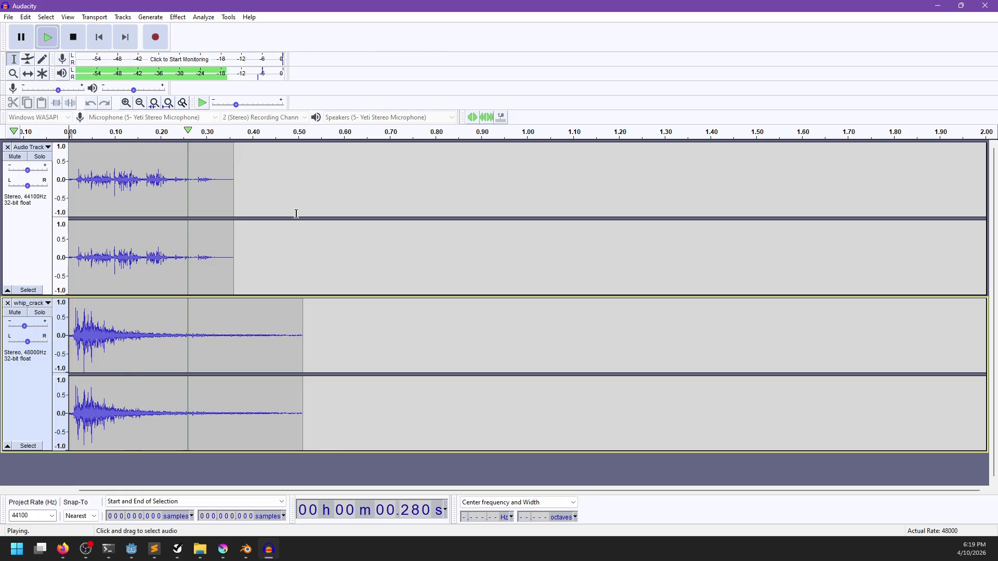
{"action": "key", "text": "space"}
{"action": "key", "text": "space"}
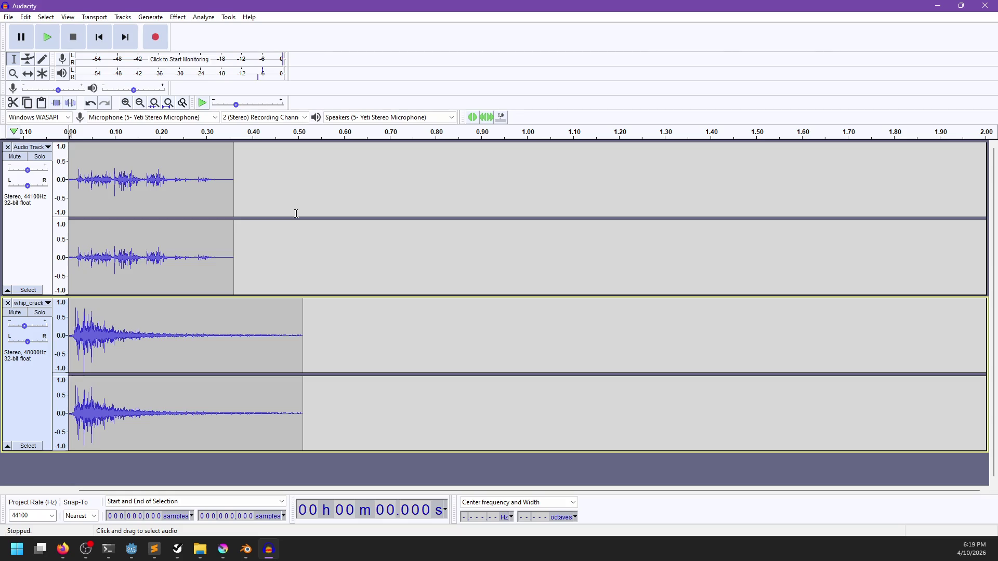
{"action": "key", "text": "space"}
- Fade out the whip crack's tail starting from 0.23 s
{"action": "left_click_drag", "start_coordinate": [231, 346], "coordinate": [305, 345]}
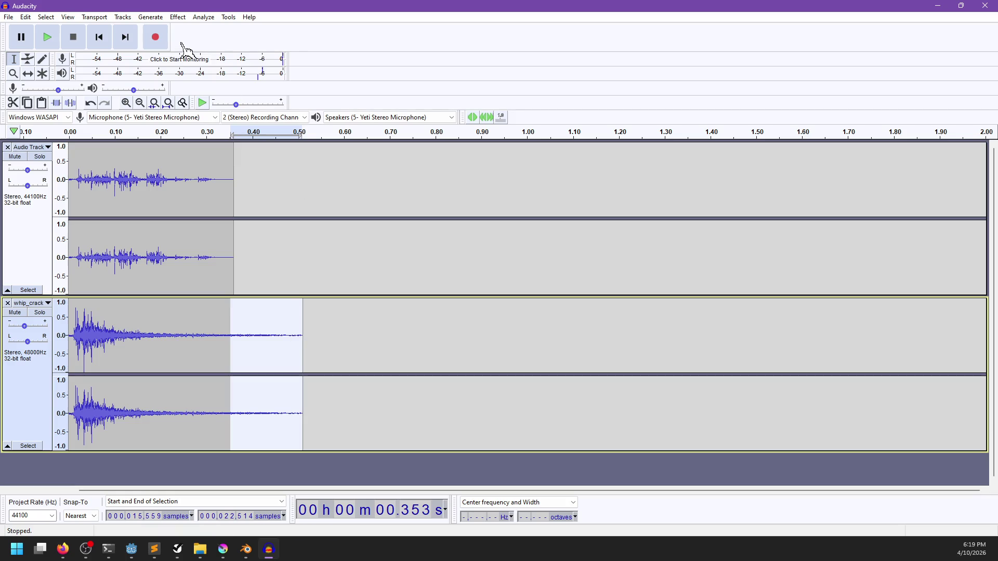
{"action": "left_click", "coordinate": [179, 19]}
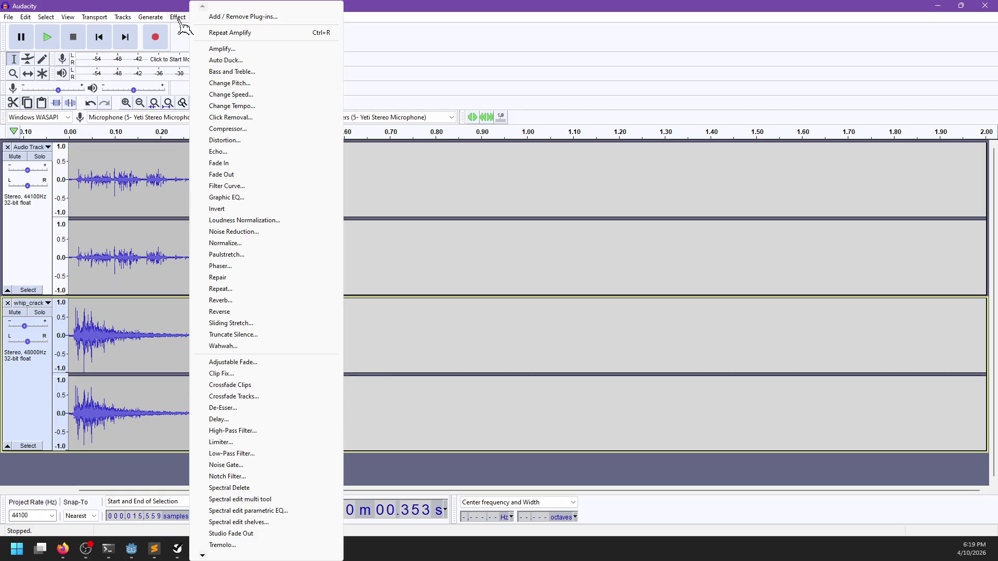
{"action": "left_click", "coordinate": [244, 174]}
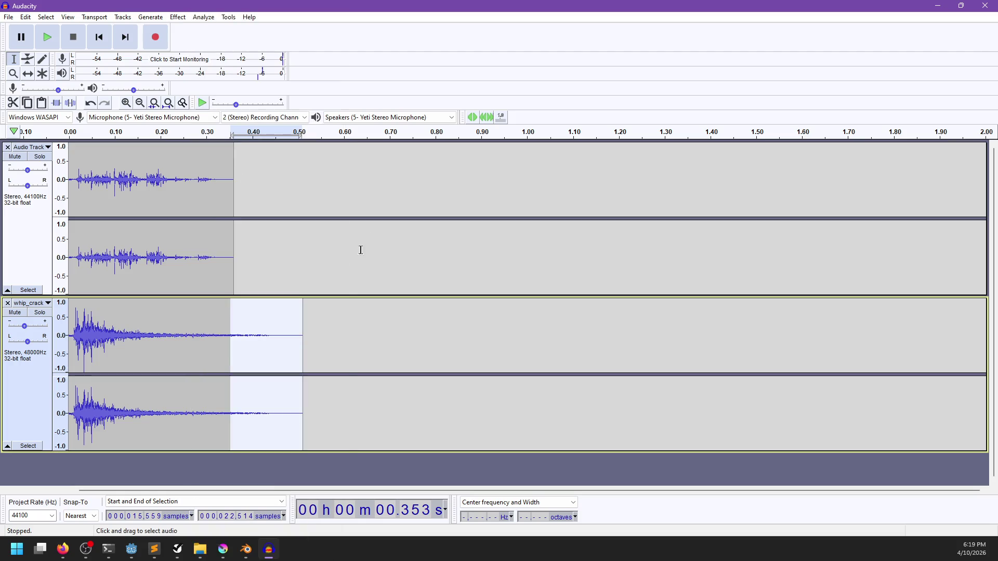
{"action": "left_click", "coordinate": [99, 37]}
{"action": "key", "text": "space"}
{"action": "key", "text": "ctrl+z"}
{"action": "left_click_drag", "start_coordinate": [174, 342], "coordinate": [303, 347]}
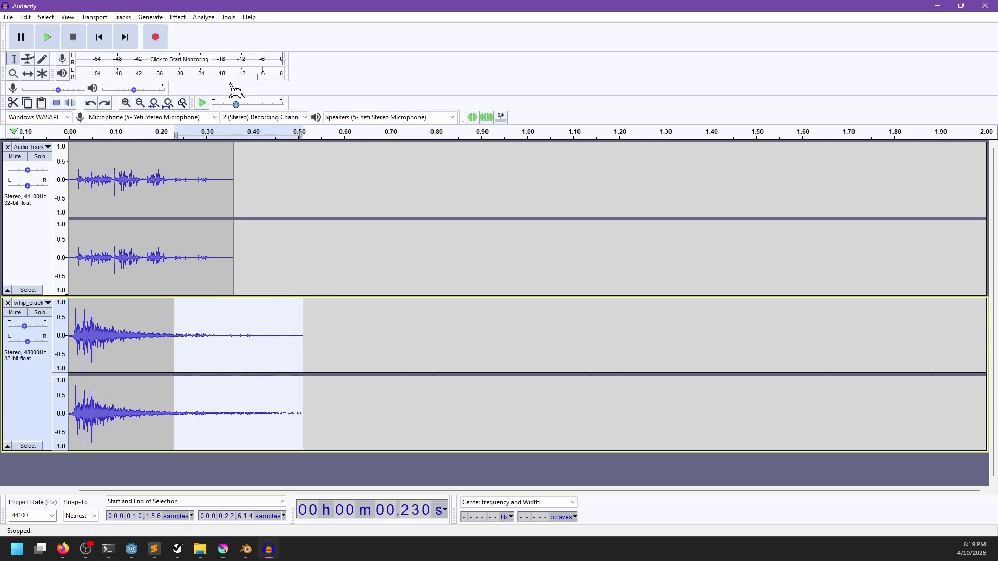
{"action": "left_click", "coordinate": [178, 17]}
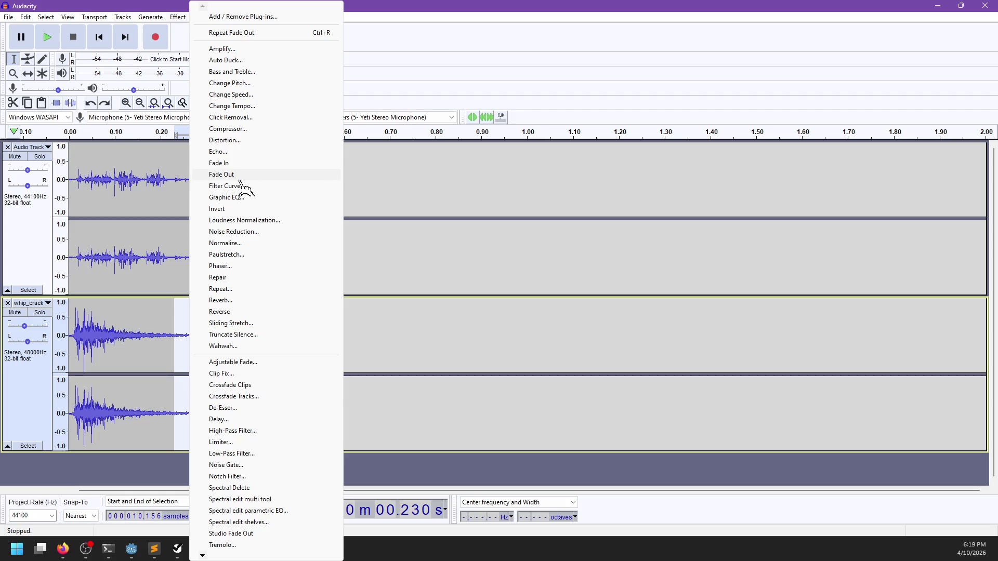
{"action": "left_click", "coordinate": [244, 175]}
{"action": "key", "text": "space"}
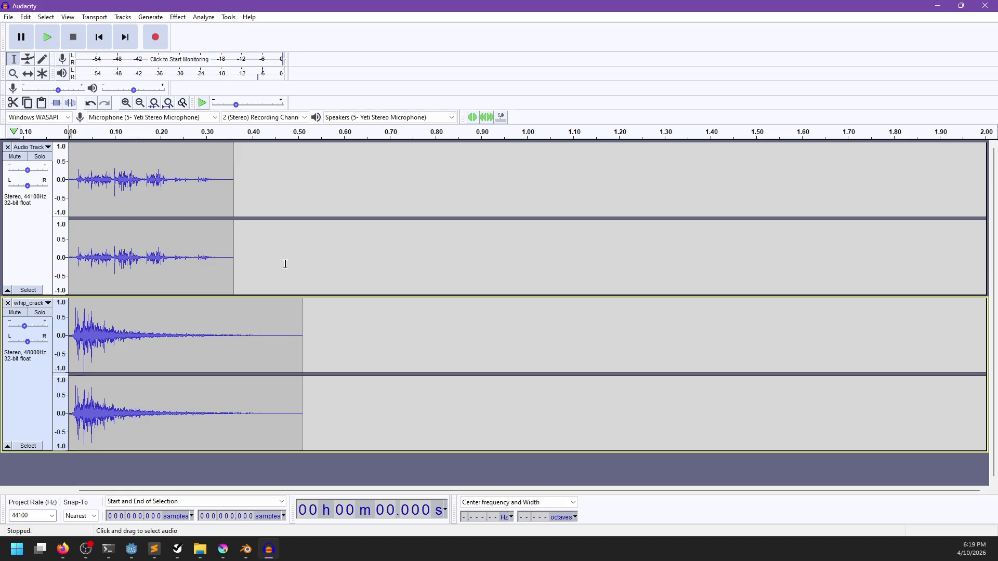
{"action": "key", "text": "ctrl+shift+e"}
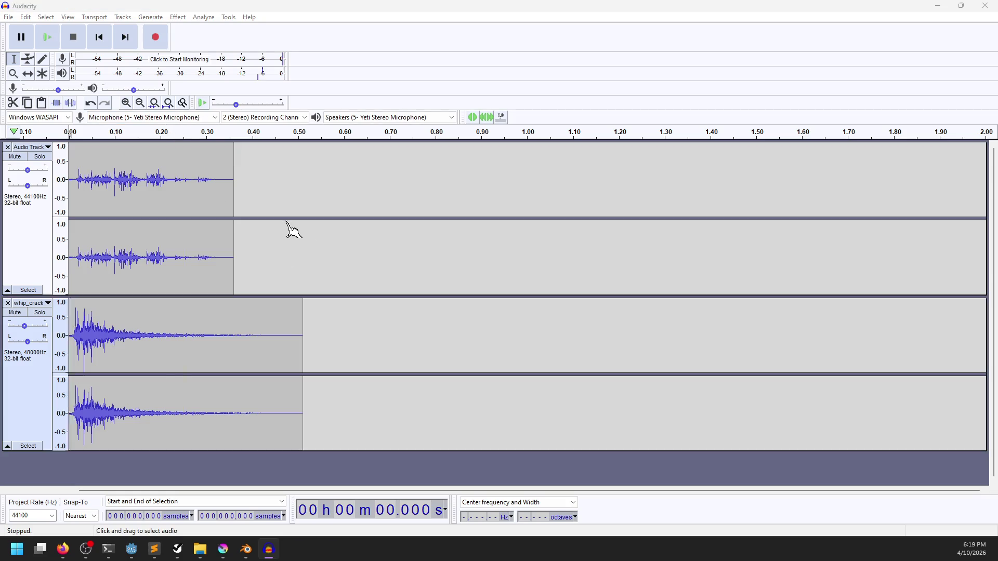
- Export the mix as bear_bite into the cutscene sound folder and return to Godot
{"action": "type", "text": "bear_bite"}
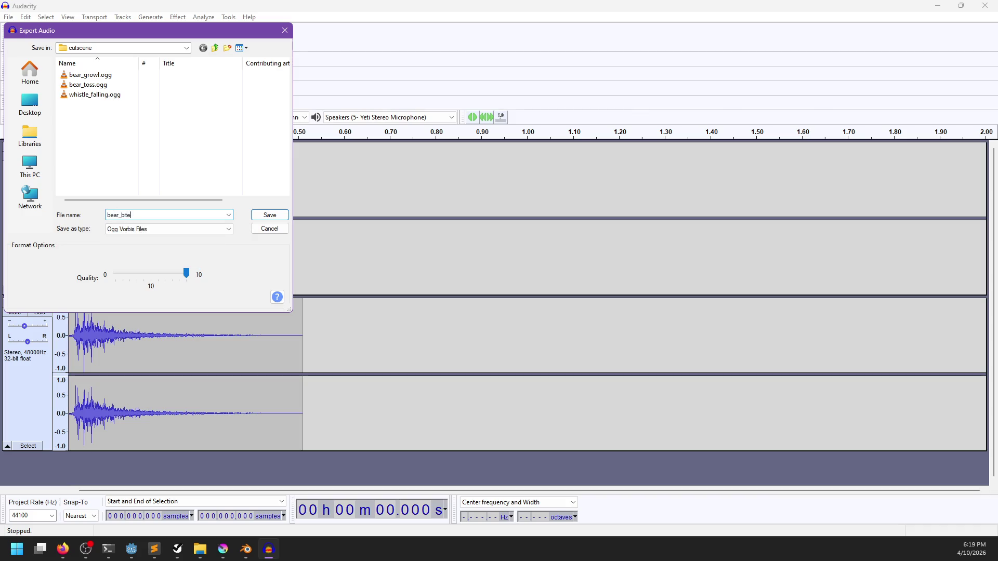
{"action": "key", "text": "Return"}
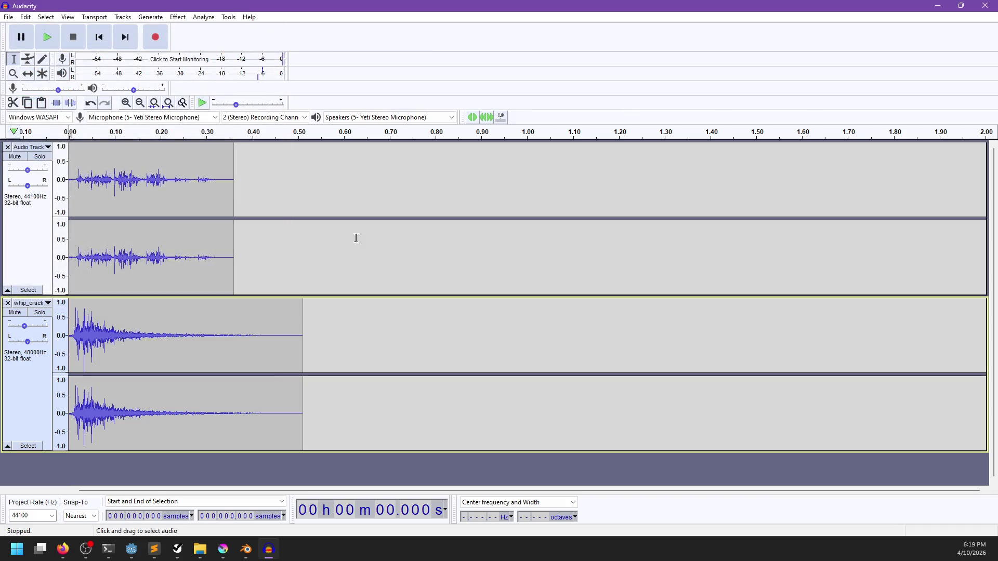
{"action": "left_click", "coordinate": [246, 549]}
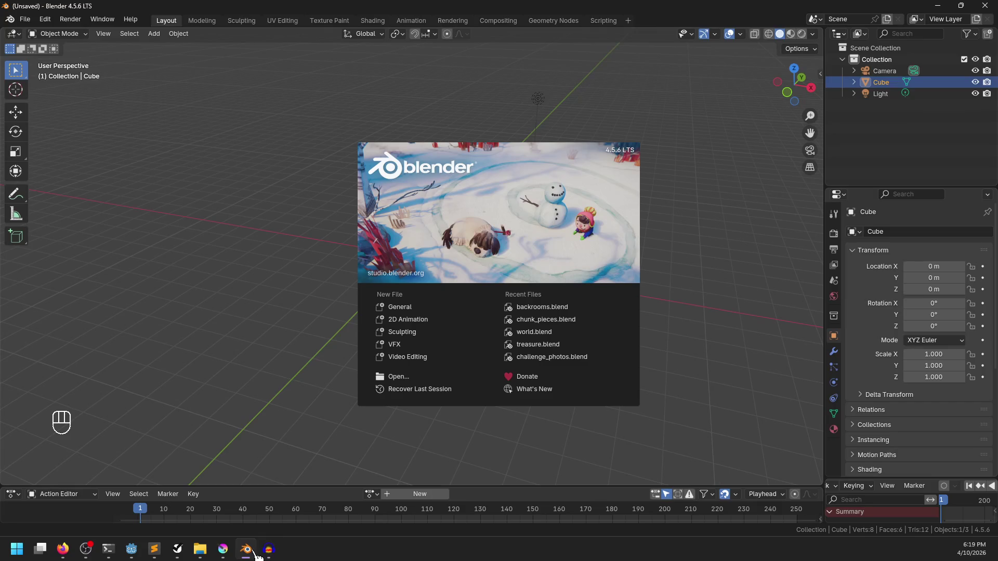
{"action": "left_click", "coordinate": [131, 549]}
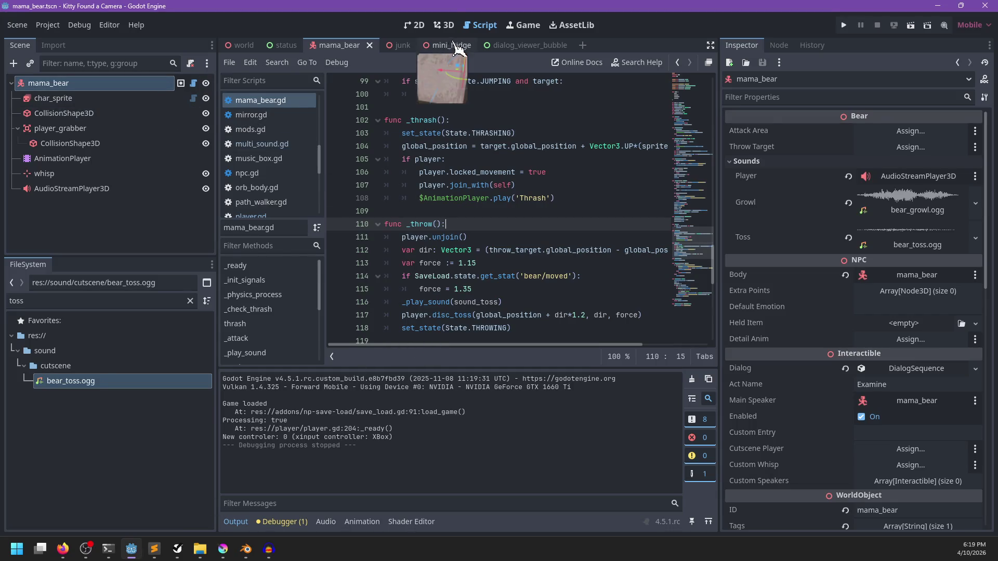
- Duplicate the sound_toss export line, rename the copy to sound_bite, and save the script
{"action": "scroll", "coordinate": [531, 185], "scroll_direction": "up", "scroll_amount": 20}
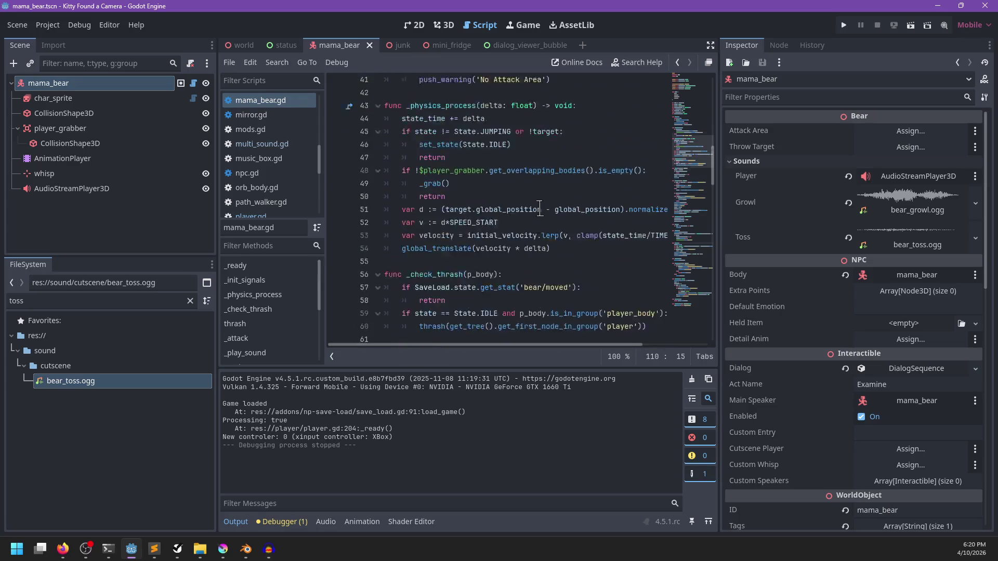
{"action": "left_click", "coordinate": [563, 209]}
{"action": "key", "text": "ctrl+shift+d"}
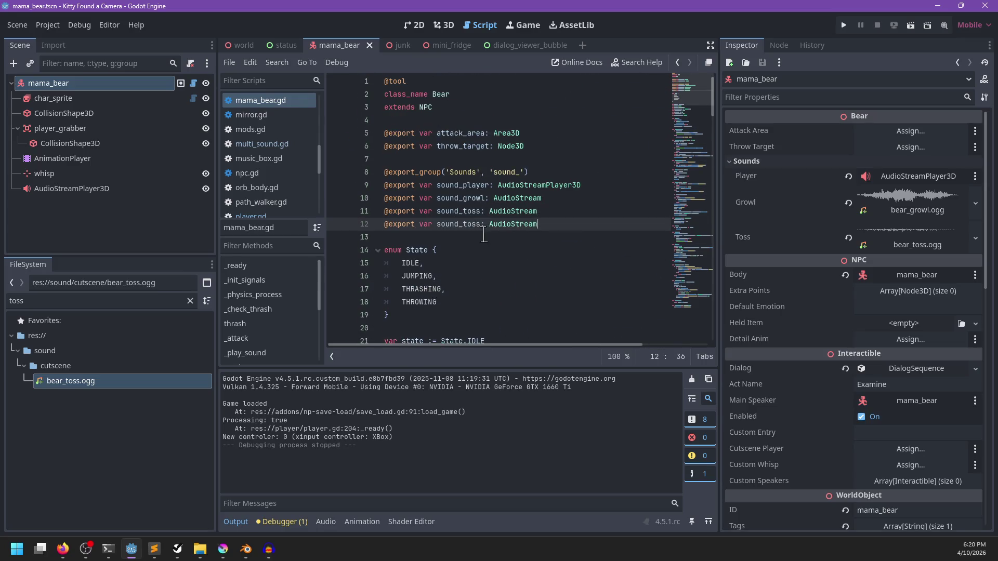
{"action": "left_click", "coordinate": [480, 212]}
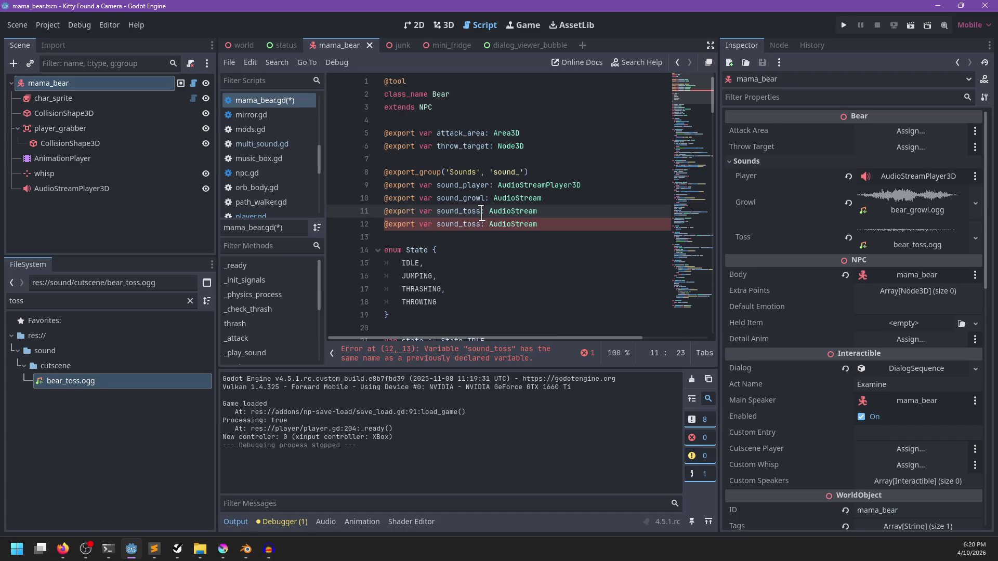
{"action": "type", "text": "bite"}
{"action": "left_click", "coordinate": [616, 213]}
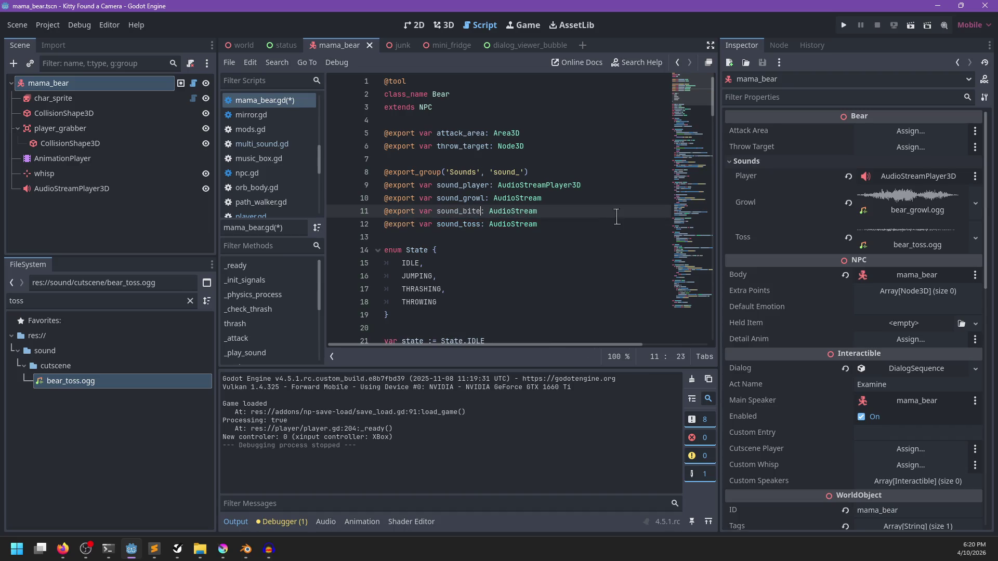
{"action": "key", "text": "ctrl+s"}
- Scroll down to the _thrash function and look up the set_state definition
{"action": "left_click", "coordinate": [691, 254]}
{"action": "left_click_drag", "start_coordinate": [692, 253], "coordinate": [685, 245]}
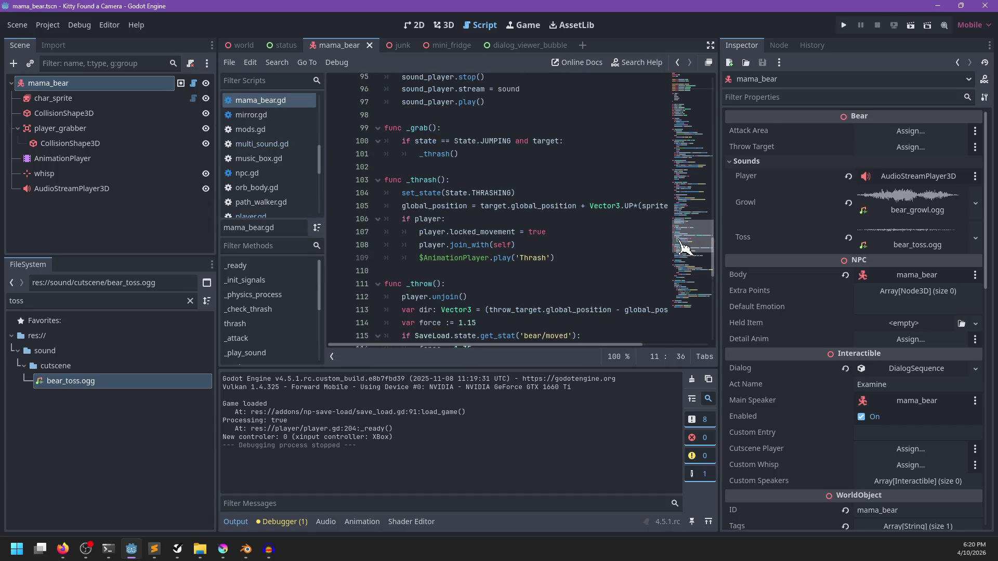
{"action": "left_click", "coordinate": [526, 181]}
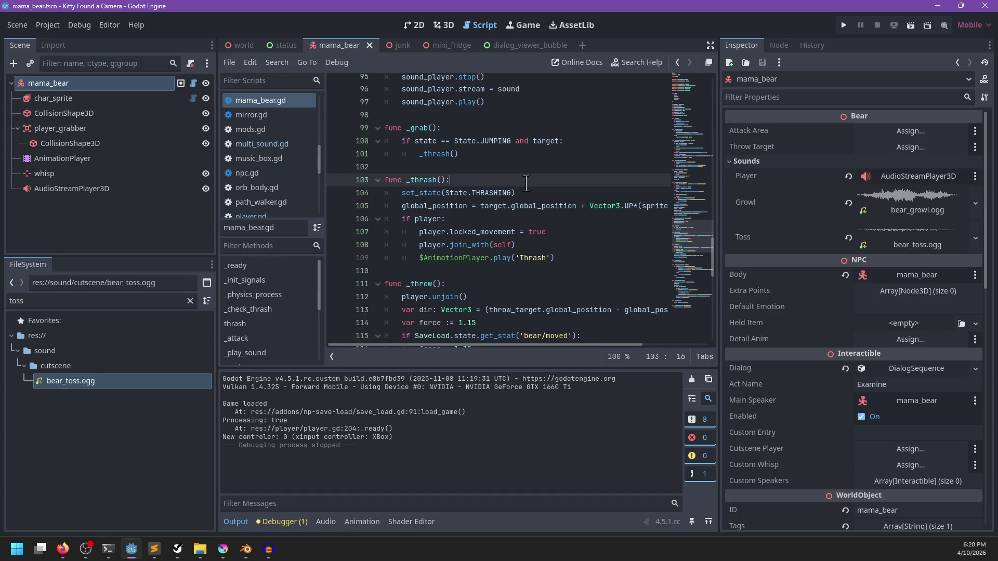
{"action": "scroll", "coordinate": [531, 185], "scroll_direction": "down", "scroll_amount": 2}
{"action": "left_click", "coordinate": [432, 117], "text": "ctrl"}
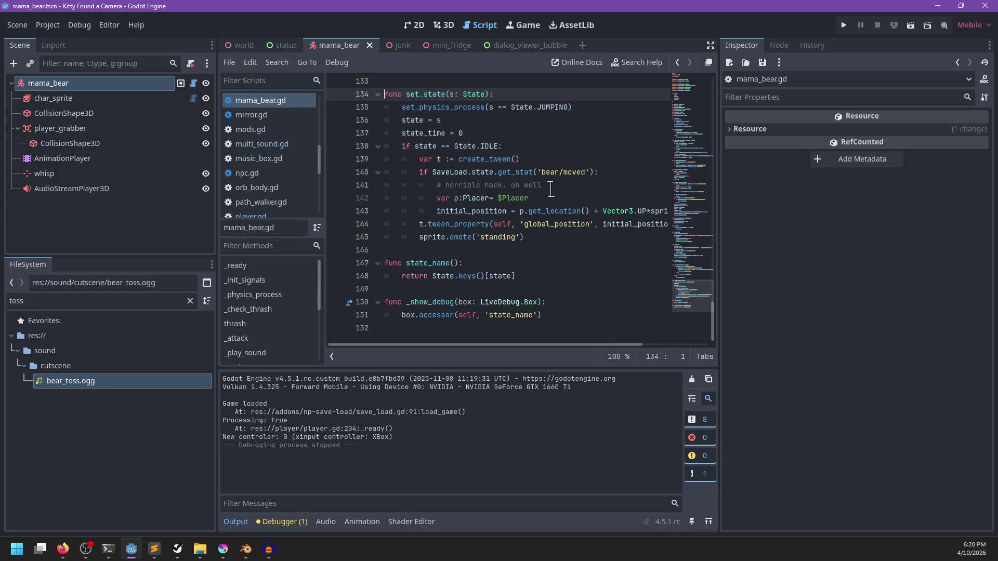
{"action": "scroll", "coordinate": [551, 189], "scroll_direction": "up", "scroll_amount": 7}
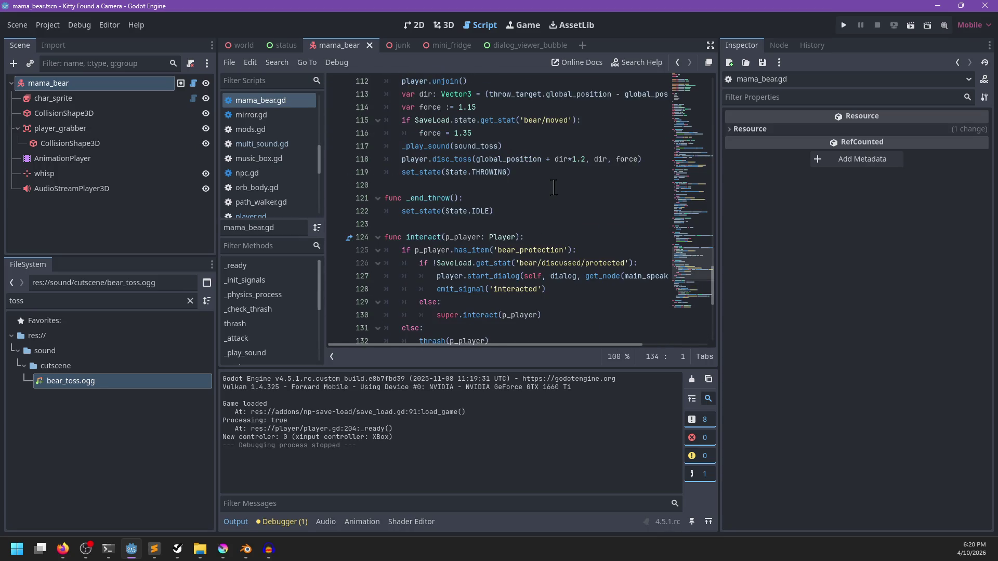
{"action": "scroll", "coordinate": [555, 188], "scroll_direction": "up", "scroll_amount": 6}
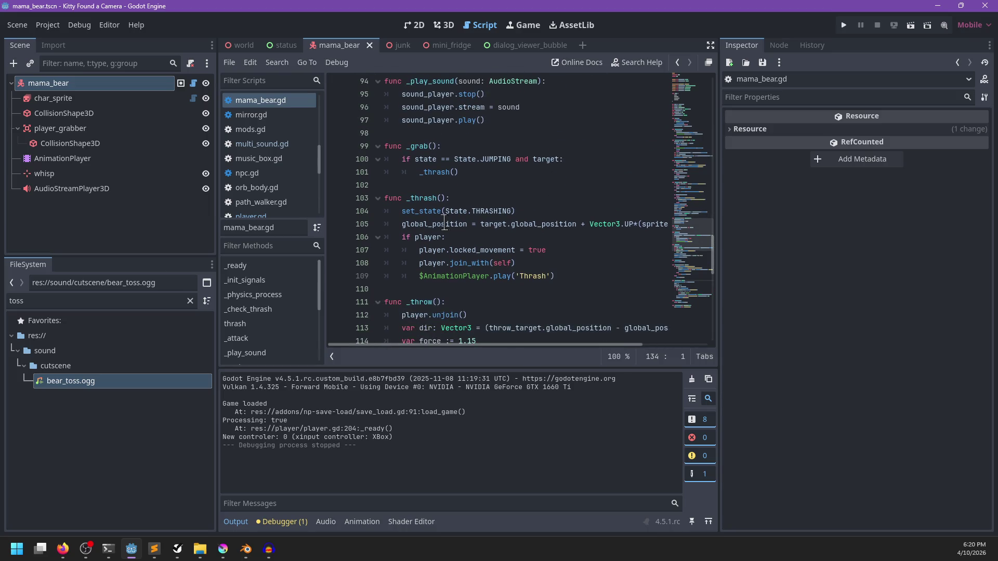
{"action": "scroll", "coordinate": [520, 268], "scroll_direction": "right", "scroll_amount": 4}
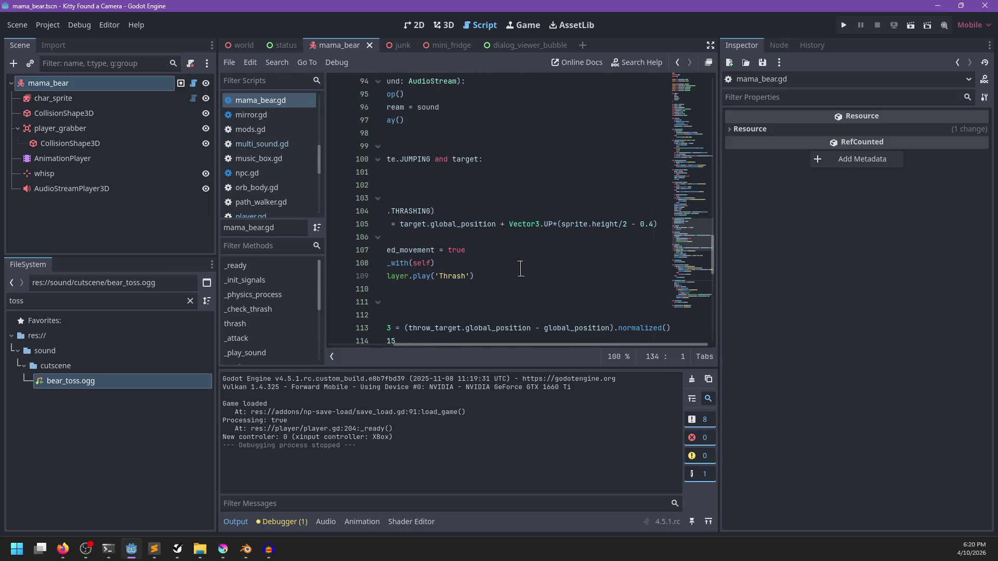
{"action": "scroll", "coordinate": [520, 268], "scroll_direction": "left", "scroll_amount": 4}
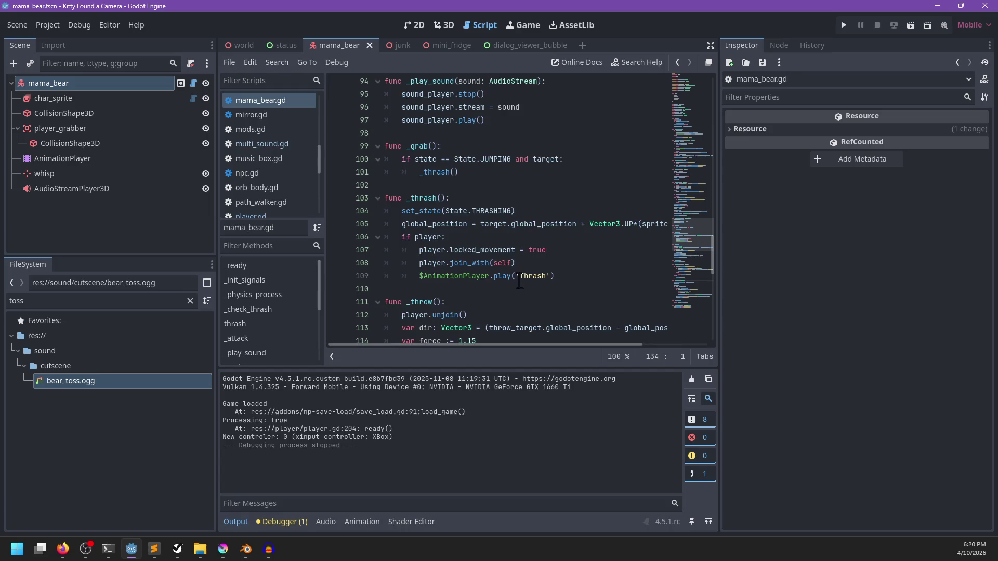
- Add _play_sound(sound_bite) beneath the Thrash animation call in _thrash and save
{"action": "left_click", "coordinate": [575, 276]}
{"action": "key", "text": "Return"}
{"action": "type", "text": "_play_s"}
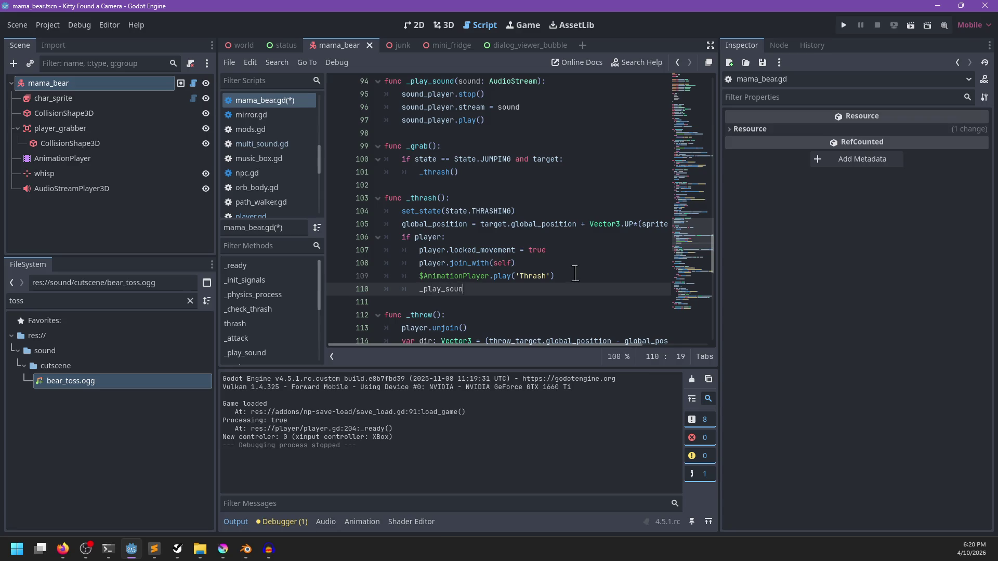
{"action": "type", "text": "ound_threa"}
{"action": "type", "text": "ite"}
{"action": "key", "text": "ctrl+s"}
- Remove that _play_sound line, save again, and show AudioStreamPlayer3D in the 3D view
{"action": "left_click_drag", "start_coordinate": [567, 285], "coordinate": [569, 276]}
{"action": "key", "text": "BackSpace"}
{"action": "key", "text": "ctrl+s"}
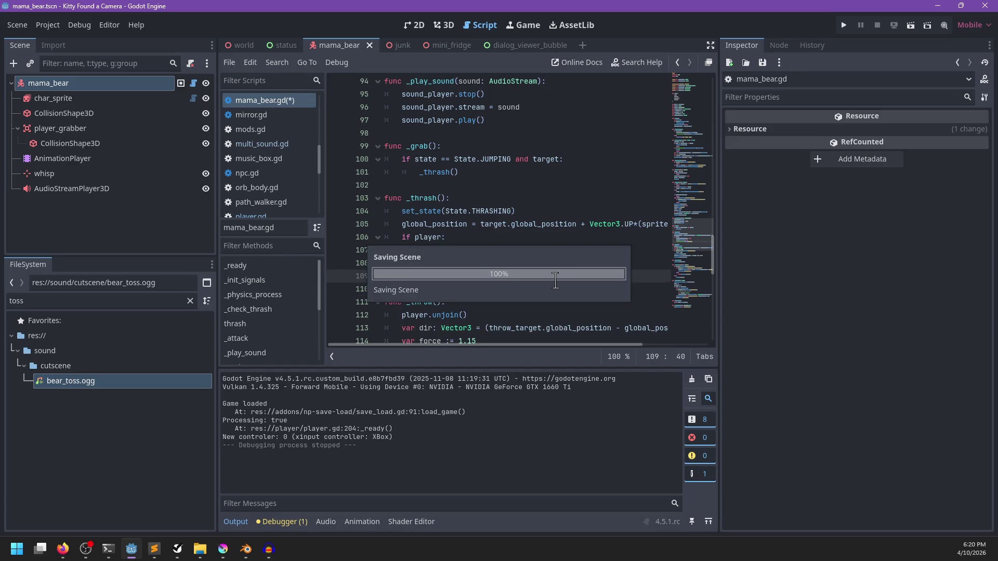
{"action": "left_click", "coordinate": [71, 188]}
{"action": "left_click", "coordinate": [453, 26]}
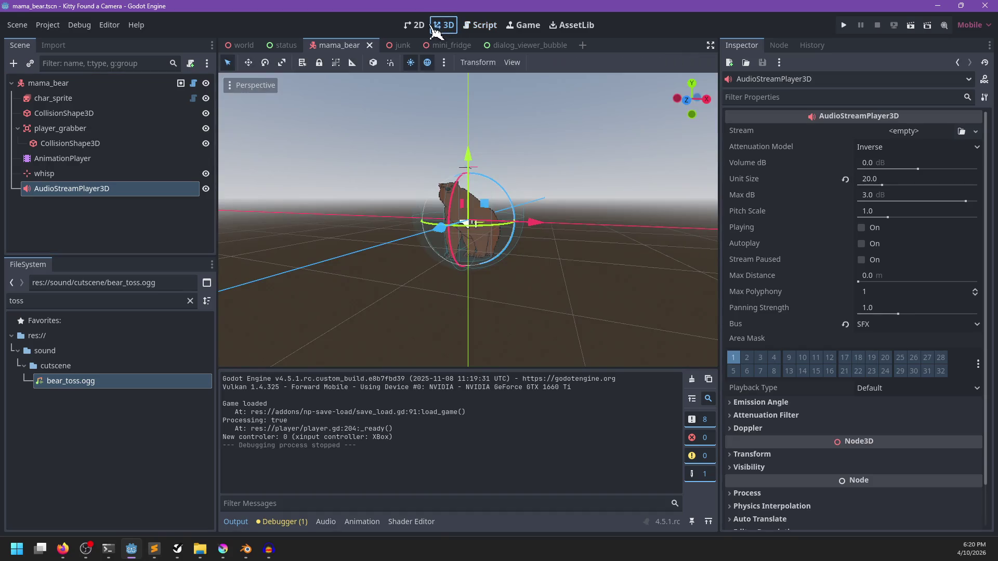
- Select the AnimationPlayer and load the Thrash animation
{"action": "left_click", "coordinate": [112, 159]}
{"action": "left_click", "coordinate": [416, 380]}
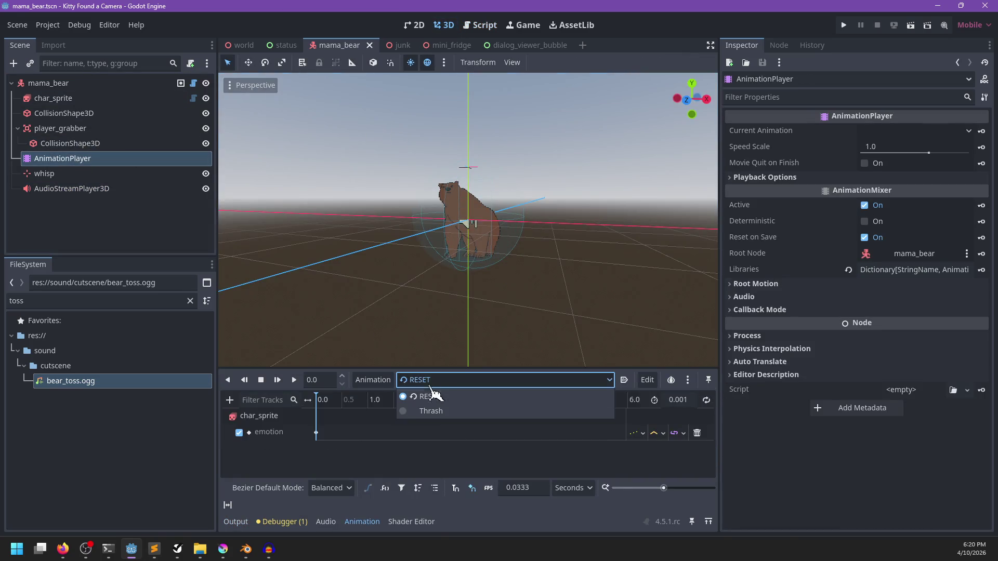
{"action": "left_click", "coordinate": [439, 414]}
{"action": "scroll", "coordinate": [394, 426], "scroll_direction": "down", "scroll_amount": 1}
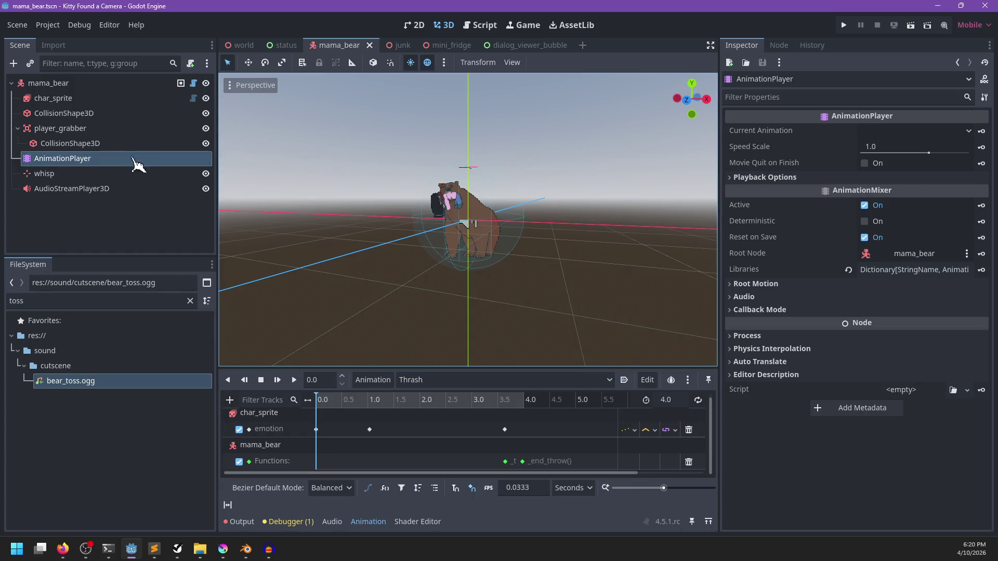
- Assign bear_bite.ogg as AudioStreamPlayer3D's stream and key the stream into Thrash
{"action": "left_click", "coordinate": [133, 188]}
{"action": "double_click", "coordinate": [127, 300]}
{"action": "type", "text": "bne"}
{"action": "key", "text": "BackSpace"}
{"action": "key", "text": "BackSpace"}
{"action": "key", "text": "BackSpace"}
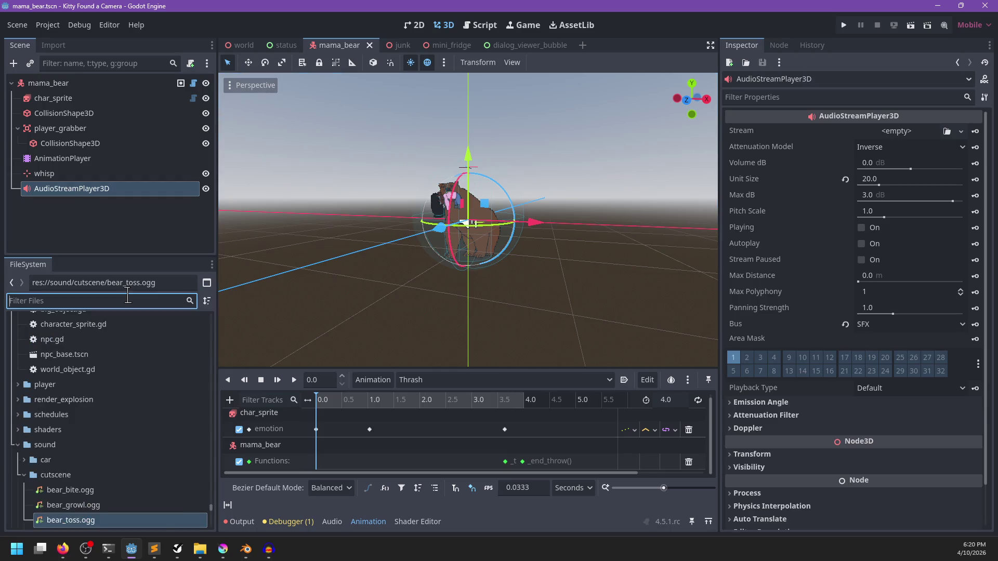
{"action": "type", "text": "bite"}
{"action": "mouse_move", "coordinate": [111, 381]}
{"action": "left_mouse_down"}
{"action": "mouse_move", "coordinate": [850, 219]}
{"action": "mouse_move", "coordinate": [915, 138]}
{"action": "left_mouse_up"}
{"action": "left_click", "coordinate": [975, 140]}
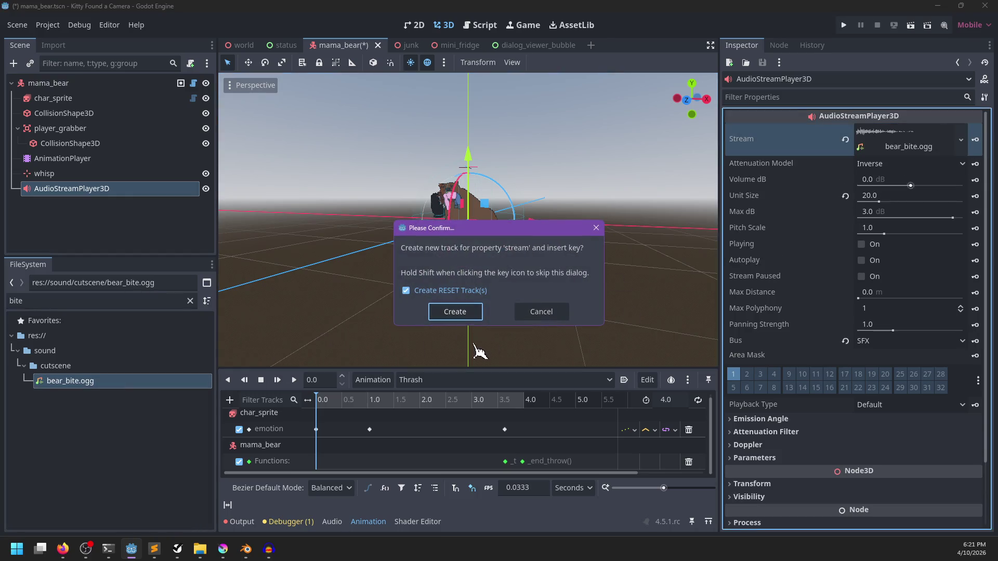
{"action": "left_click", "coordinate": [455, 312]}
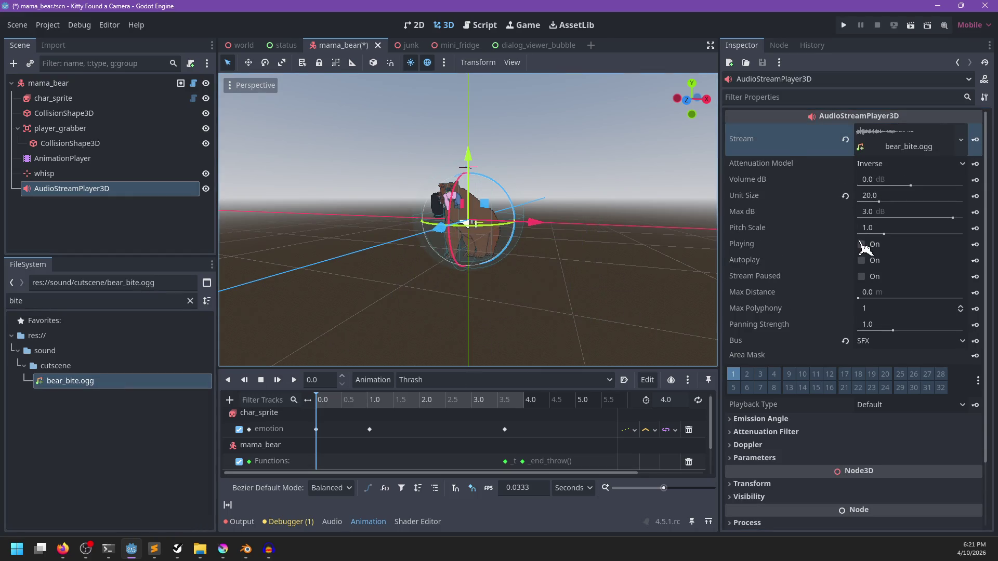
- Key the Playing property into Thrash with Playing turned on
{"action": "left_click", "coordinate": [975, 244]}
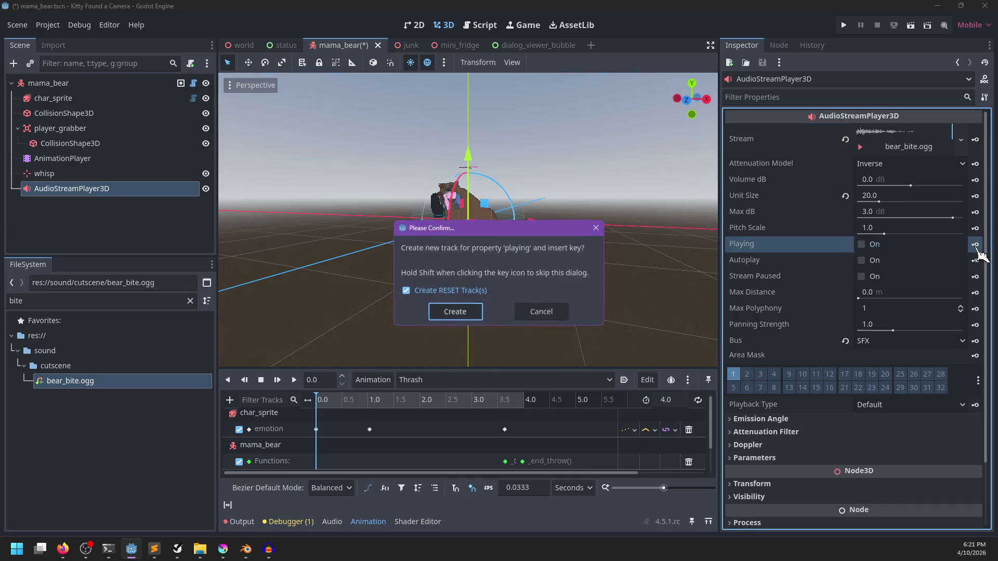
{"action": "left_click", "coordinate": [474, 323]}
{"action": "left_click", "coordinate": [862, 245]}
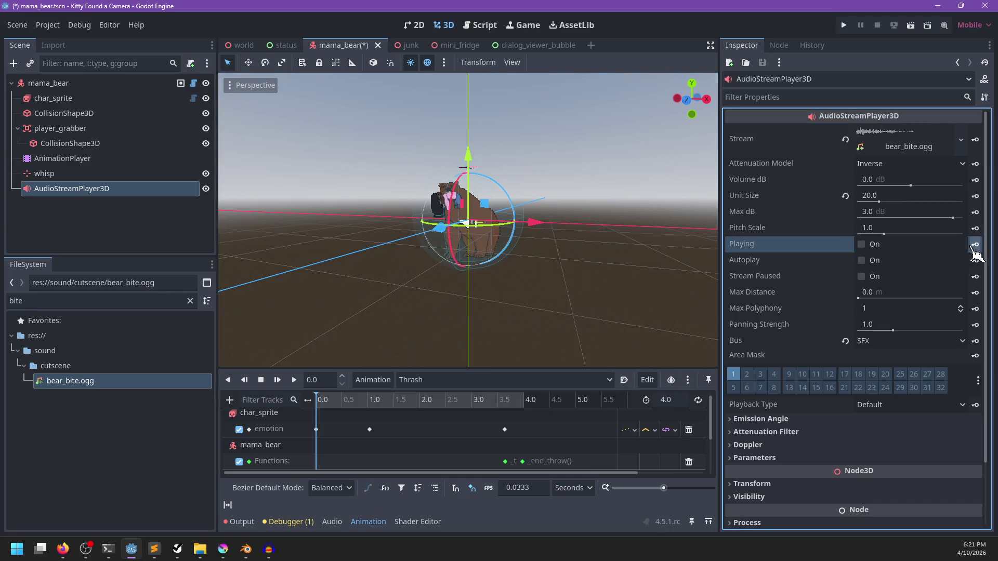
{"action": "left_click", "coordinate": [861, 244]}
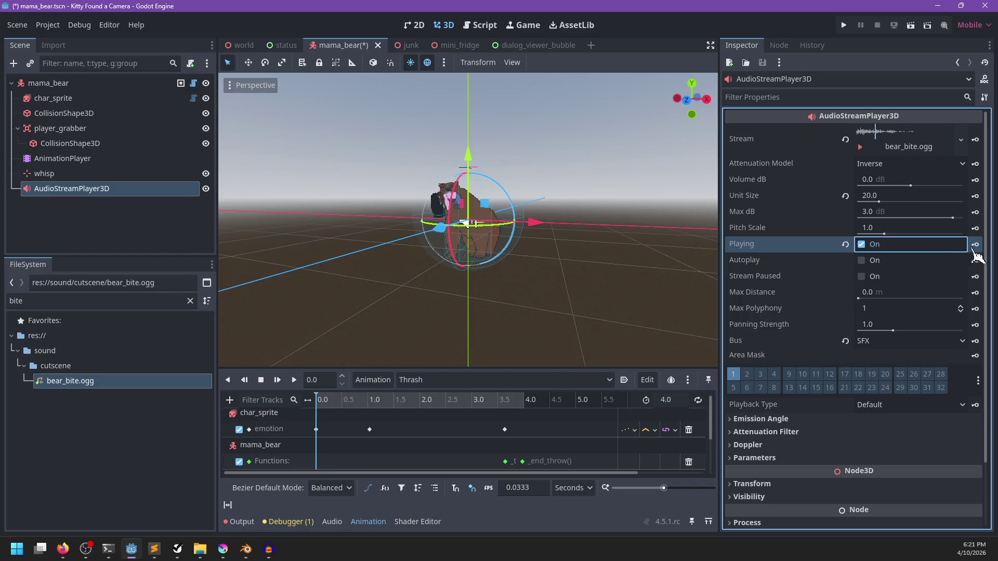
- Shift the playing key slightly after 0, save the mama_bear scene, and switch to Audacity
{"action": "scroll", "coordinate": [422, 440], "scroll_direction": "down", "scroll_amount": 3}
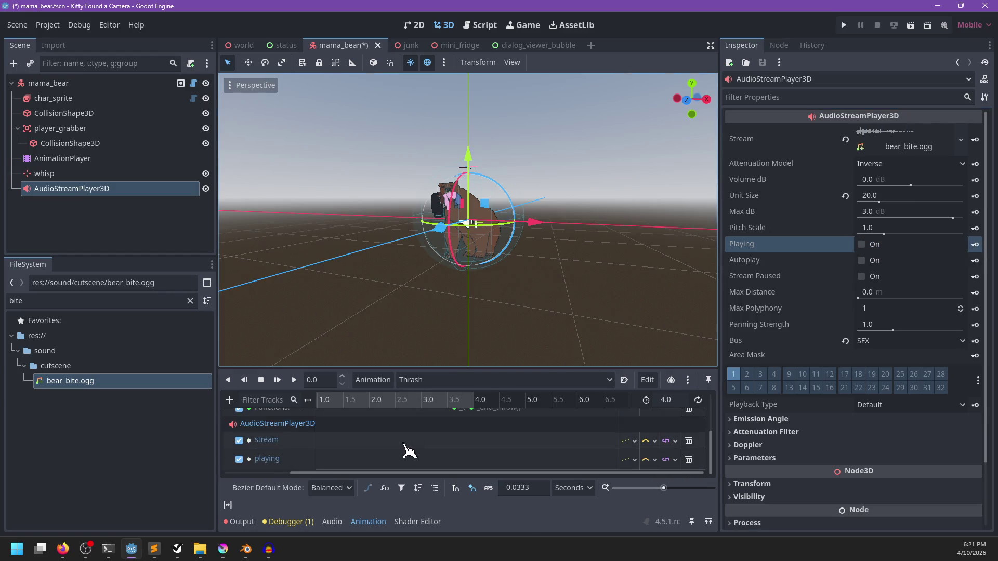
{"action": "left_click", "coordinate": [325, 458]}
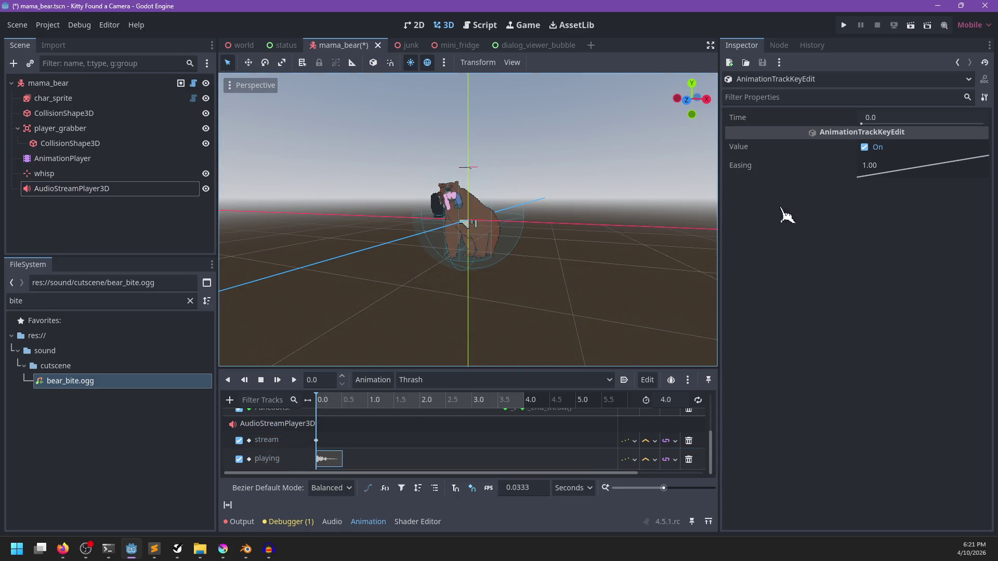
{"action": "left_click", "coordinate": [277, 379]}
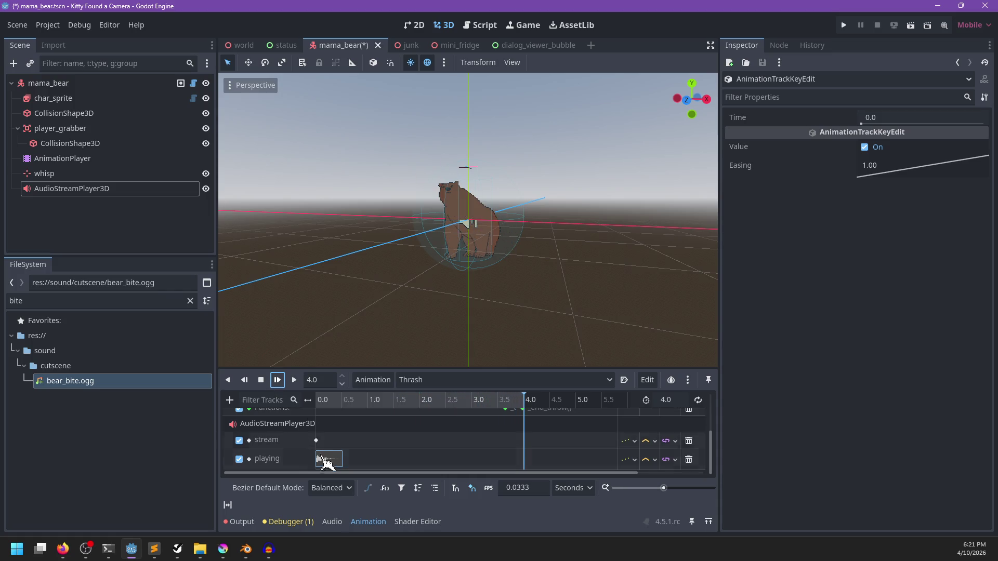
{"action": "left_click_drag", "start_coordinate": [323, 459], "coordinate": [338, 465]}
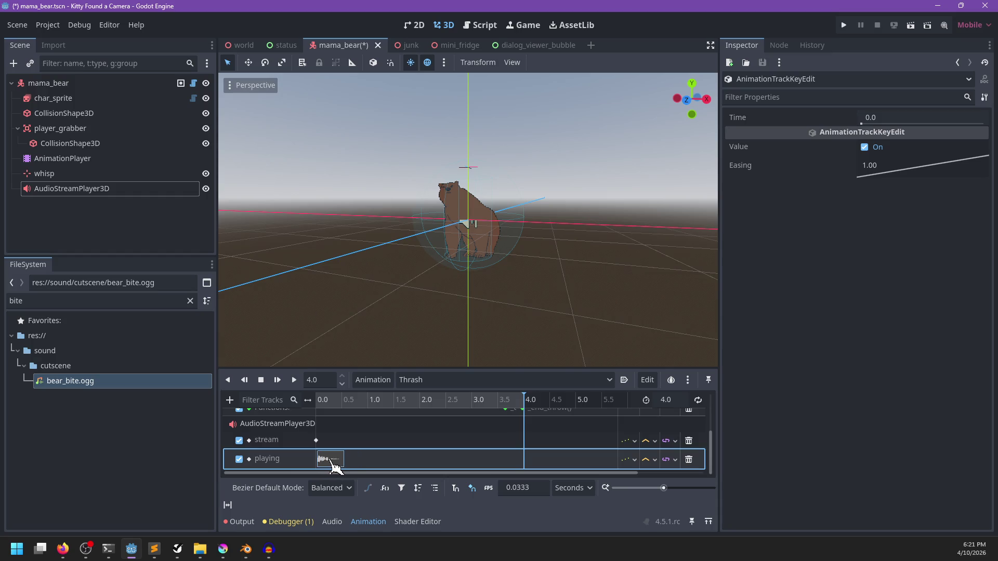
{"action": "key", "text": "ctrl+s"}
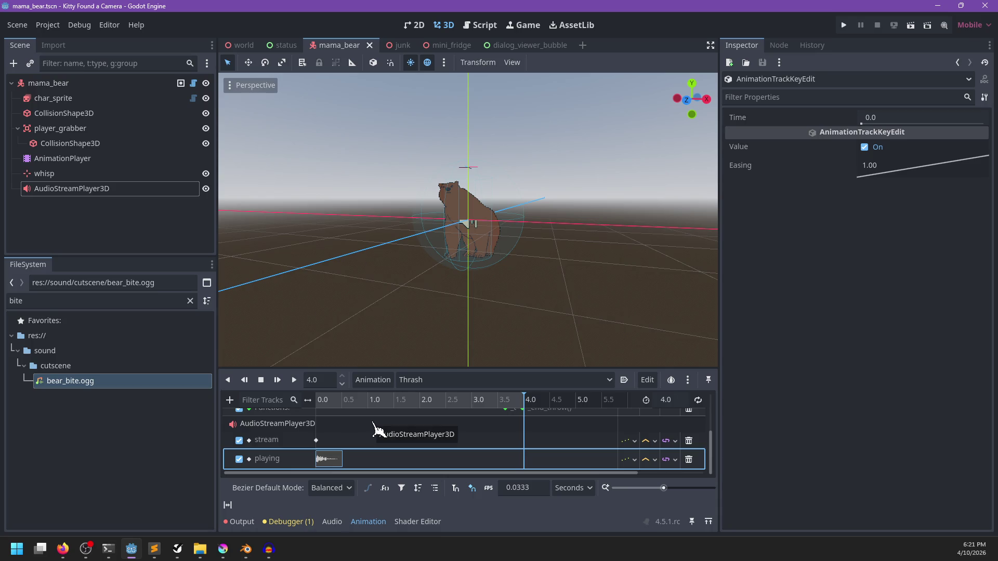
{"action": "left_click", "coordinate": [269, 549]}
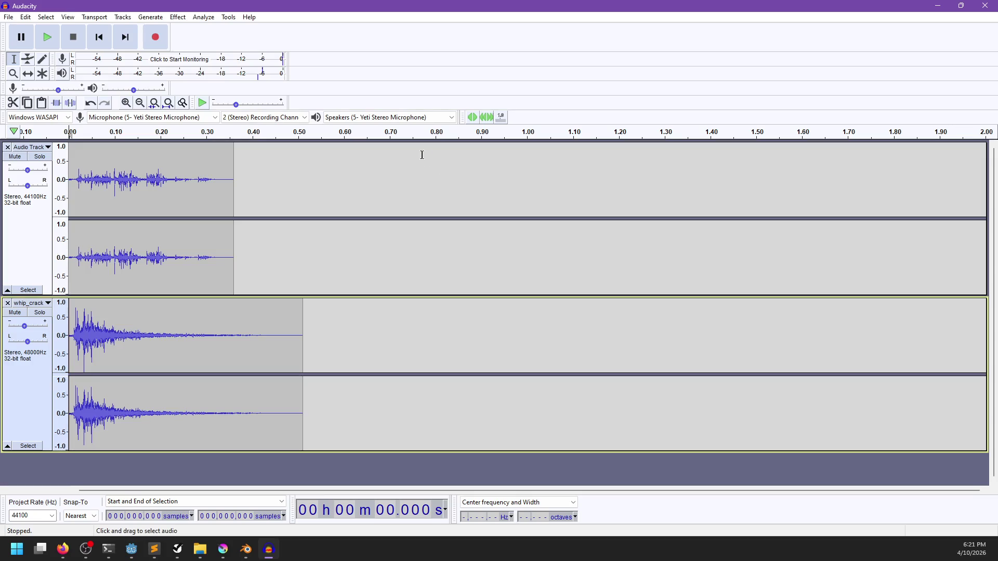
- Start a new empty Audacity project, then shrink both windows so Godot sits over Audacity
{"action": "key", "text": "ctrl+n"}
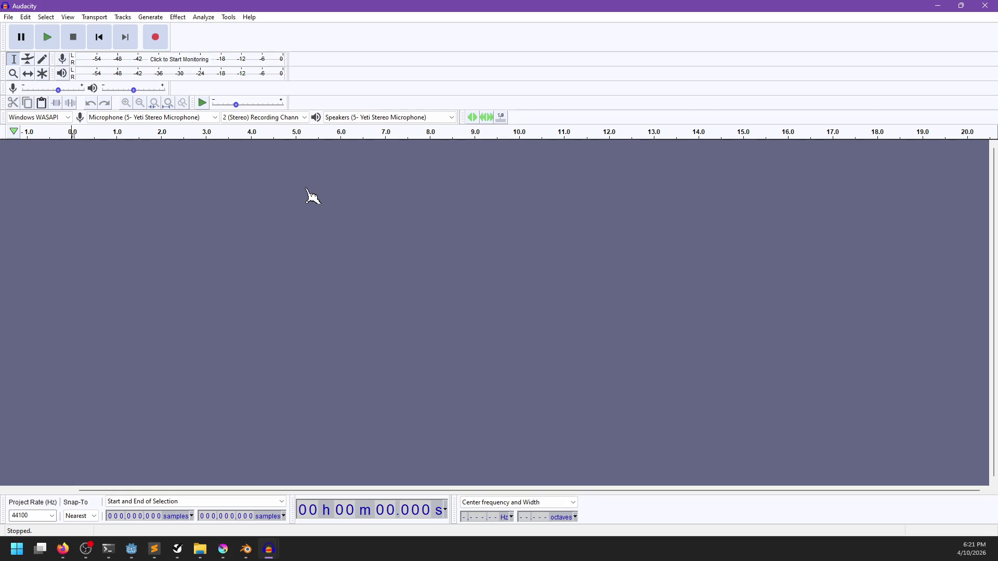
{"action": "mouse_move", "coordinate": [364, 8]}
{"action": "left_mouse_down"}
{"action": "mouse_move", "coordinate": [528, 118]}
{"action": "mouse_move", "coordinate": [562, 73]}
{"action": "mouse_move", "coordinate": [541, 51]}
{"action": "left_mouse_up"}
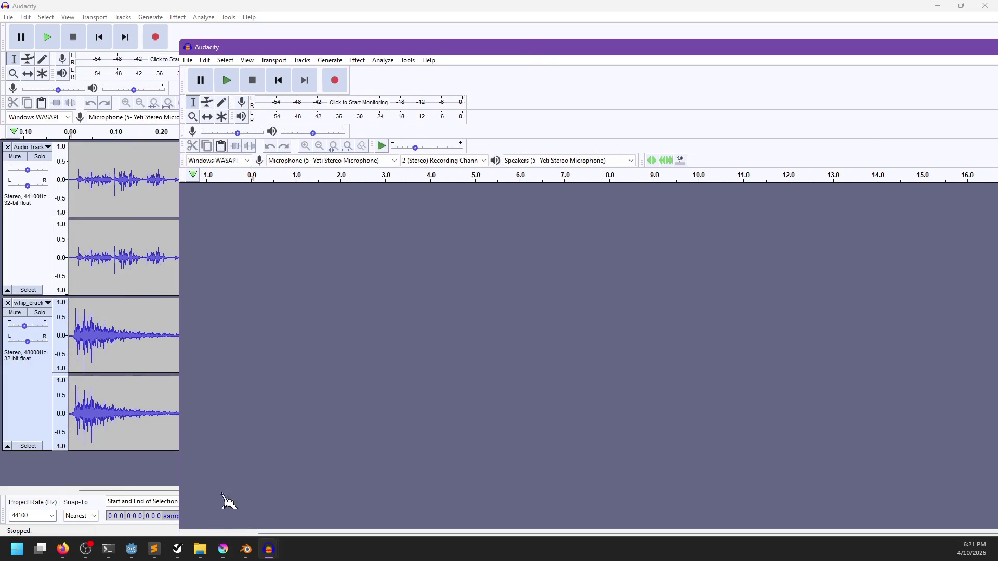
{"action": "left_click", "coordinate": [129, 554]}
{"action": "mouse_move", "coordinate": [395, 23]}
{"action": "left_mouse_down"}
{"action": "mouse_move", "coordinate": [229, 170]}
{"action": "mouse_move", "coordinate": [149, 208]}
{"action": "mouse_move", "coordinate": [327, 81]}
{"action": "left_mouse_up"}
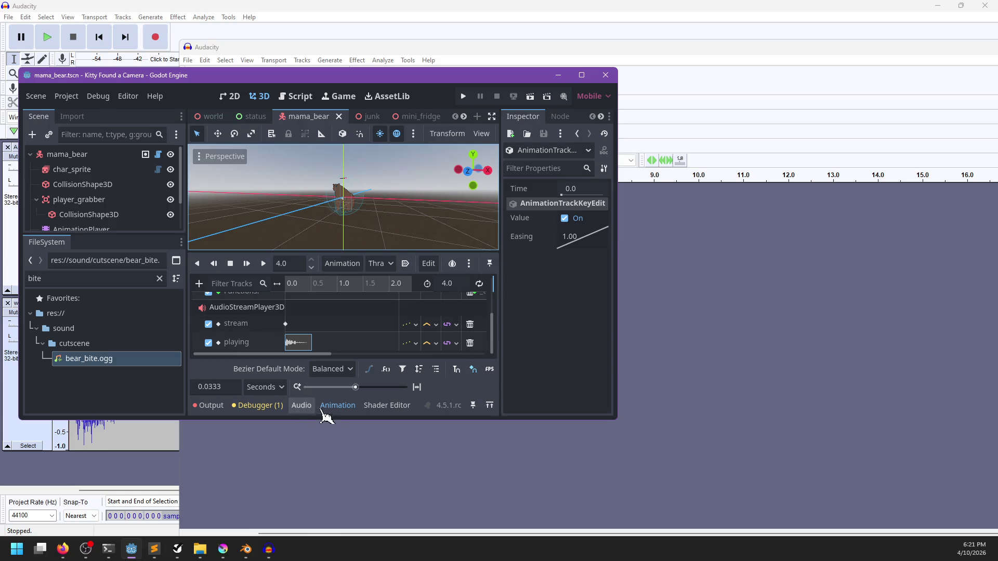
- Set char_sprite's SpriteFrames animation to shake-front-left and collapse the bottom panels to enlarge the 3D view
{"action": "left_click", "coordinate": [335, 406]}
{"action": "scroll", "coordinate": [377, 280], "scroll_direction": "up", "scroll_amount": 2}
{"action": "scroll", "coordinate": [385, 291], "scroll_direction": "up", "scroll_amount": 2}
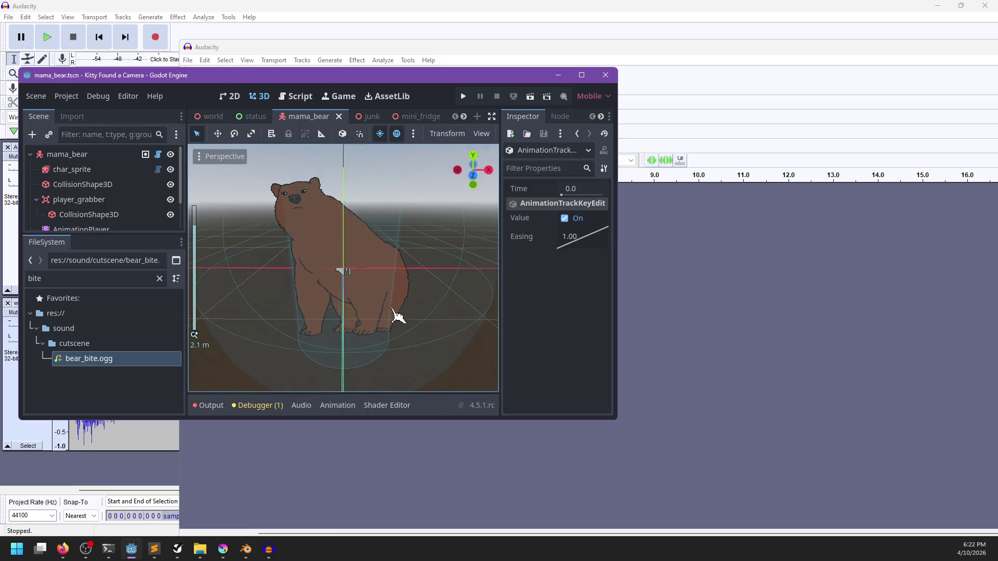
{"action": "left_click", "coordinate": [52, 170]}
{"action": "scroll", "coordinate": [535, 265], "scroll_direction": "up", "scroll_amount": 10}
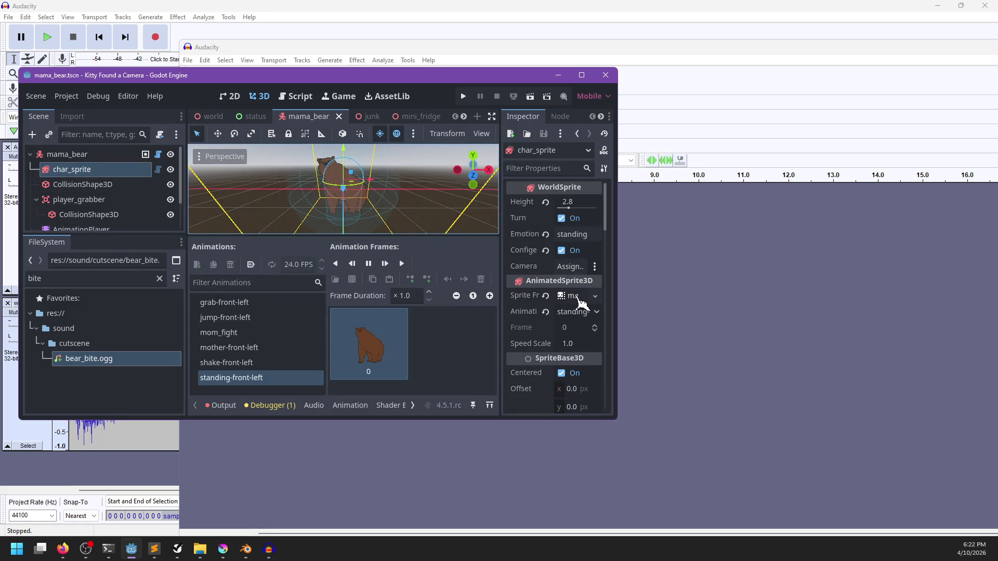
{"action": "left_click", "coordinate": [577, 297]}
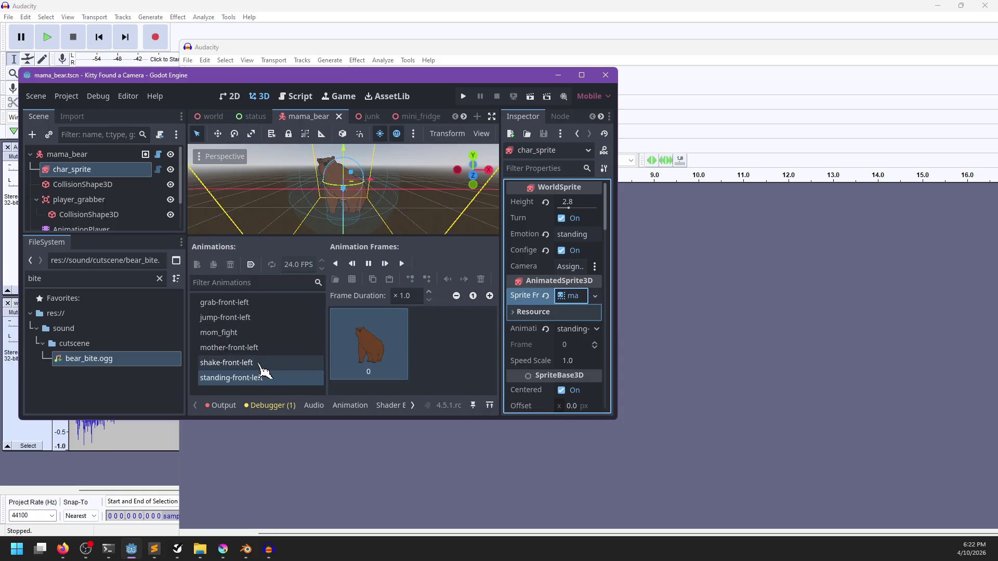
{"action": "left_click", "coordinate": [260, 362]}
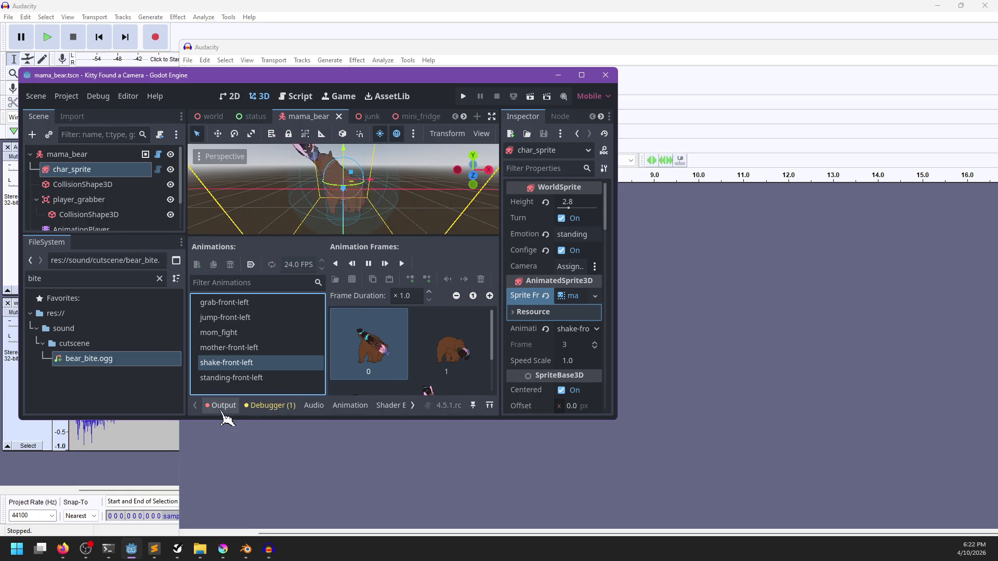
{"action": "left_click", "coordinate": [273, 406]}
{"action": "left_click", "coordinate": [273, 406]}
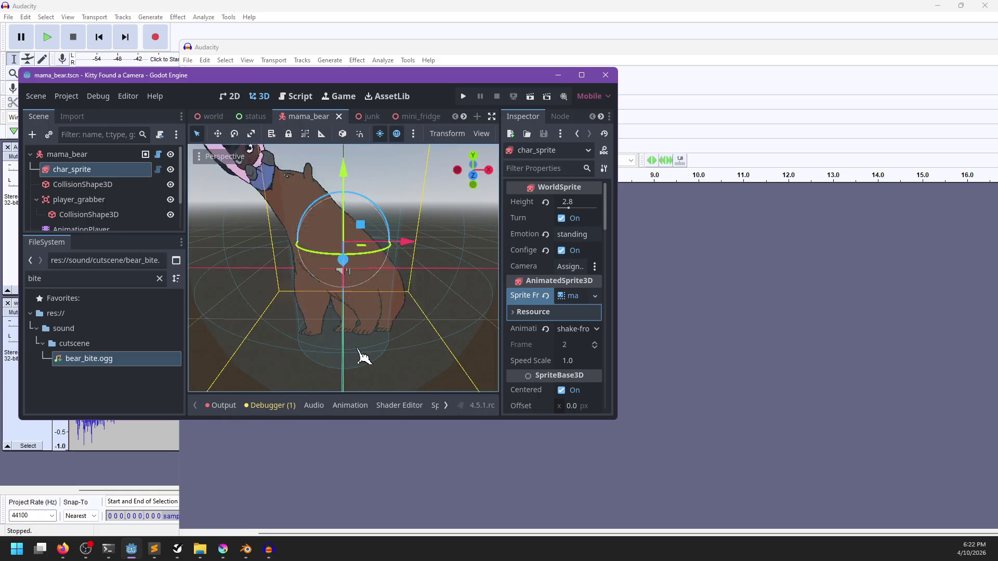
- Close the old Audacity project without saving and record a new take of about 11 seconds
{"action": "left_click", "coordinate": [553, 37]}
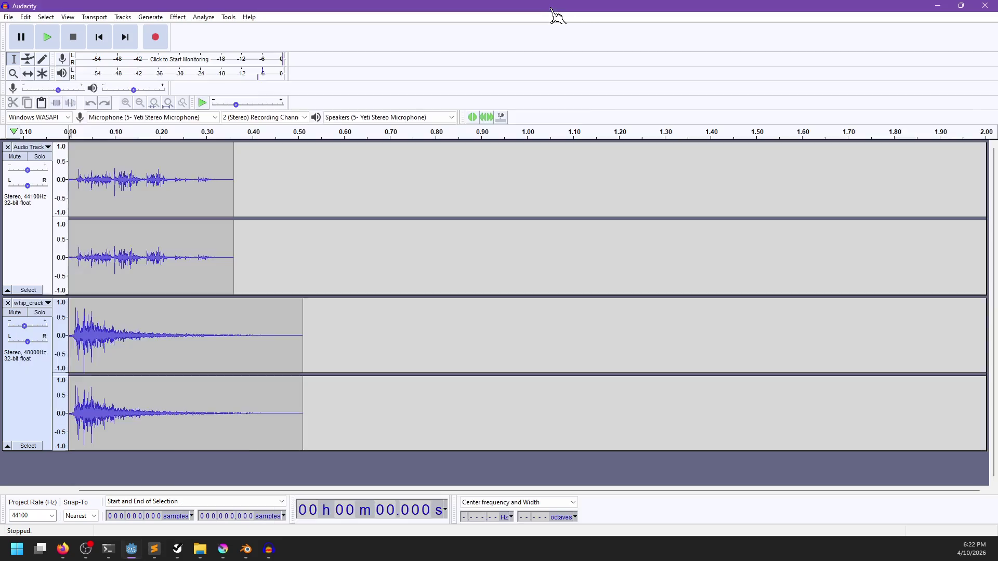
{"action": "left_click", "coordinate": [985, 6]}
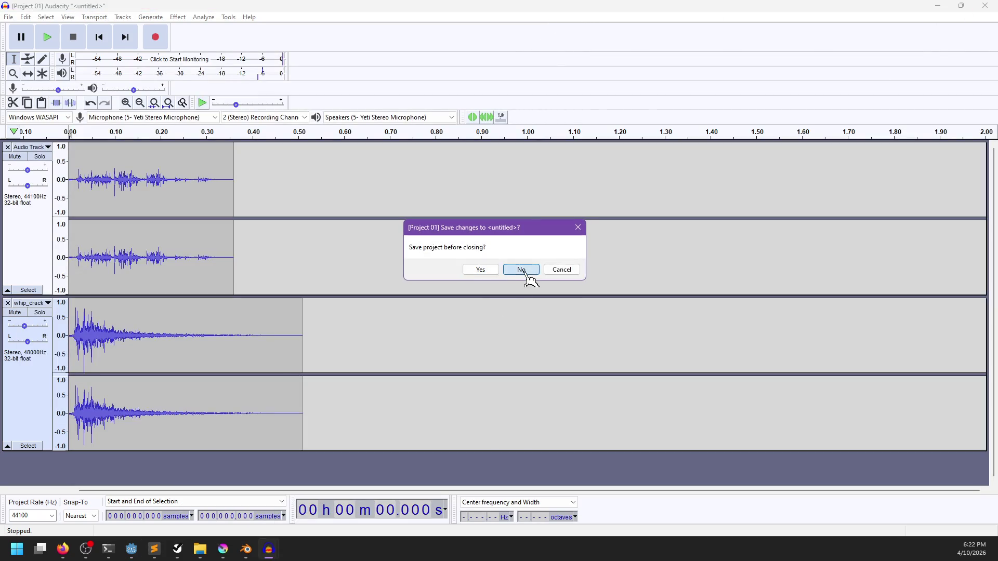
{"action": "left_click", "coordinate": [524, 275]}
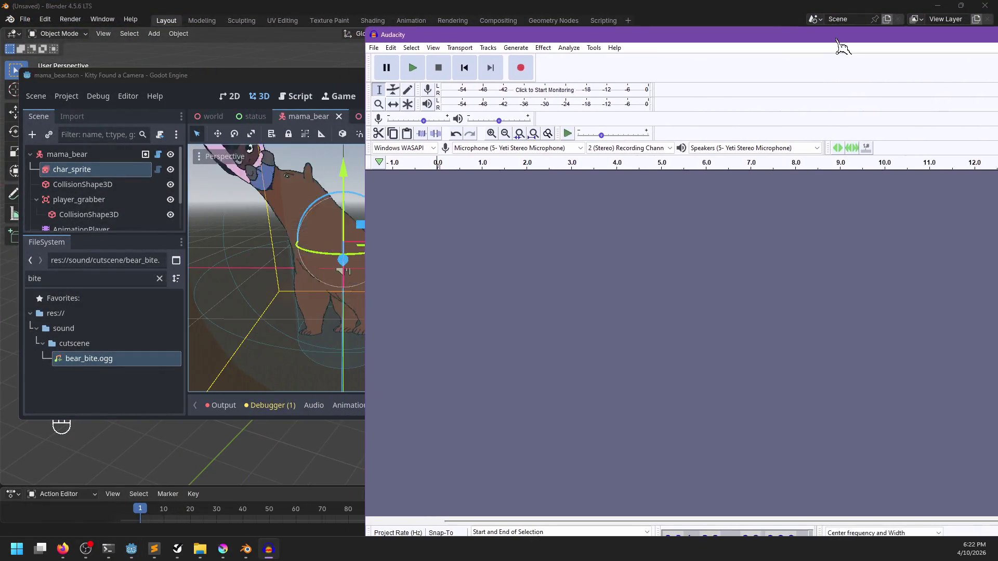
{"action": "left_click_drag", "start_coordinate": [348, 76], "coordinate": [261, 71]}
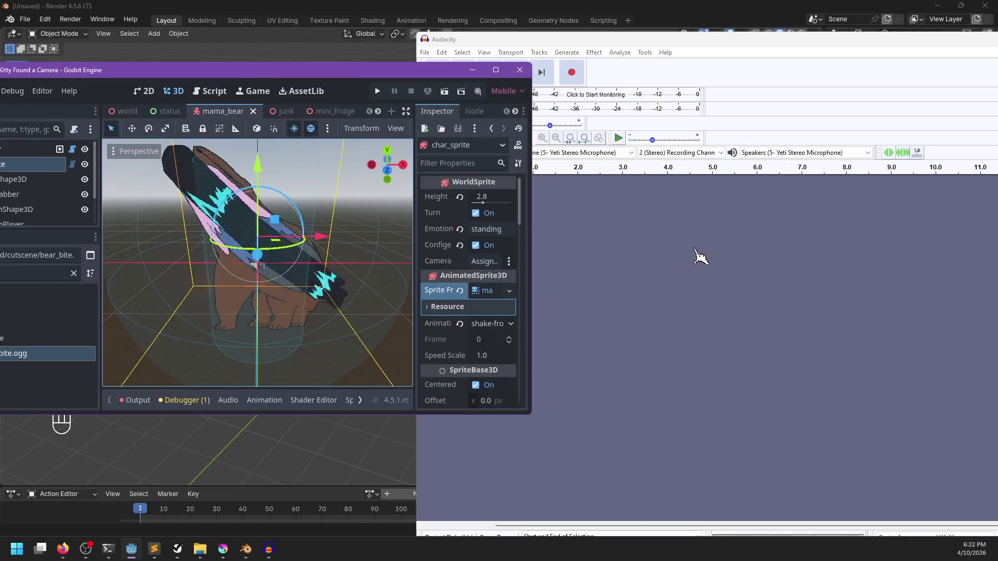
{"action": "left_click", "coordinate": [572, 73]}
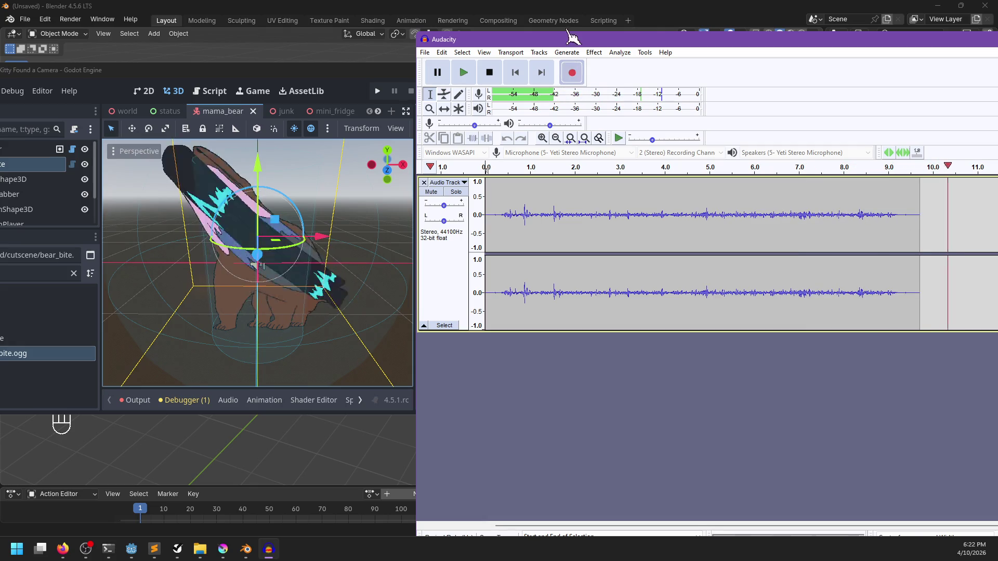
{"action": "left_click", "coordinate": [489, 72]}
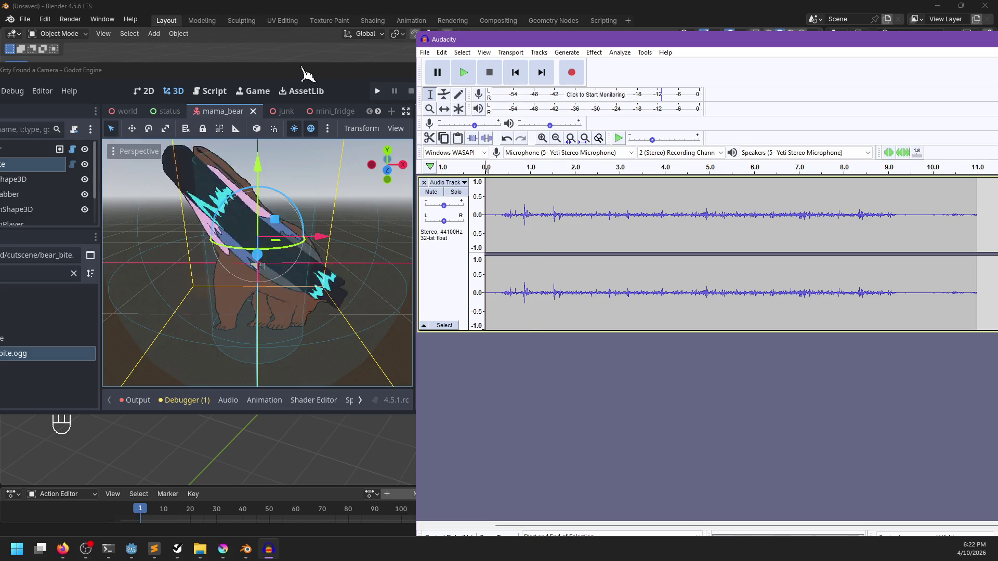
- Play back the take and select the stretch from about 3 s to 9.2 s
{"action": "left_click", "coordinate": [303, 71]}
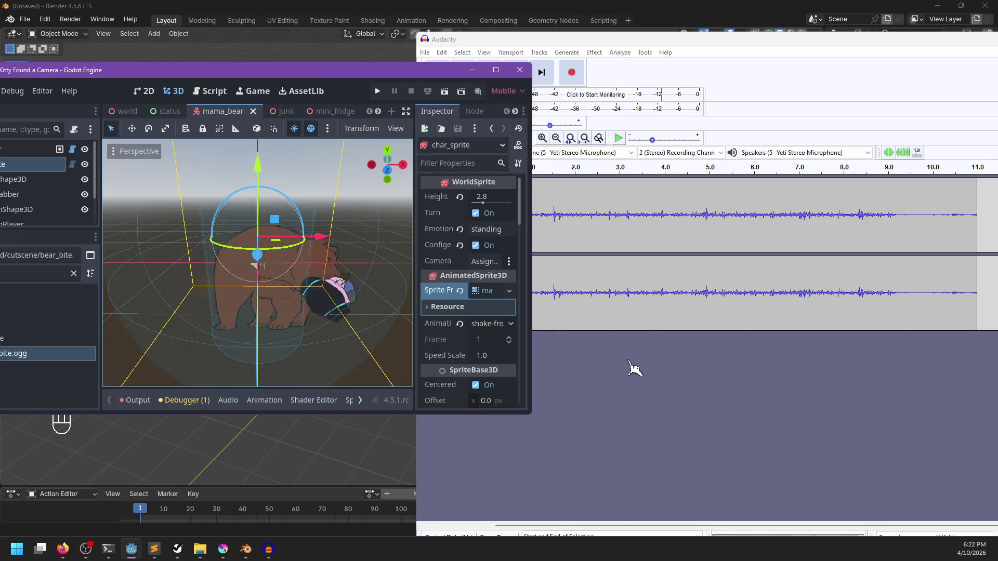
{"action": "left_click", "coordinate": [635, 369]}
{"action": "left_click", "coordinate": [503, 296]}
{"action": "key", "text": "space"}
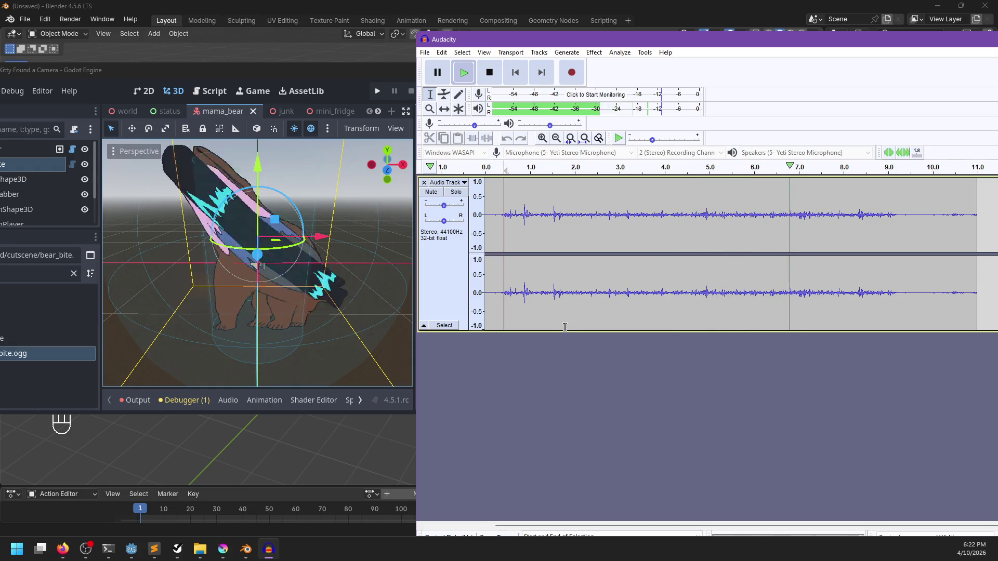
{"action": "left_click", "coordinate": [801, 324]}
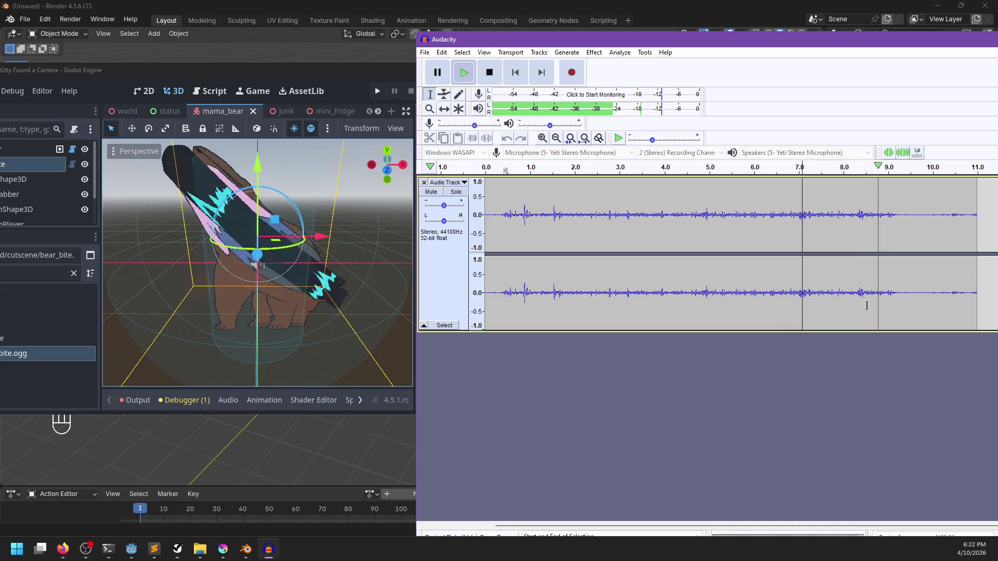
{"action": "key", "text": "space"}
{"action": "left_click", "coordinate": [899, 301]}
{"action": "left_click_drag", "start_coordinate": [901, 304], "coordinate": [504, 314]}
- Maximize Godot, clear the bite filter, check bear_toss.ogg's import settings, and open the cutscene folder in File Explorer
{"action": "double_click", "coordinate": [335, 72]}
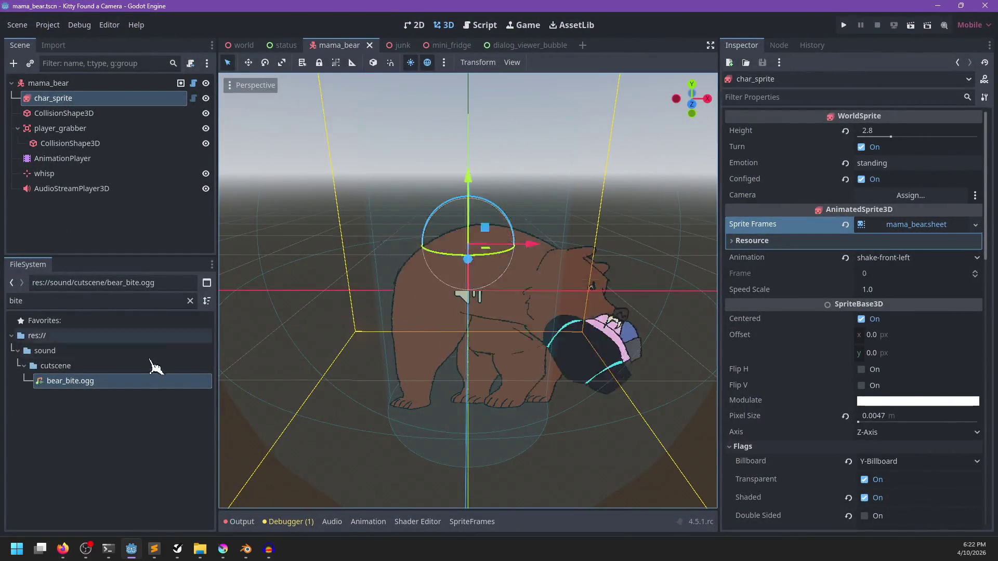
{"action": "left_click", "coordinate": [190, 301]}
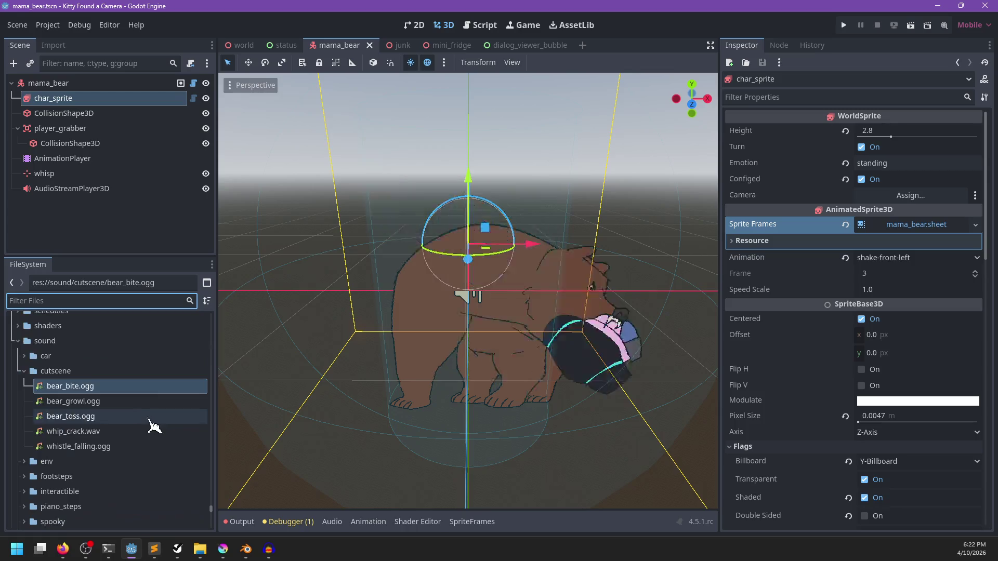
{"action": "double_click", "coordinate": [78, 417]}
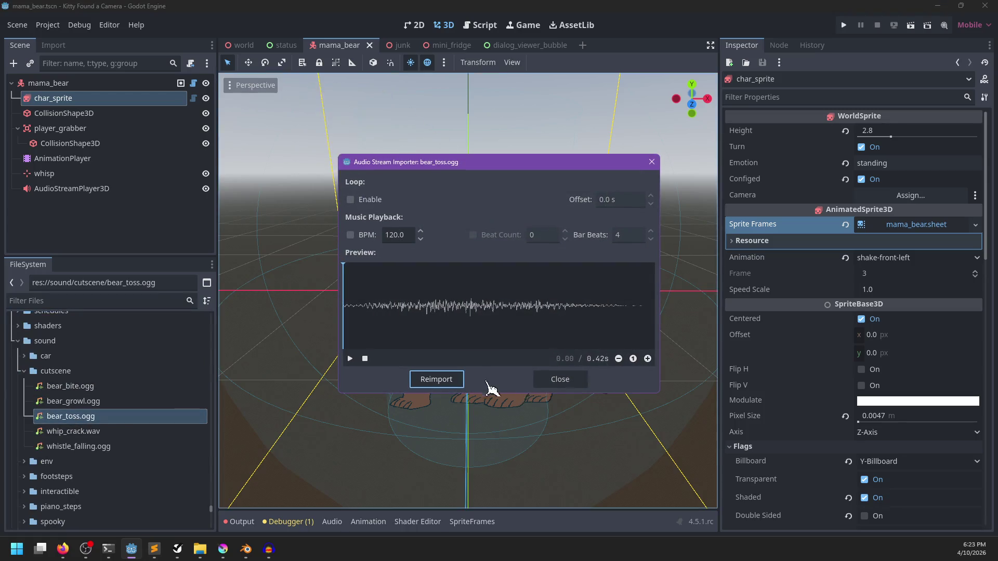
{"action": "left_click", "coordinate": [560, 379]}
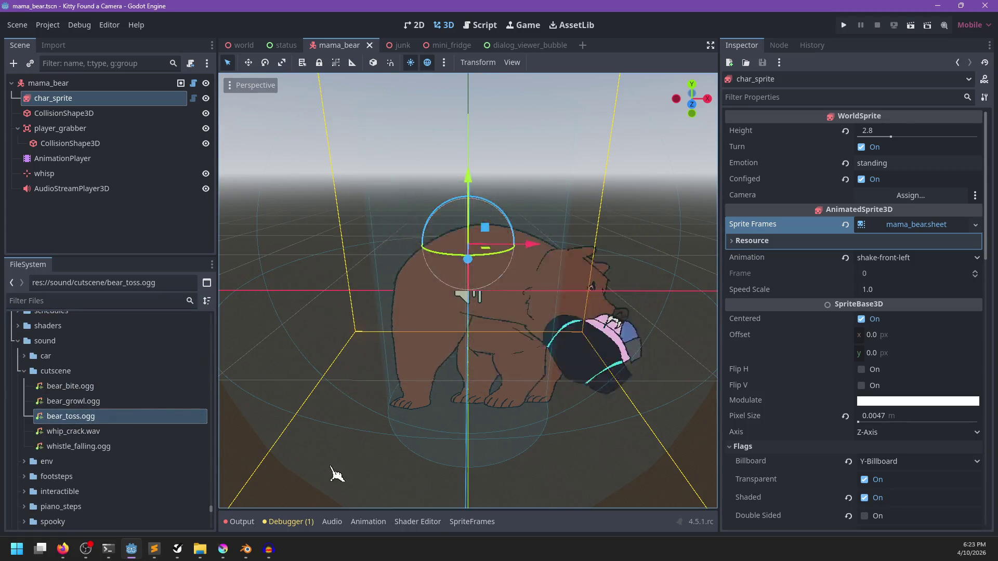
{"action": "left_click", "coordinate": [203, 553]}
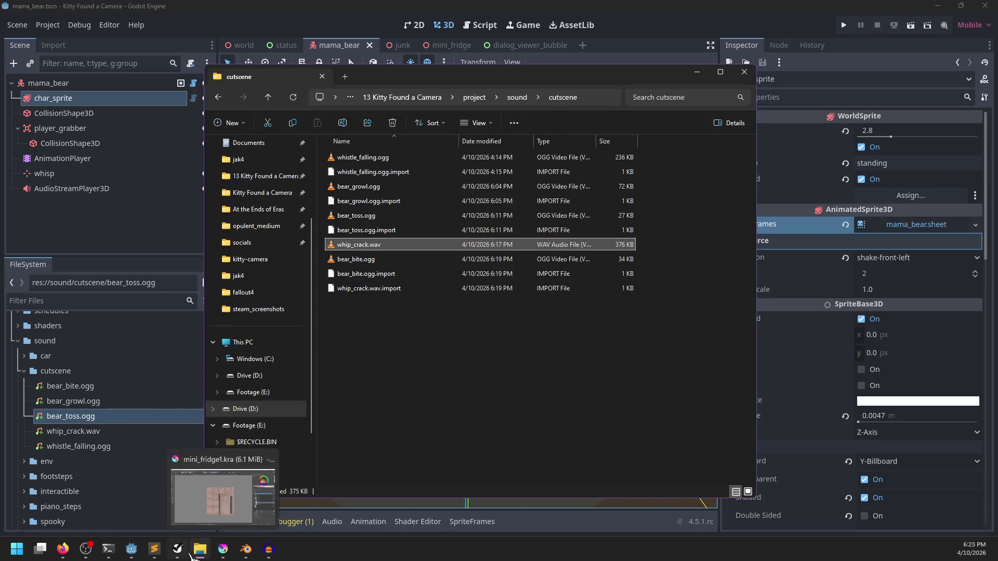
- Select bear_toss.ogg in the cutscene folder and place the Audacity window beside it
{"action": "left_click", "coordinate": [358, 216]}
{"action": "mouse_move", "coordinate": [246, 549]}
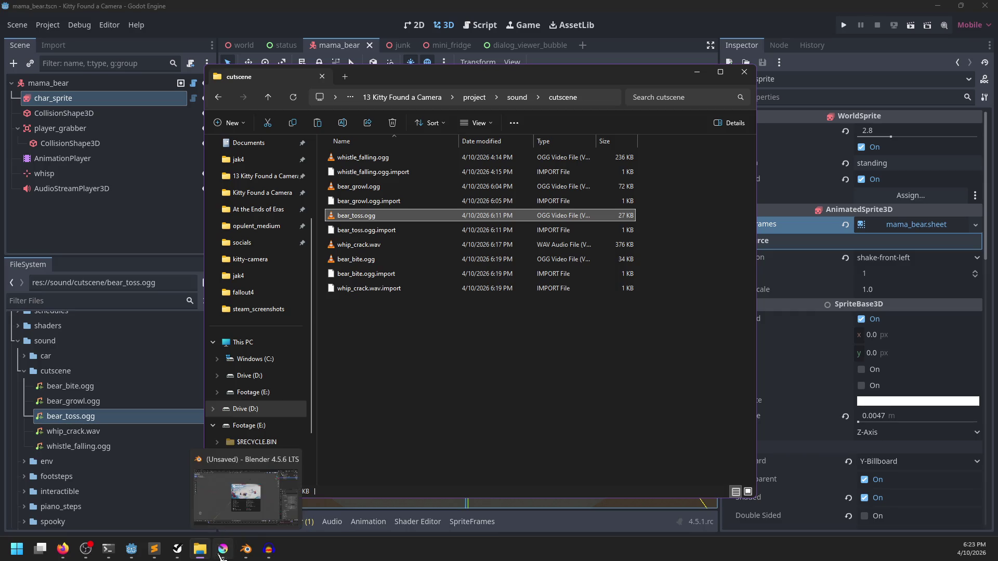
{"action": "left_click", "coordinate": [268, 551]}
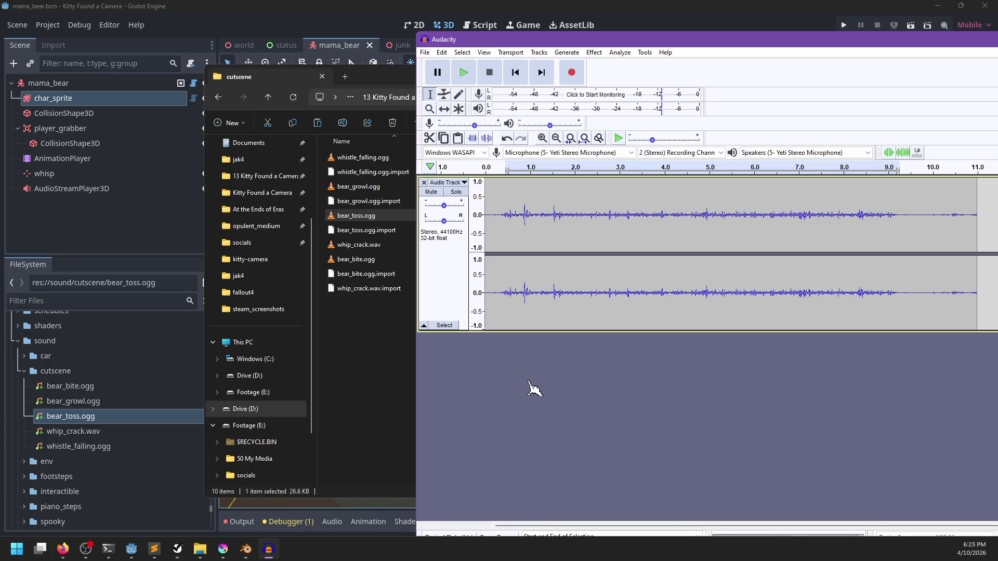
{"action": "left_click_drag", "start_coordinate": [564, 39], "coordinate": [488, 25]}
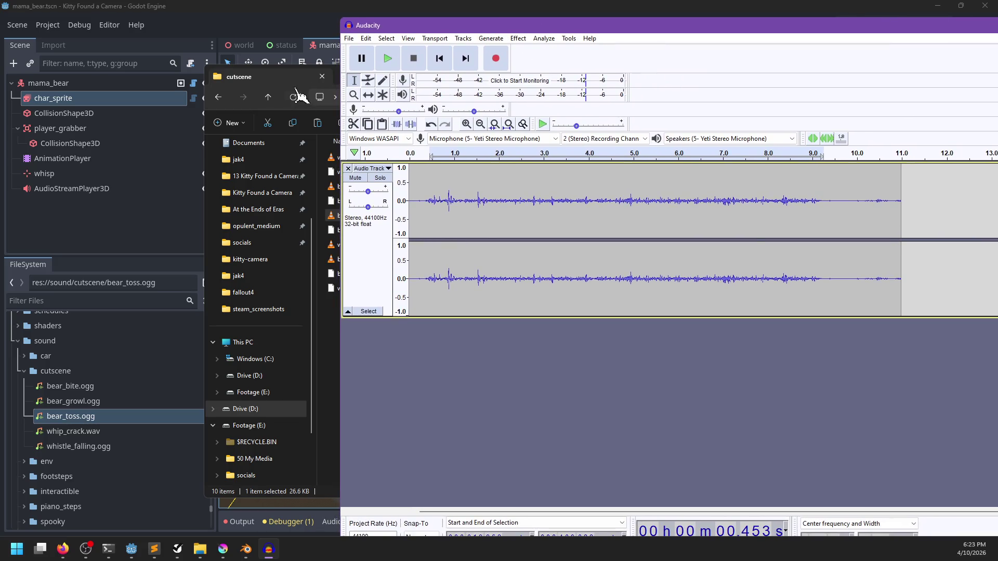
- Drag bear_toss.ogg into the Audacity project and delete the recording's first 0.4 seconds
{"action": "left_click", "coordinate": [299, 98]}
{"action": "mouse_move", "coordinate": [353, 215]}
{"action": "left_mouse_down"}
{"action": "mouse_move", "coordinate": [749, 376]}
{"action": "mouse_move", "coordinate": [796, 422]}
{"action": "left_mouse_up"}
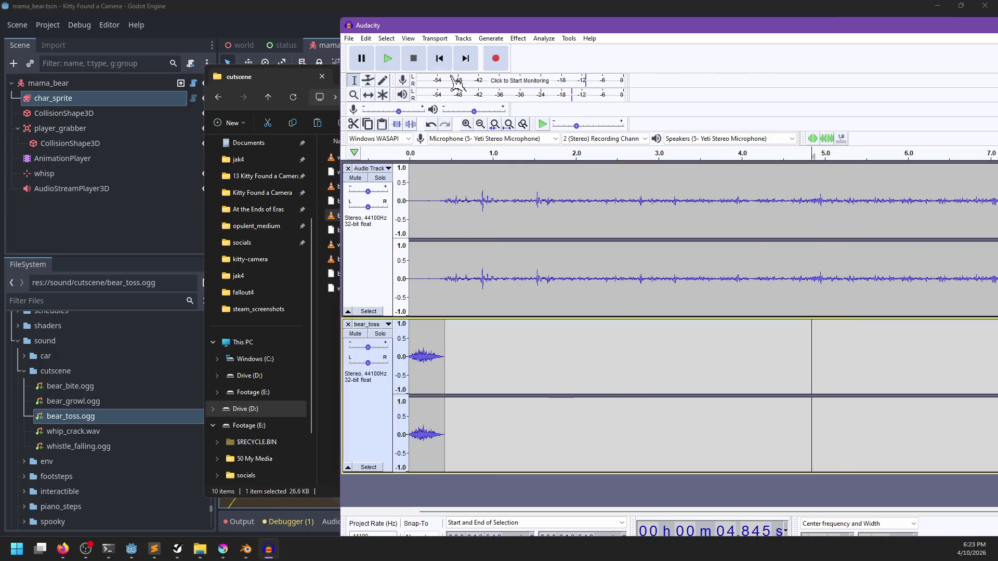
{"action": "left_click_drag", "start_coordinate": [442, 306], "coordinate": [364, 289]}
{"action": "key", "text": "Delete"}
- Move the bear_toss clip to about 1 s and play it alongside the take
{"action": "left_click", "coordinate": [435, 362]}
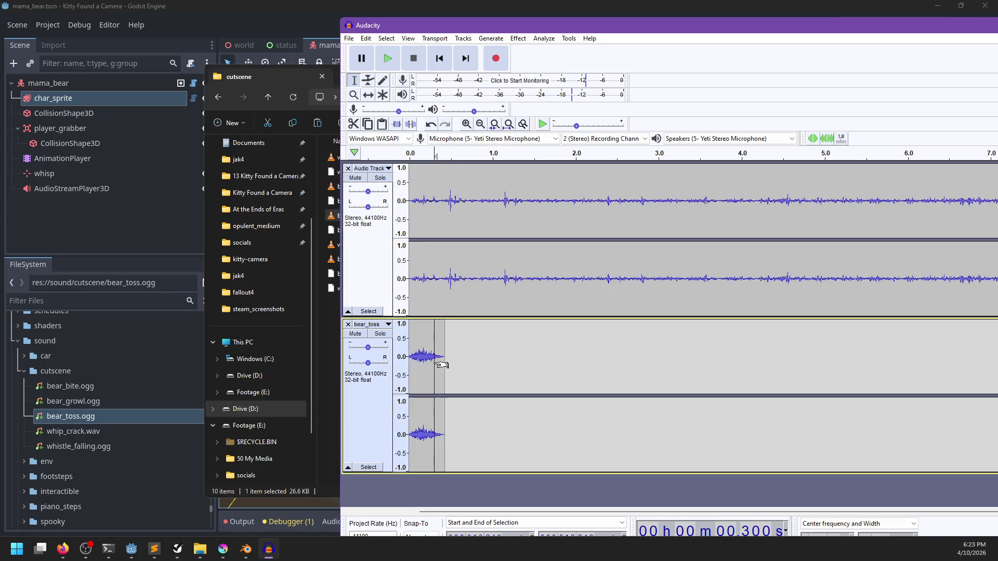
{"action": "double_click", "coordinate": [418, 374]}
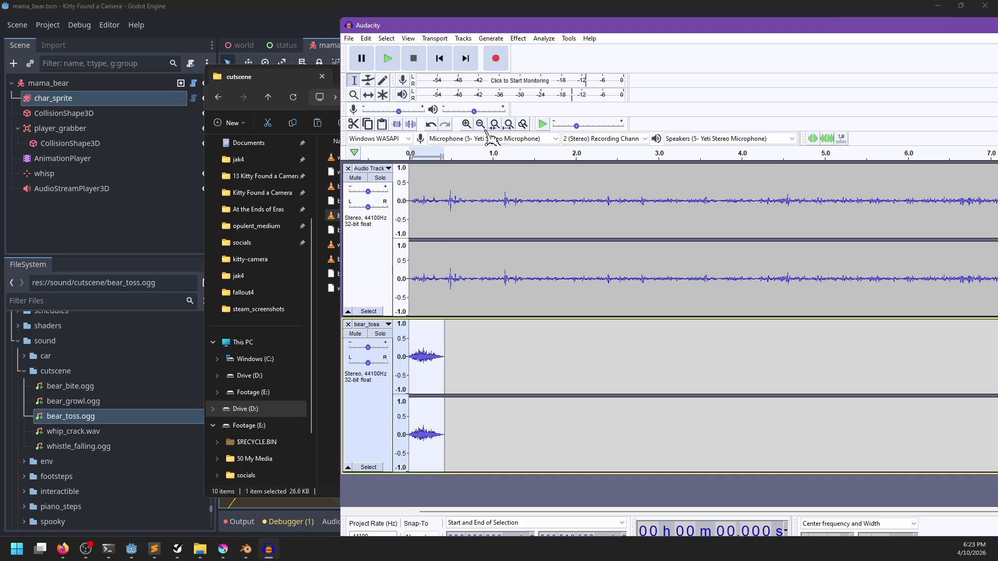
{"action": "key", "text": "F2"}
{"action": "key", "text": "F4"}
{"action": "key", "text": "F5"}
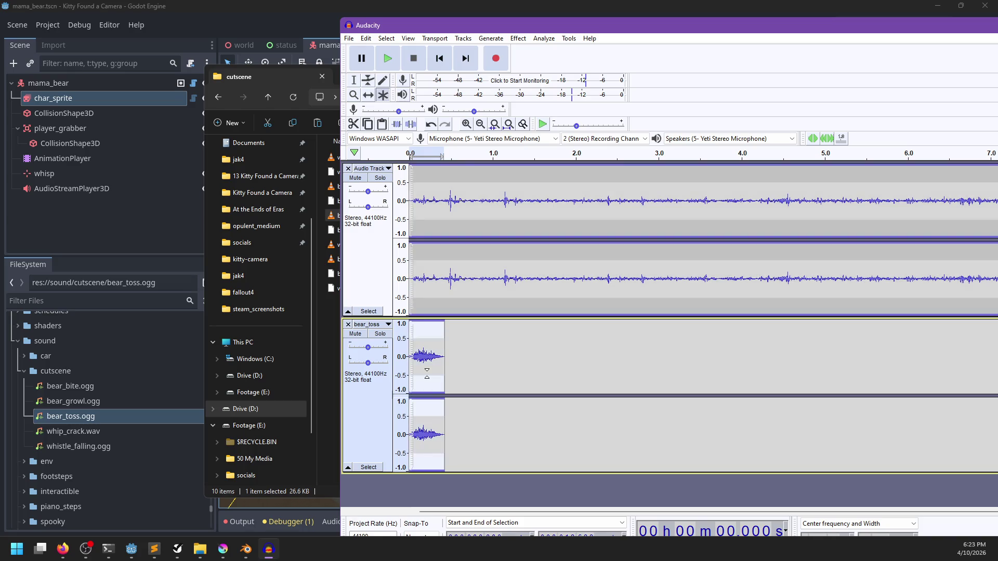
{"action": "mouse_move", "coordinate": [437, 358]}
{"action": "left_mouse_down"}
{"action": "mouse_move", "coordinate": [617, 358]}
{"action": "mouse_move", "coordinate": [602, 358]}
{"action": "left_mouse_up"}
{"action": "key", "text": "F1"}
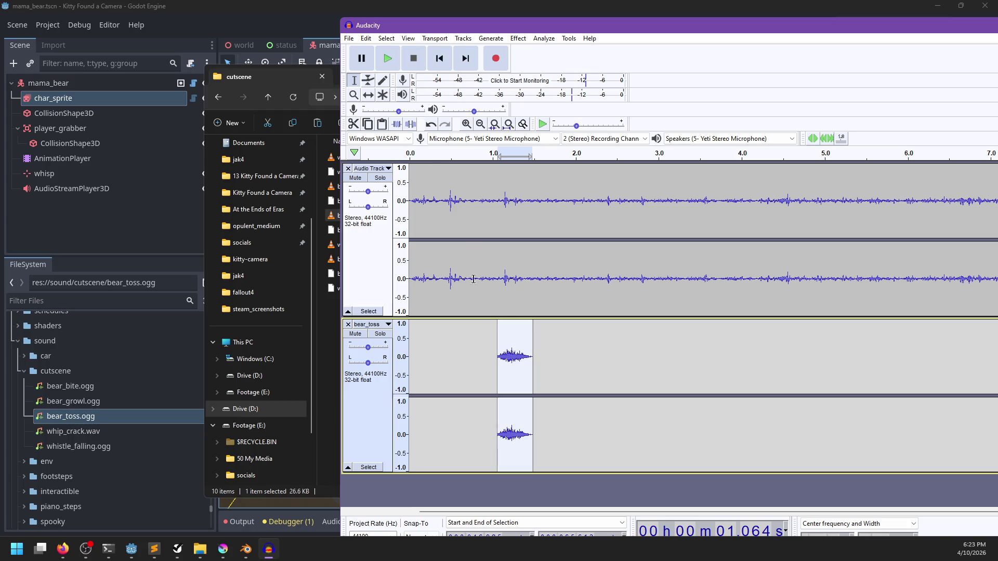
{"action": "key", "text": "space"}
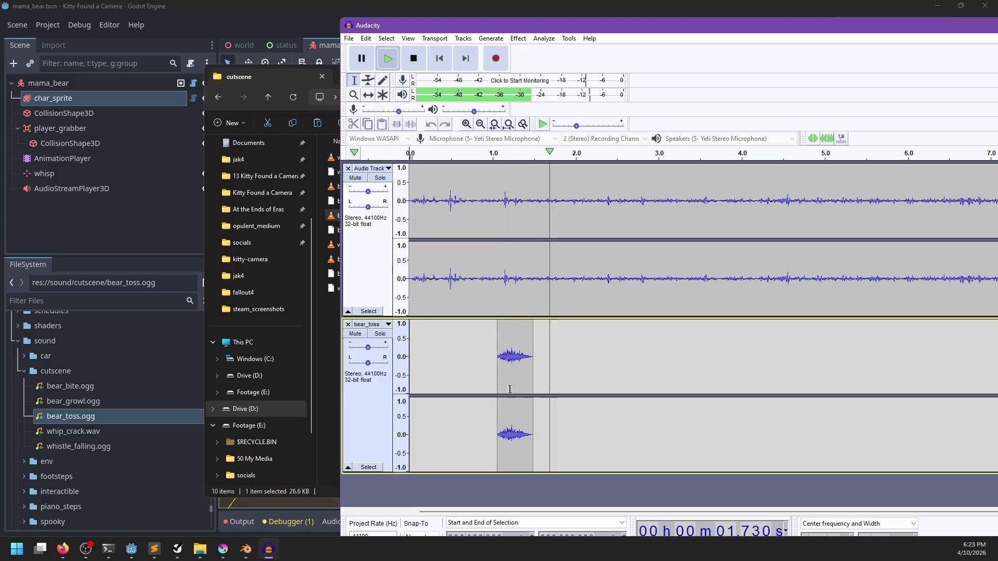
{"action": "key", "text": "space"}
- Slow the bear_toss clip to 0.8 speed with Effect > Change Speed
{"action": "left_click_drag", "start_coordinate": [507, 358], "coordinate": [497, 364]}
{"action": "double_click", "coordinate": [512, 340]}
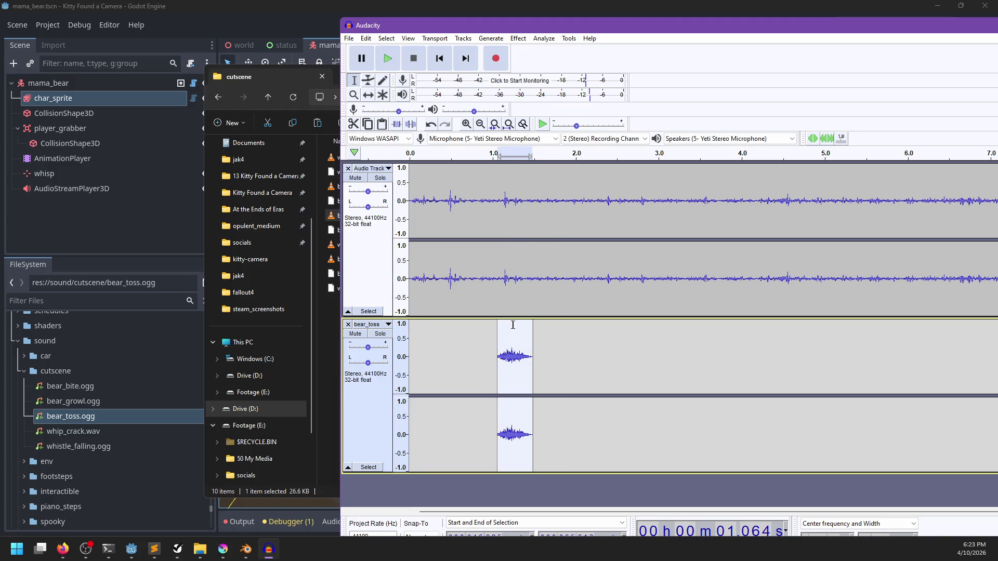
{"action": "left_click", "coordinate": [518, 41]}
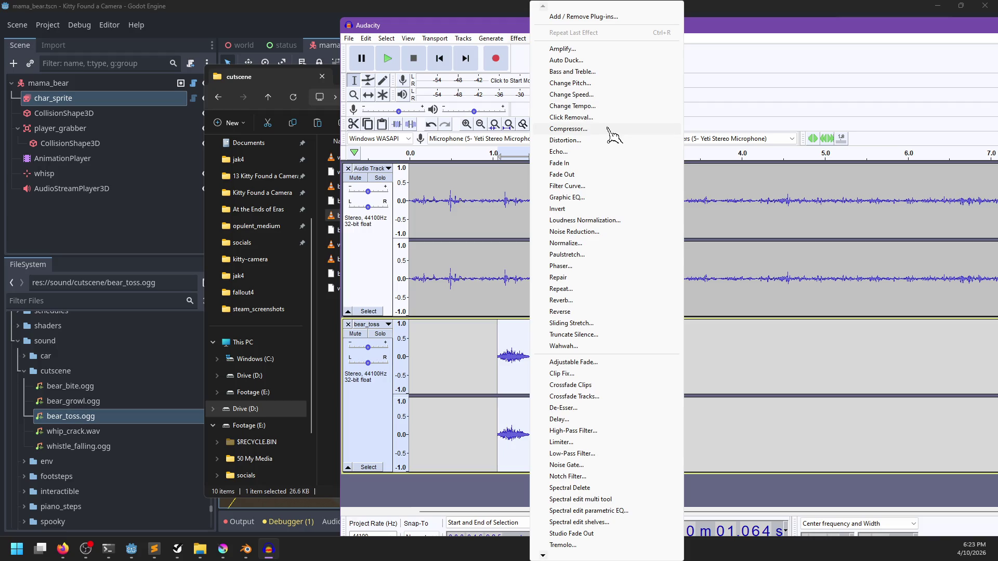
{"action": "left_click", "coordinate": [586, 99]}
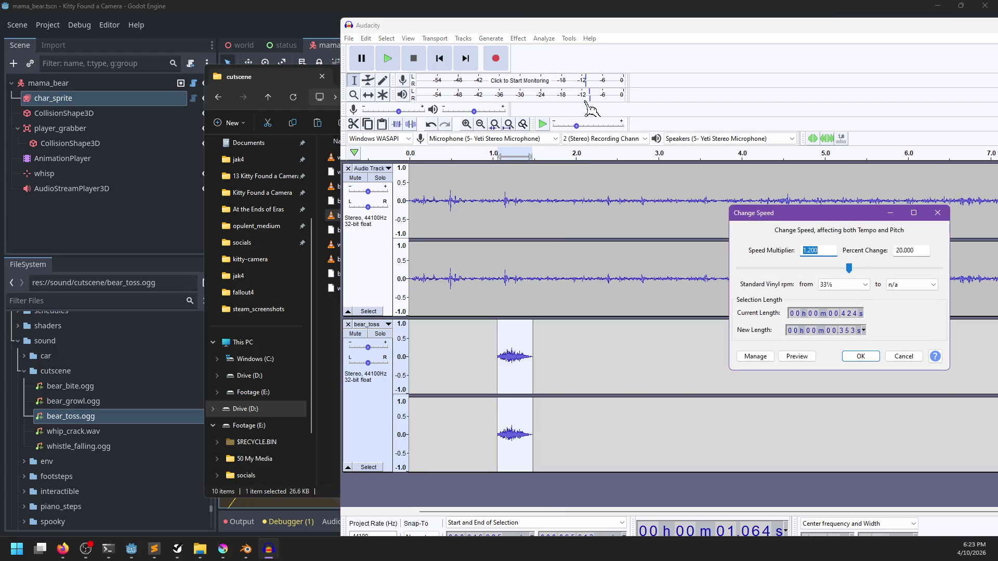
{"action": "type", "text": "8"}
{"action": "key", "text": "Return"}
{"action": "key", "text": "space"}
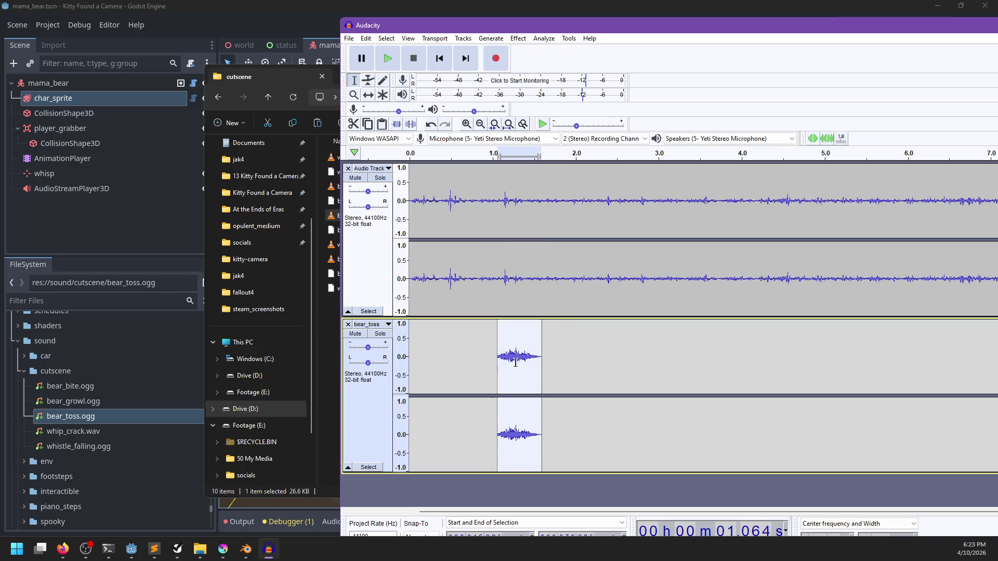
- Time-shift the slowed bear_toss clip back to exactly 0 s and play both tracks
{"action": "mouse_move", "coordinate": [369, 348]}
{"action": "key", "text": "F5"}
{"action": "left_click_drag", "start_coordinate": [517, 379], "coordinate": [422, 382]}
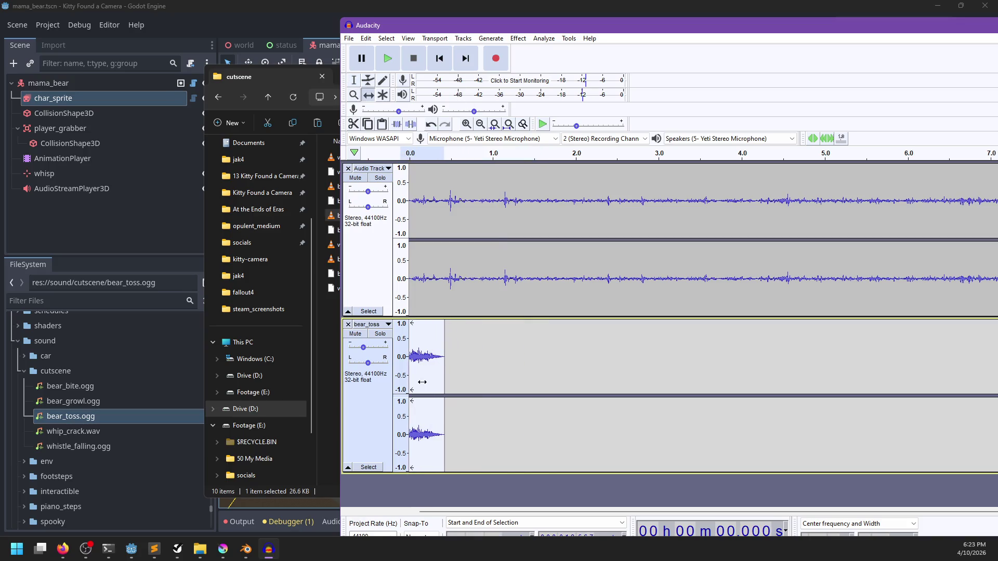
{"action": "scroll", "coordinate": [481, 385], "scroll_direction": "down", "scroll_amount": 4, "text": "ctrl"}
{"action": "scroll", "coordinate": [480, 385], "scroll_direction": "up", "scroll_amount": 3, "text": "ctrl"}
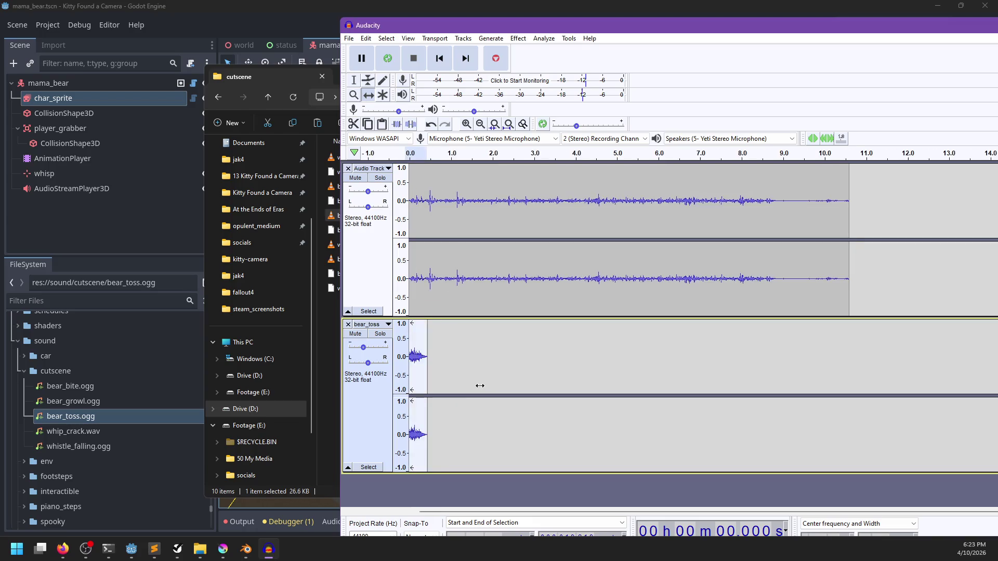
{"action": "left_click_drag", "start_coordinate": [423, 371], "coordinate": [427, 371]}
{"action": "key", "text": "space"}
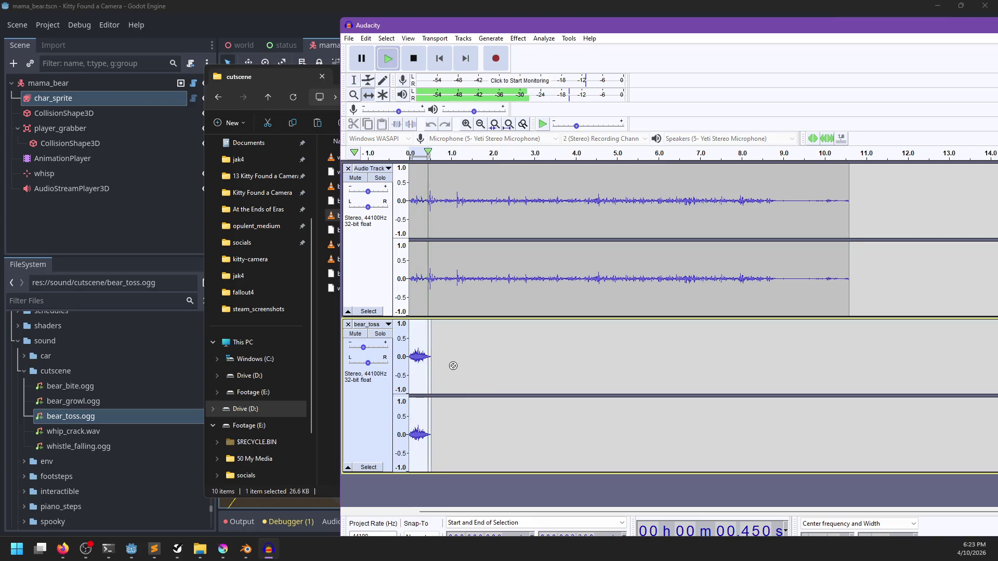
{"action": "key", "text": "space"}
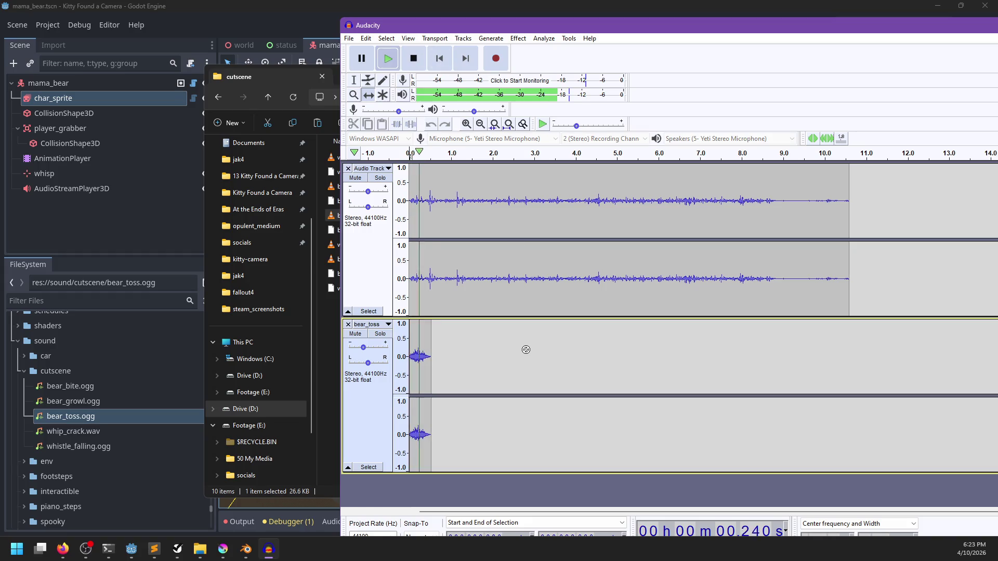
{"action": "key", "text": "space"}
- Trim the take to about 2.5 s by deleting its first 1.1 s and everything after 2.55 s
{"action": "left_click", "coordinate": [457, 277]}
{"action": "key", "text": "F1"}
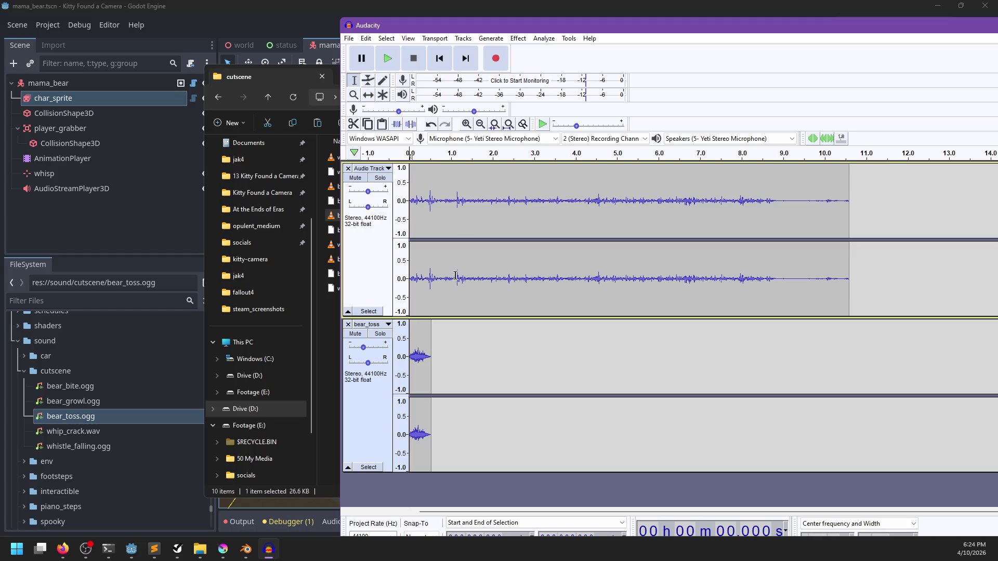
{"action": "left_click_drag", "start_coordinate": [455, 275], "coordinate": [338, 278]}
{"action": "key", "text": "Delete"}
{"action": "key", "text": "space"}
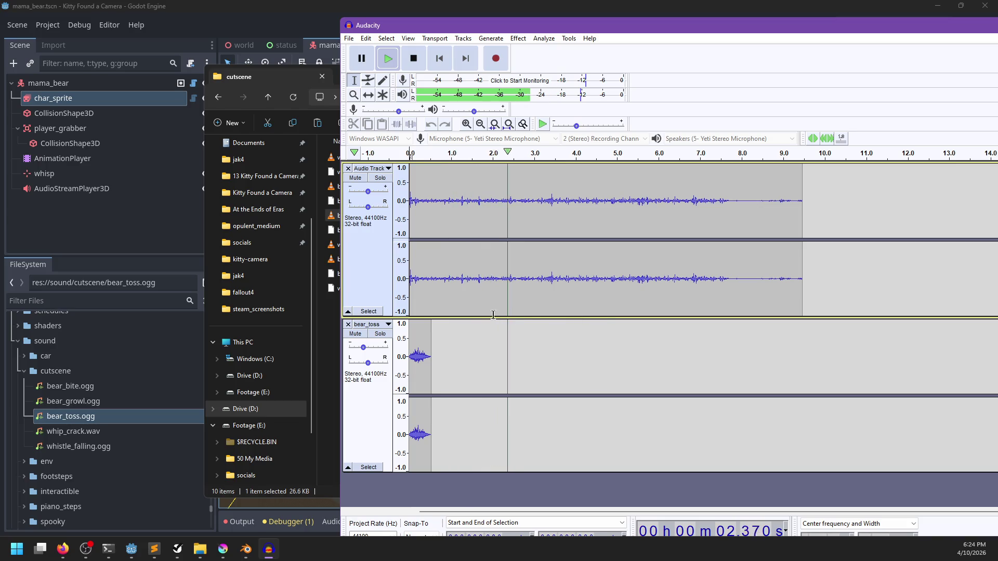
{"action": "key", "text": "space"}
{"action": "left_click_drag", "start_coordinate": [517, 283], "coordinate": [802, 284]}
{"action": "key", "text": "Delete"}
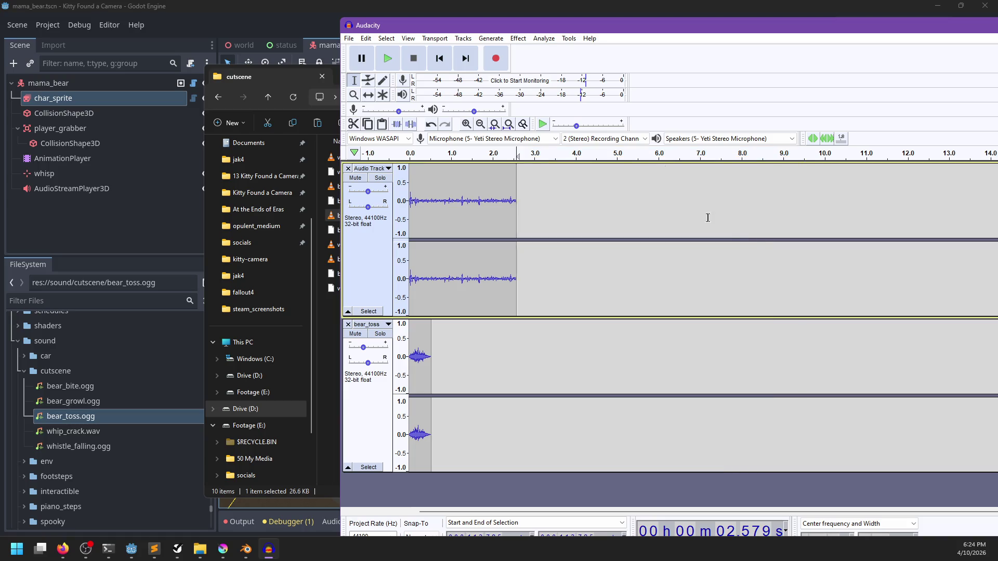
{"action": "left_click", "coordinate": [441, 59]}
{"action": "key", "text": "space"}
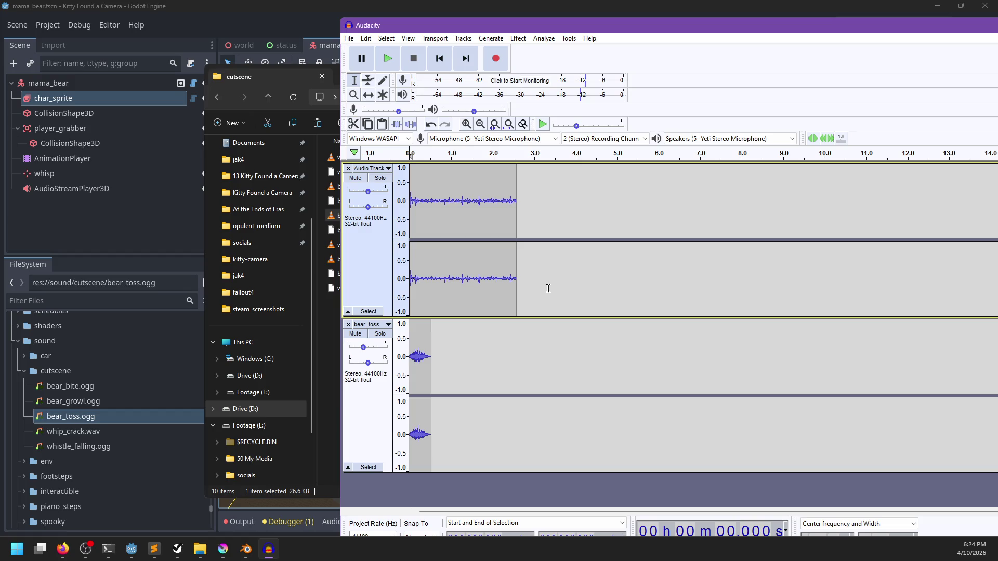
- Export the trimmed take as bear_thrash.ogg and select the new file in Godot
{"action": "key", "text": "ctrl+shift+e"}
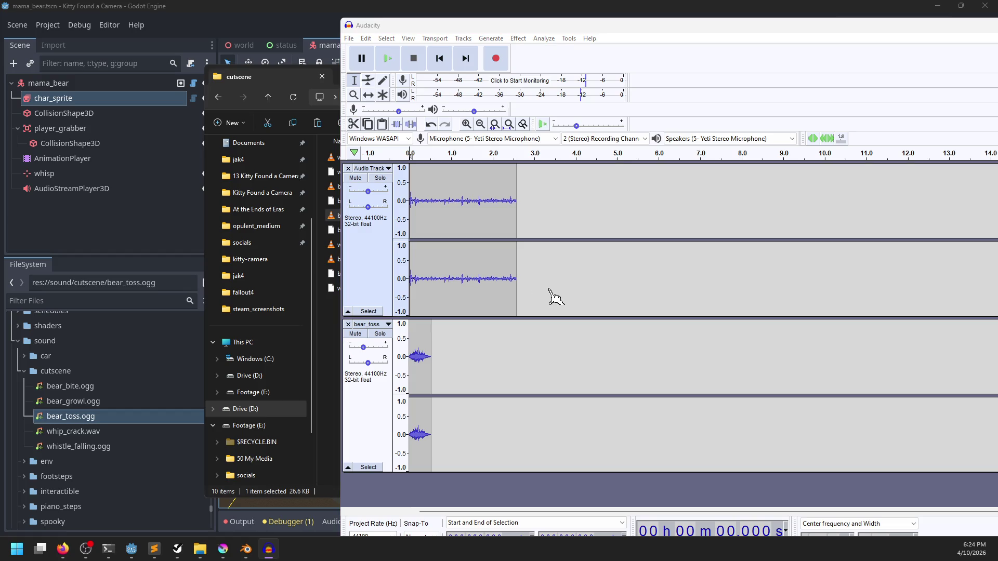
{"action": "type", "text": "bear_thre"}
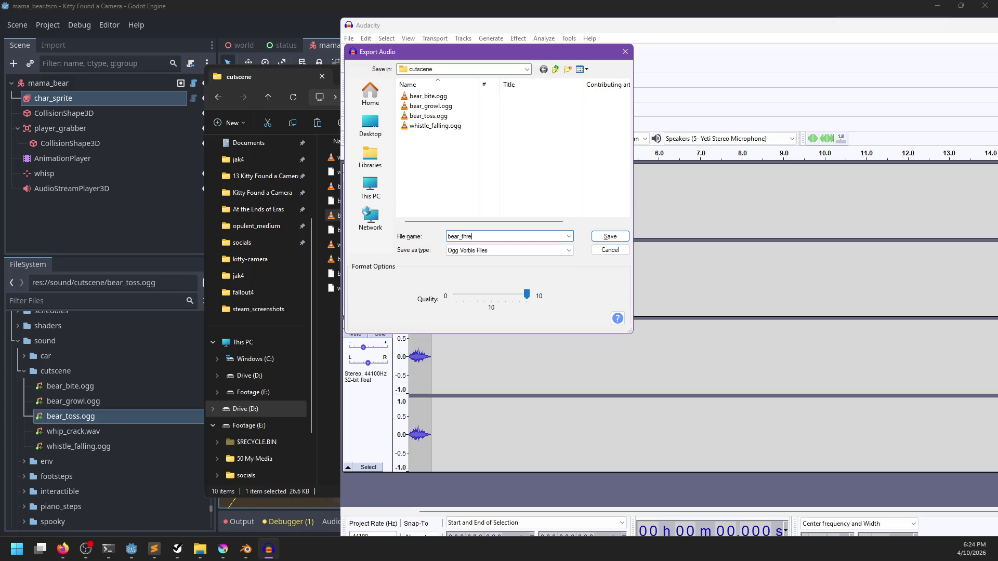
{"action": "key", "text": "Return"}
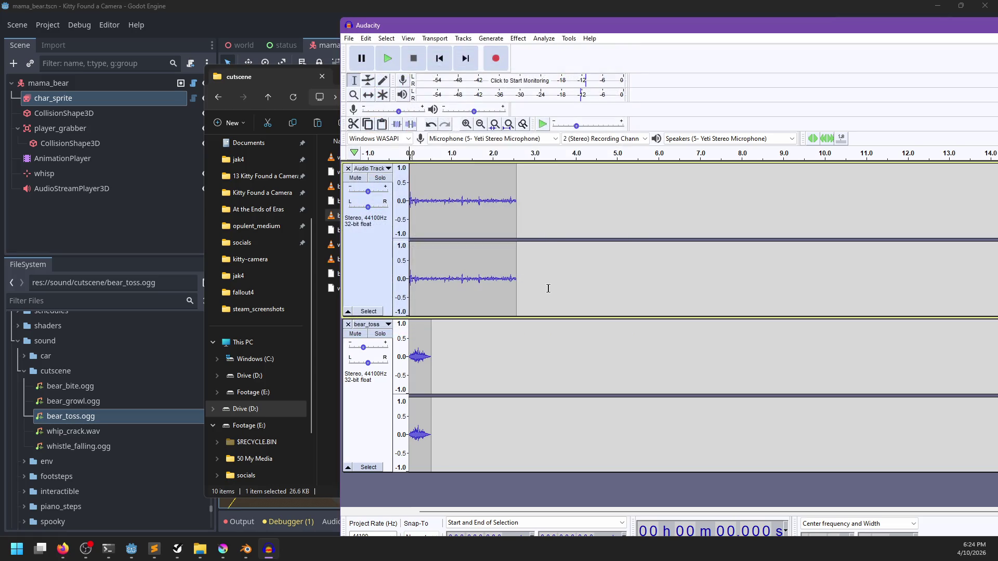
{"action": "left_click", "coordinate": [91, 417]}
{"action": "left_click", "coordinate": [112, 417]}
- Turn on Loop in bear_thrash.ogg's import settings and reimport it
{"action": "left_click", "coordinate": [54, 46]}
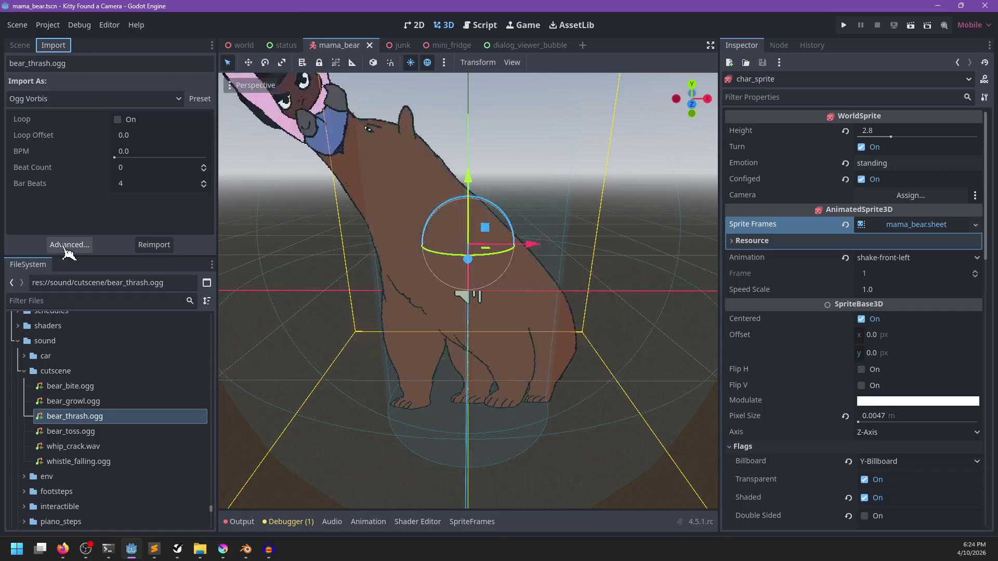
{"action": "left_click", "coordinate": [125, 123]}
{"action": "left_click", "coordinate": [124, 124]}
{"action": "left_click", "coordinate": [152, 248]}
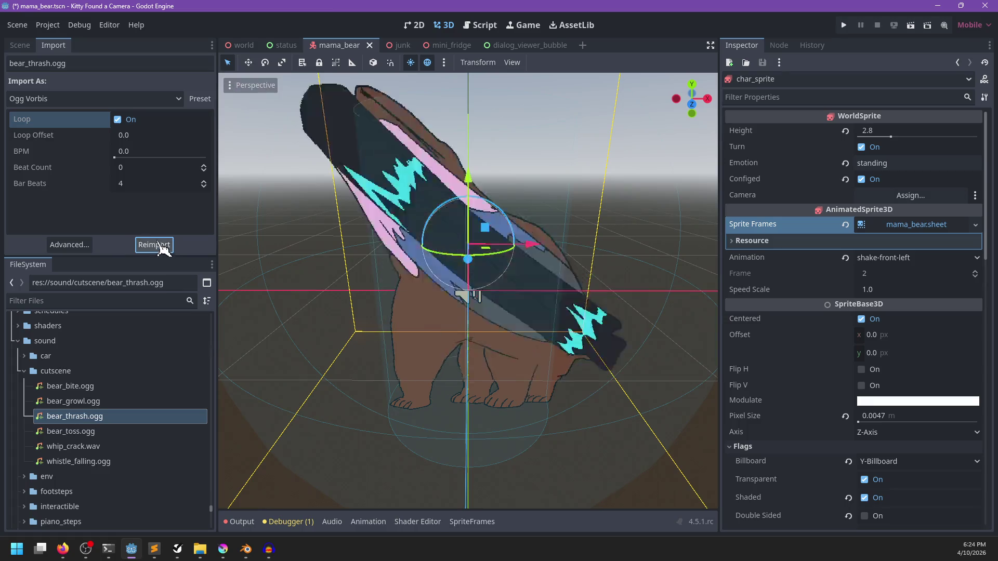
- Select the AnimationPlayer in the Scene tree to edit the Thrash animation
{"action": "left_click", "coordinate": [20, 45]}
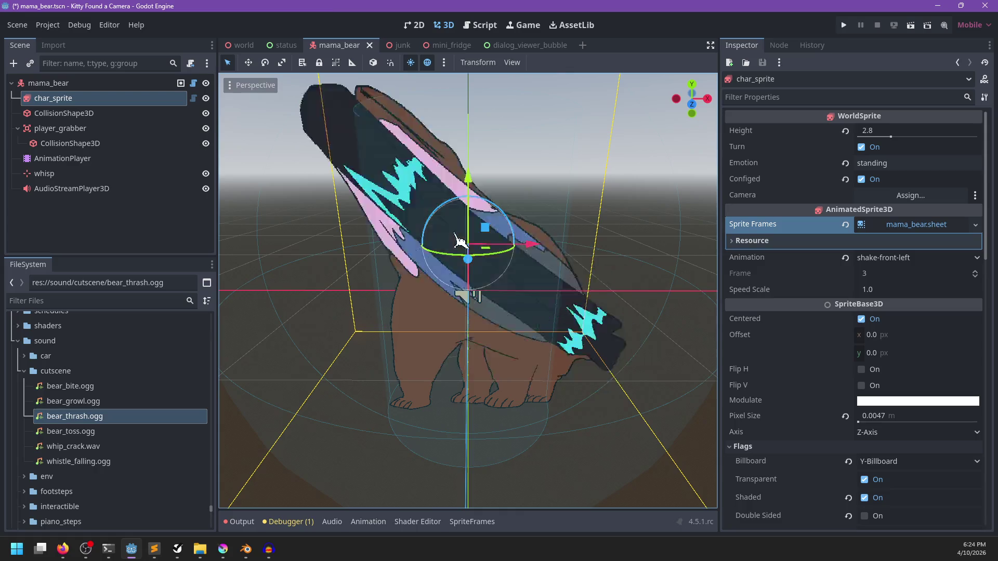
{"action": "left_click", "coordinate": [104, 188]}
{"action": "left_click", "coordinate": [83, 160]}
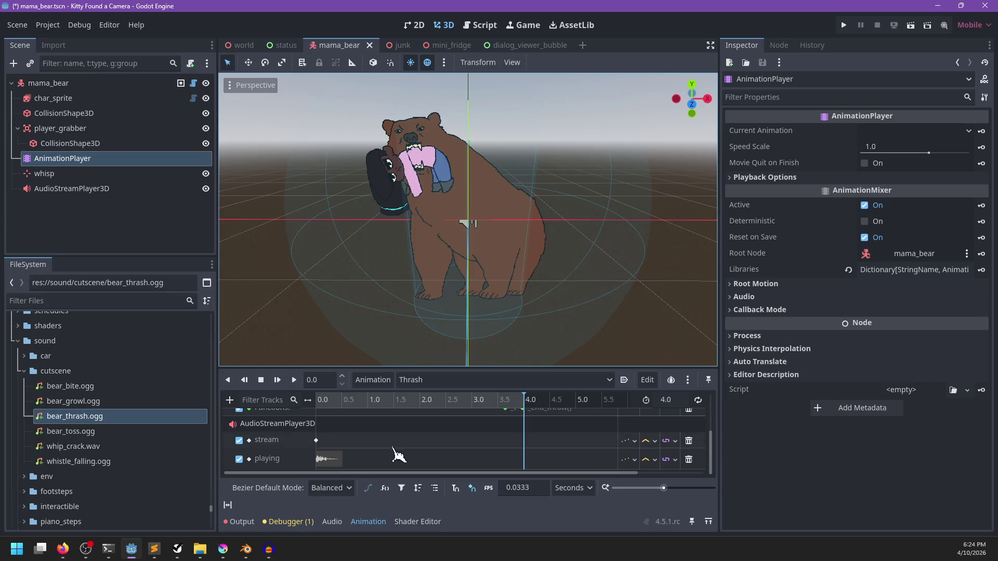
- Scrub the Thrash animation back to 0.46 s and play it from the start
{"action": "scroll", "coordinate": [450, 430], "scroll_direction": "up", "scroll_amount": 3}
{"action": "scroll", "coordinate": [451, 430], "scroll_direction": "down", "scroll_amount": 3}
{"action": "scroll", "coordinate": [450, 436], "scroll_direction": "up", "scroll_amount": 3}
{"action": "scroll", "coordinate": [457, 432], "scroll_direction": "down", "scroll_amount": 3}
{"action": "left_click_drag", "start_coordinate": [387, 404], "coordinate": [342, 405]}
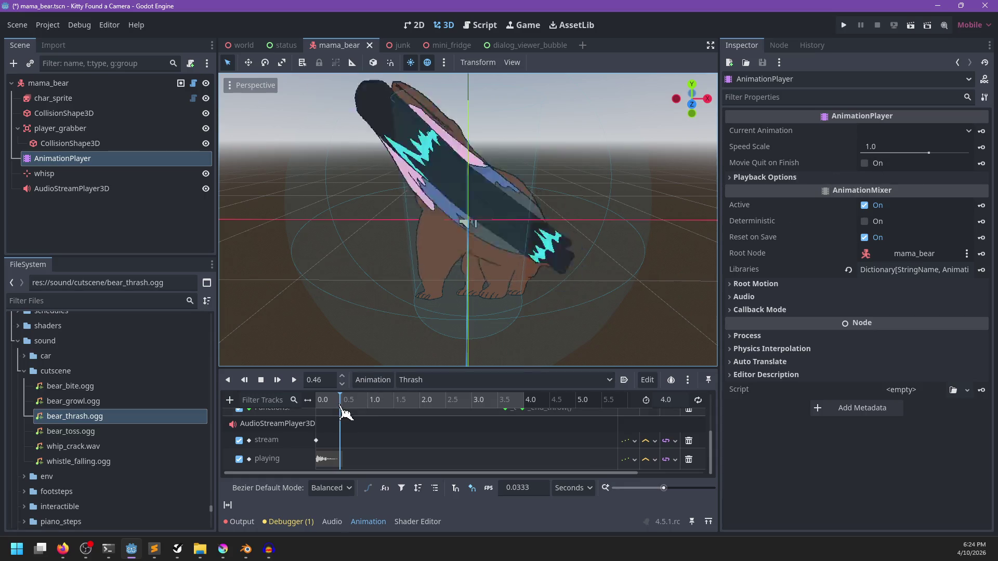
{"action": "left_click", "coordinate": [278, 380]}
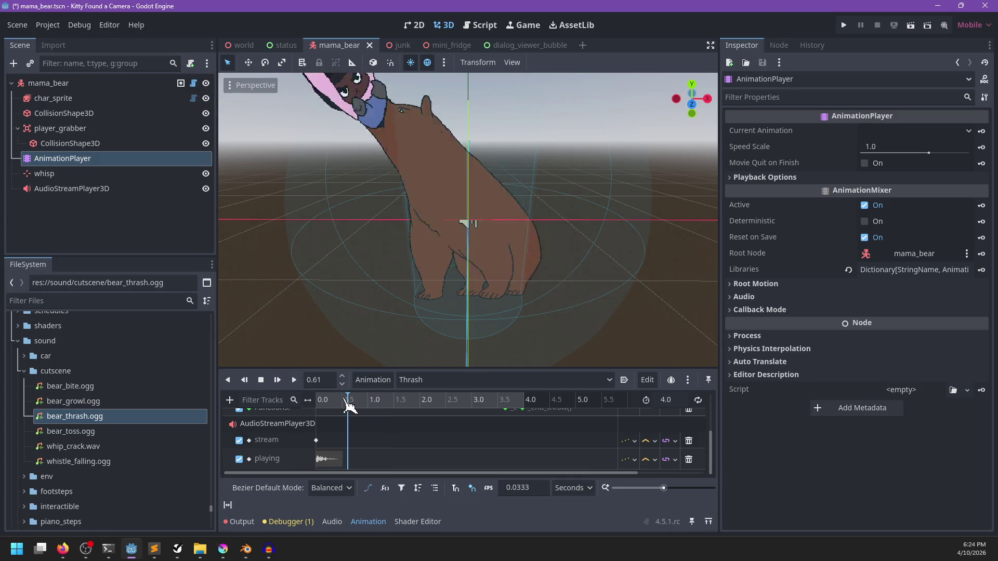
{"action": "left_click", "coordinate": [320, 408]}
- Move the Thrash playhead to 1.04 s and select the AudioStreamPlayer3D node
{"action": "scroll", "coordinate": [388, 438], "scroll_direction": "up", "scroll_amount": 3}
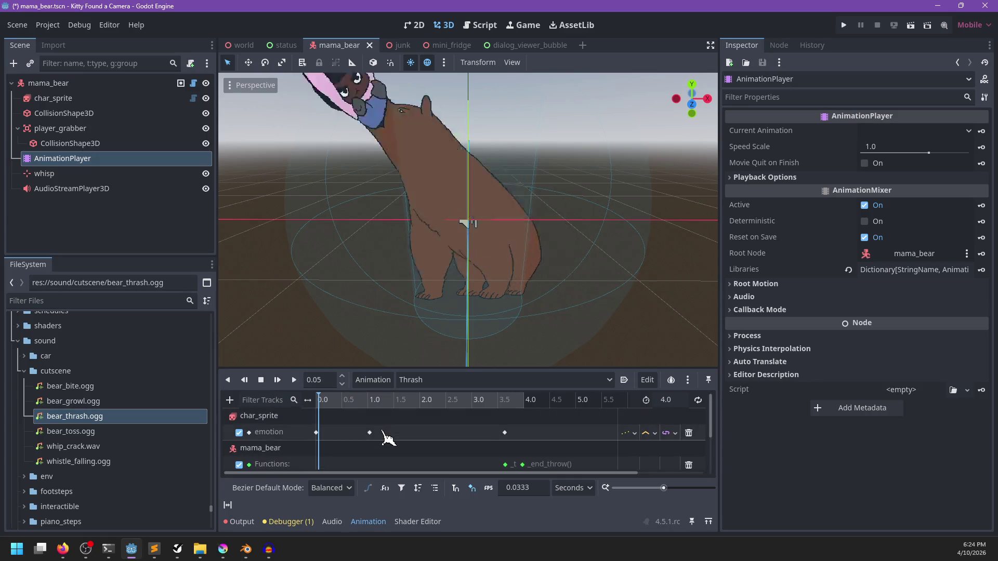
{"action": "left_click_drag", "start_coordinate": [336, 409], "coordinate": [375, 410]}
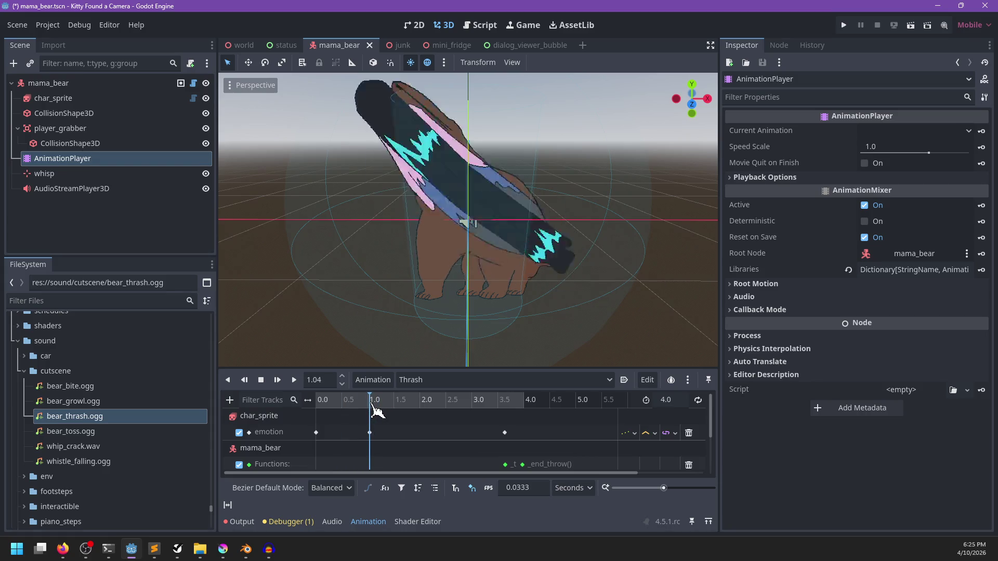
{"action": "scroll", "coordinate": [406, 451], "scroll_direction": "down", "scroll_amount": 3}
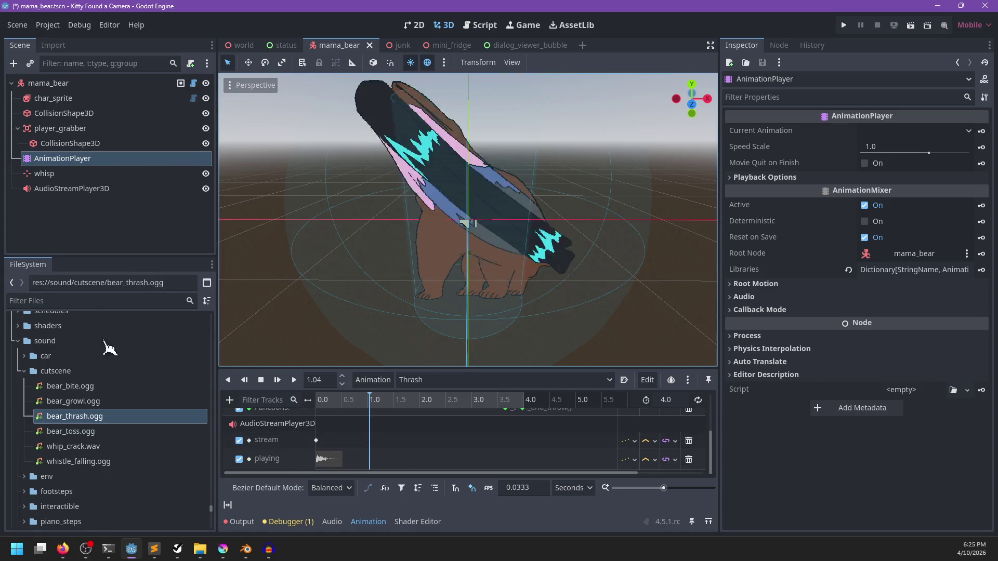
{"action": "mouse_move", "coordinate": [104, 418]}
{"action": "left_mouse_down"}
{"action": "mouse_move", "coordinate": [390, 458]}
{"action": "mouse_move", "coordinate": [368, 461]}
{"action": "mouse_move", "coordinate": [401, 469]}
{"action": "left_mouse_up"}
{"action": "left_click", "coordinate": [122, 189]}
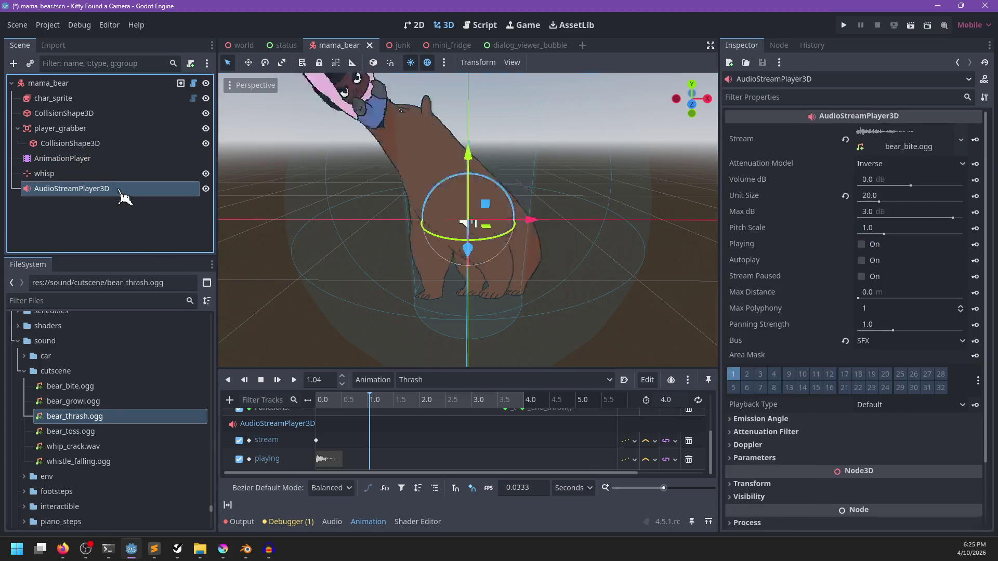
- Assign bear_thrash.ogg as the AudioStreamPlayer3D stream and key it at 1.04 s
{"action": "mouse_move", "coordinate": [116, 417]}
{"action": "left_mouse_down"}
{"action": "mouse_move", "coordinate": [257, 419]}
{"action": "mouse_move", "coordinate": [783, 236]}
{"action": "mouse_move", "coordinate": [915, 145]}
{"action": "left_mouse_up"}
{"action": "left_click", "coordinate": [975, 139]}
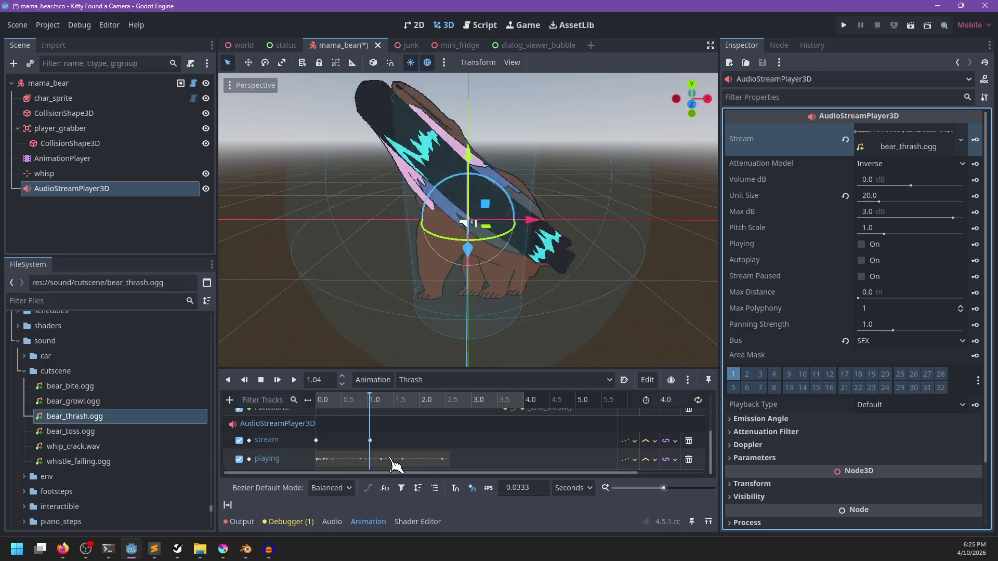
{"action": "left_click", "coordinate": [371, 441]}
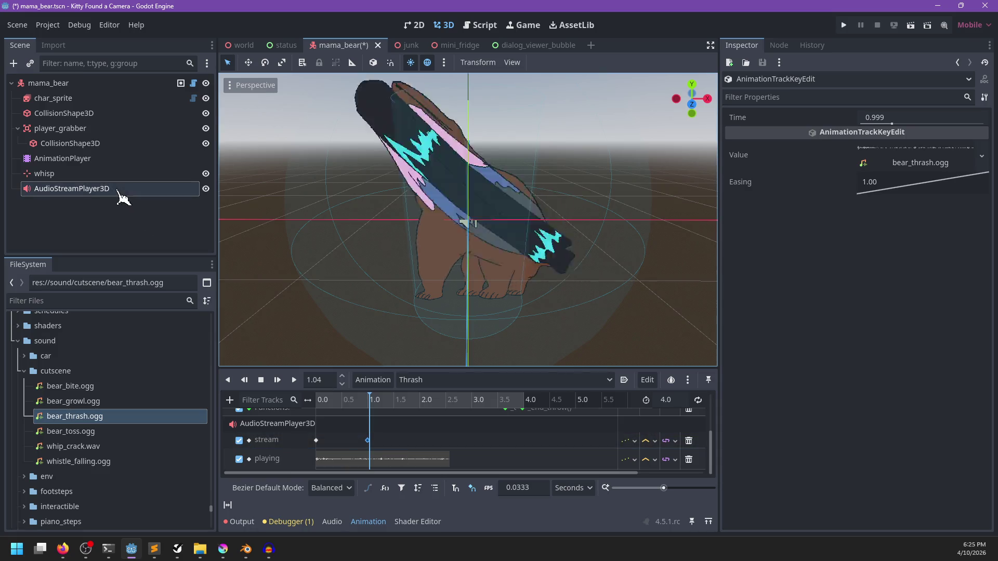
{"action": "left_click_drag", "start_coordinate": [374, 403], "coordinate": [370, 402]}
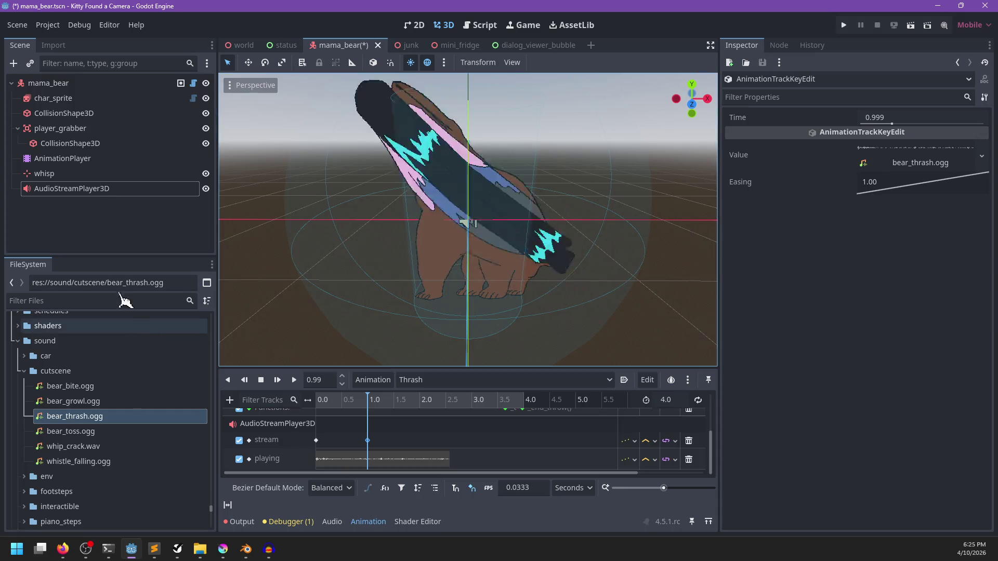
- Insert a Playing key for the AudioStreamPlayer3D at 0.99 s
{"action": "left_click", "coordinate": [78, 192]}
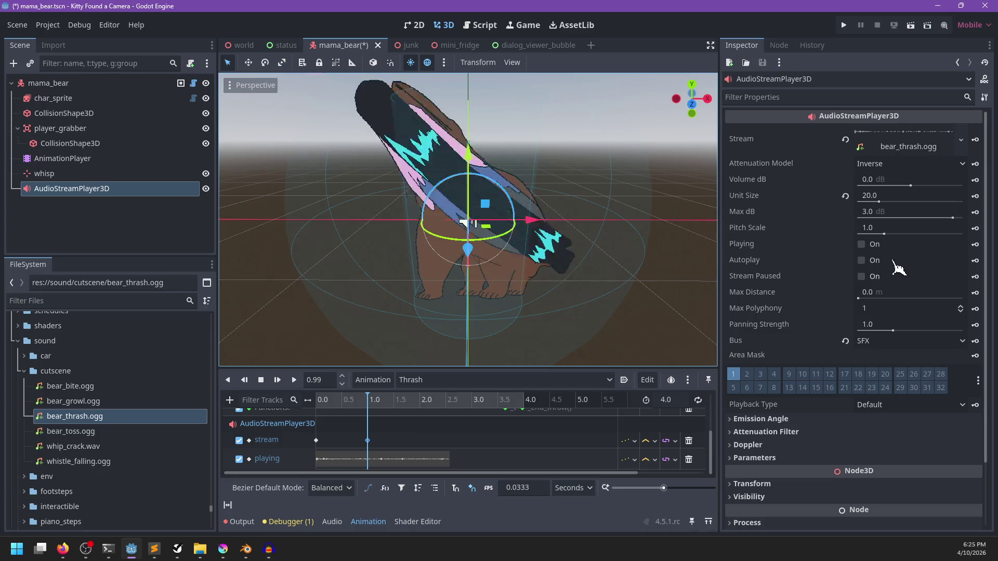
{"action": "left_click", "coordinate": [976, 244]}
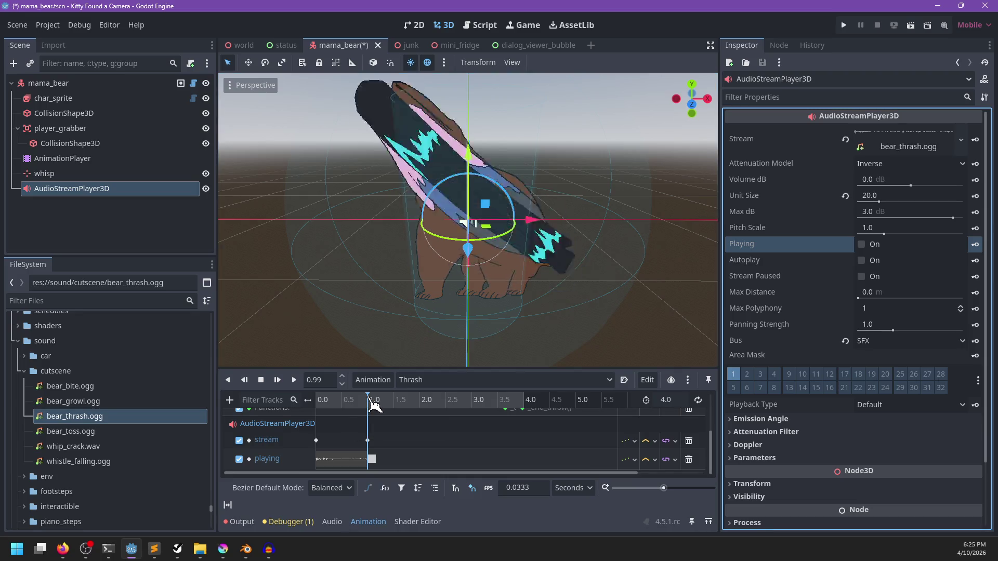
{"action": "left_click", "coordinate": [371, 400]}
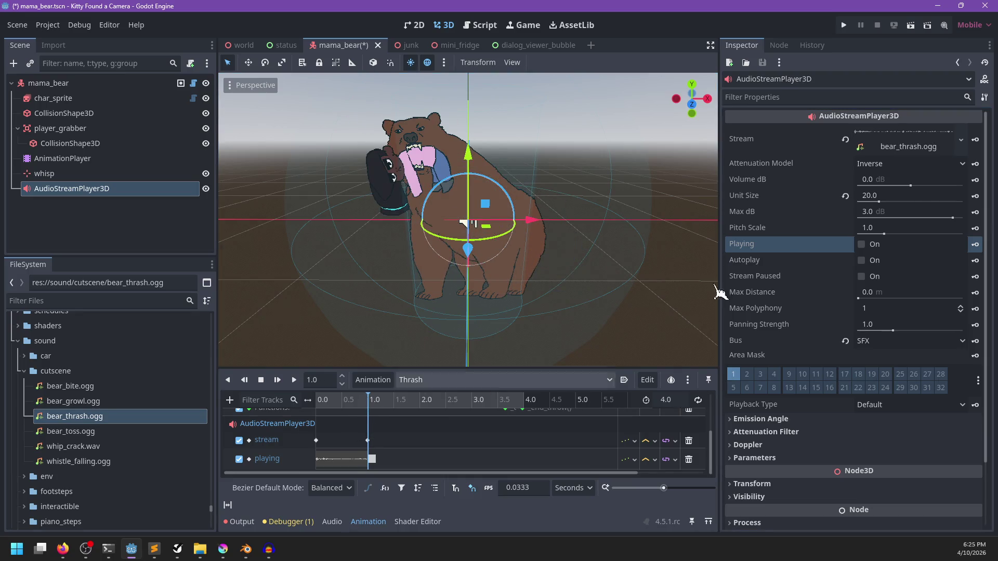
{"action": "scroll", "coordinate": [431, 455], "scroll_direction": "up", "scroll_amount": 3}
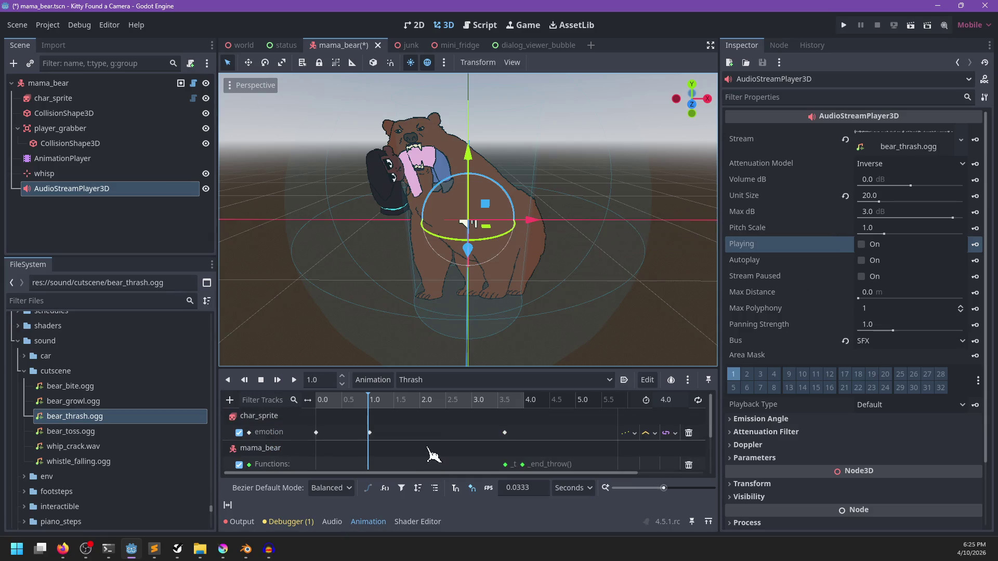
- Turn Playing on and preview the Thrash animation with the bear_thrash sound from 0.0
{"action": "left_click", "coordinate": [370, 433]}
{"action": "left_click", "coordinate": [370, 401]}
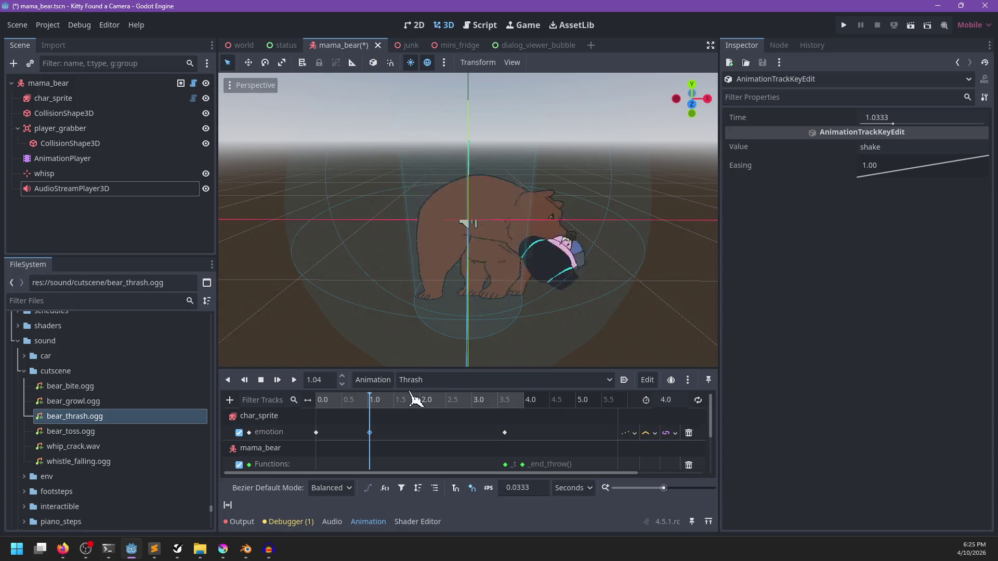
{"action": "left_click", "coordinate": [125, 190]}
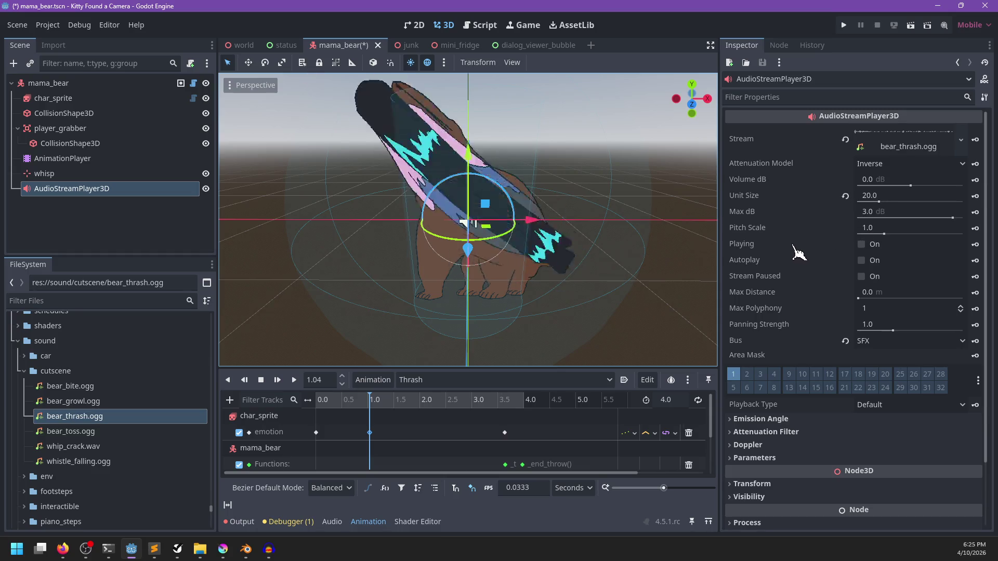
{"action": "left_click", "coordinate": [862, 244]}
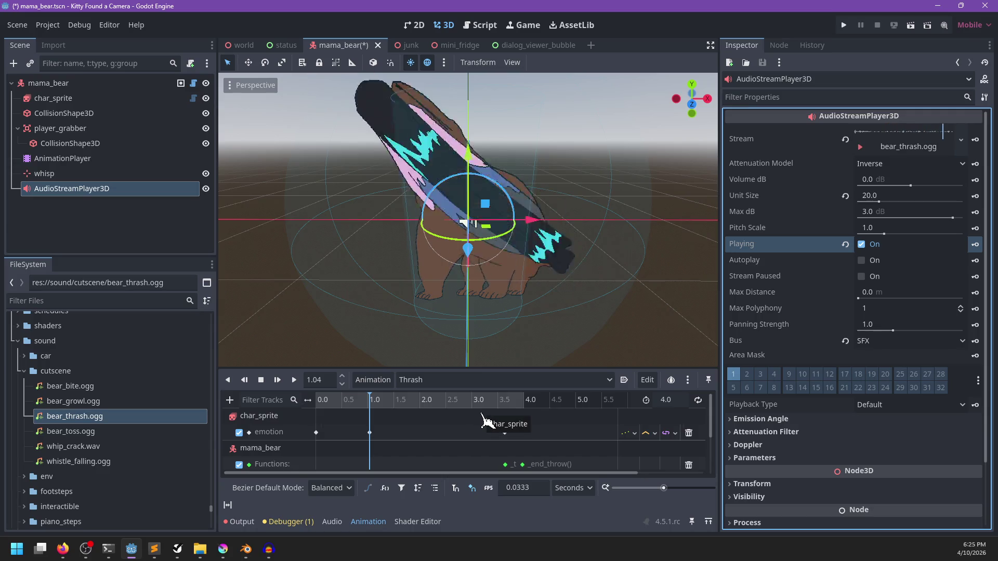
{"action": "left_click", "coordinate": [261, 381]}
{"action": "left_click", "coordinate": [277, 380]}
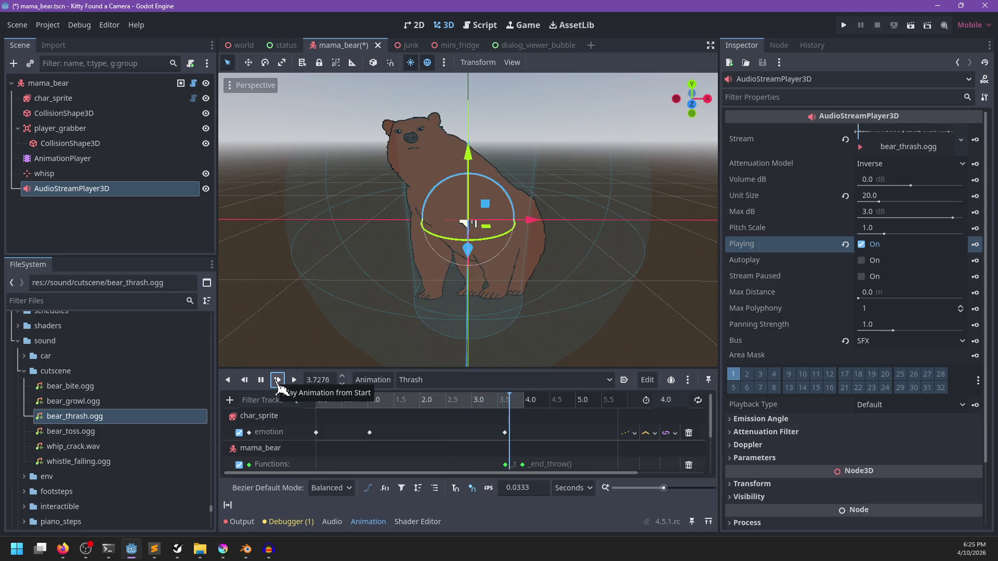
{"action": "left_click", "coordinate": [261, 380]}
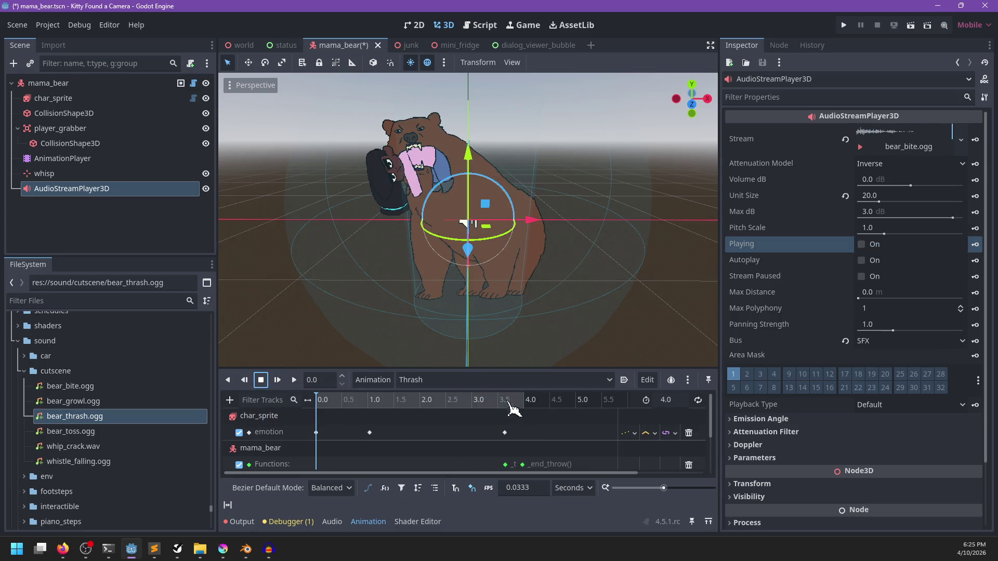
- At 4.0 s, switch Playing off and key it to stop the sound
{"action": "left_click_drag", "start_coordinate": [510, 404], "coordinate": [598, 411]}
{"action": "left_click", "coordinate": [861, 245]}
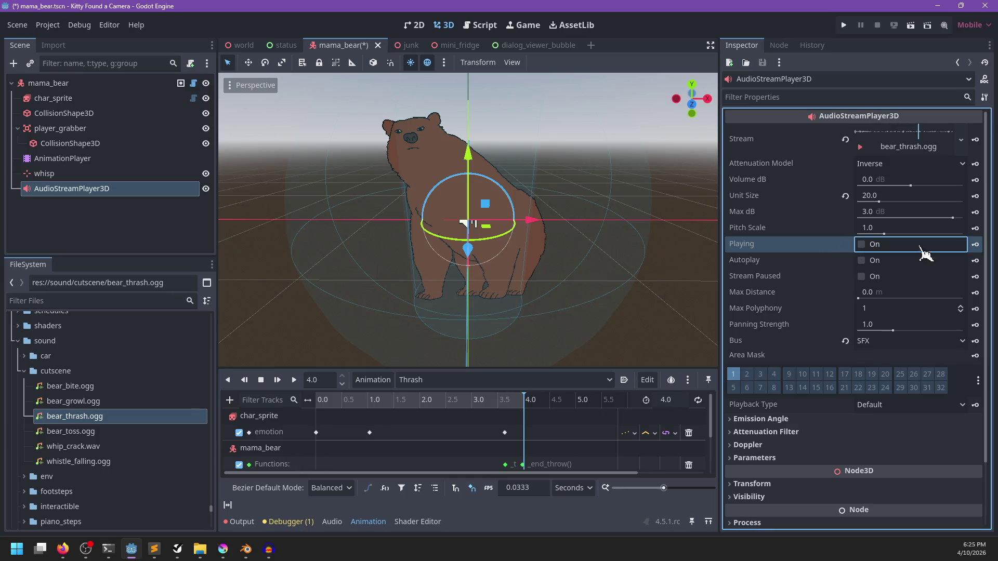
{"action": "left_click", "coordinate": [976, 245]}
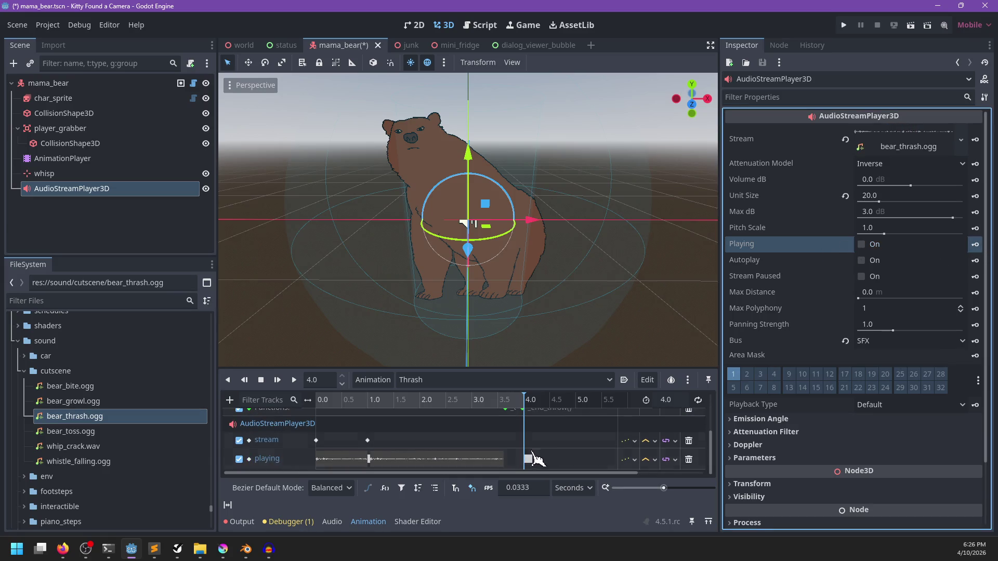
- Set the _end_throw call key's time to exactly 4.0 s
{"action": "left_click", "coordinate": [529, 459]}
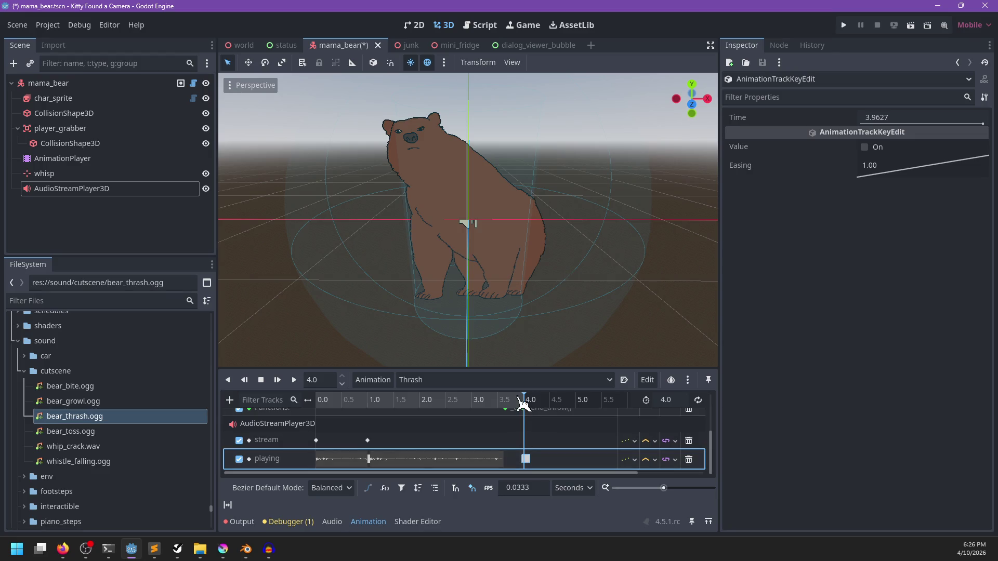
{"action": "scroll", "coordinate": [528, 423], "scroll_direction": "up", "scroll_amount": 2}
{"action": "left_click", "coordinate": [523, 441]}
{"action": "left_click_drag", "start_coordinate": [525, 445], "coordinate": [526, 446]}
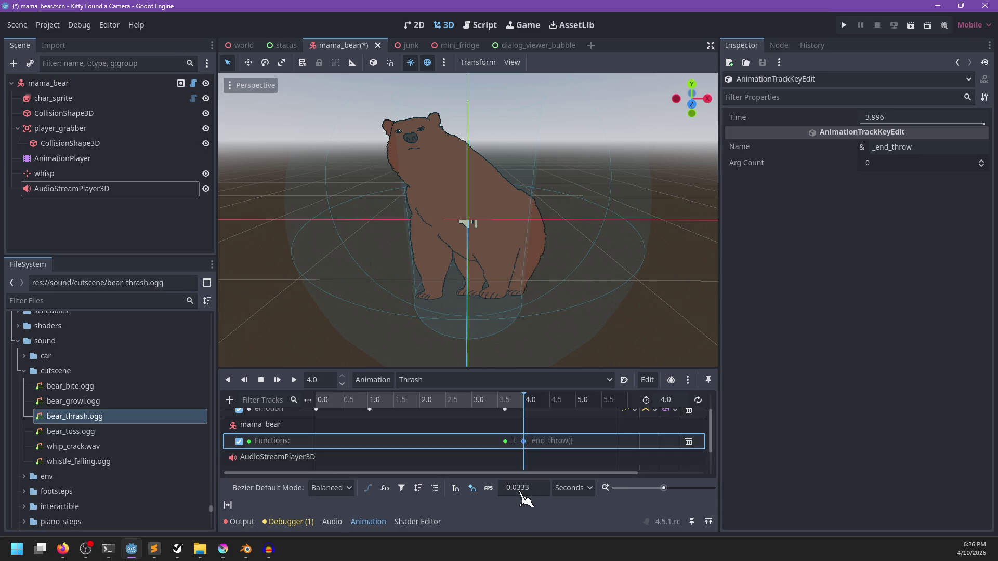
{"action": "double_click", "coordinate": [886, 116]}
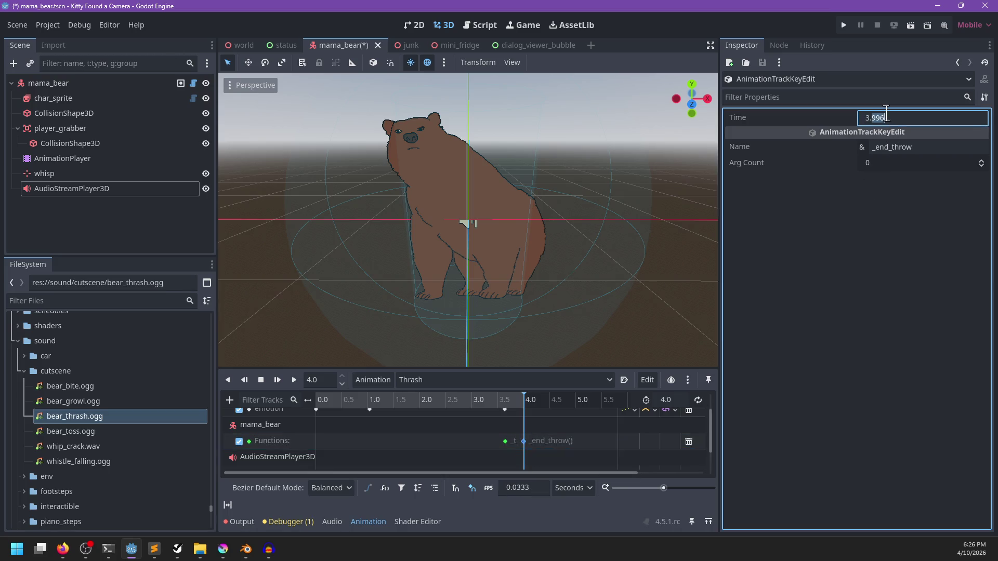
{"action": "type", "text": "4"}
{"action": "key", "text": "Return"}
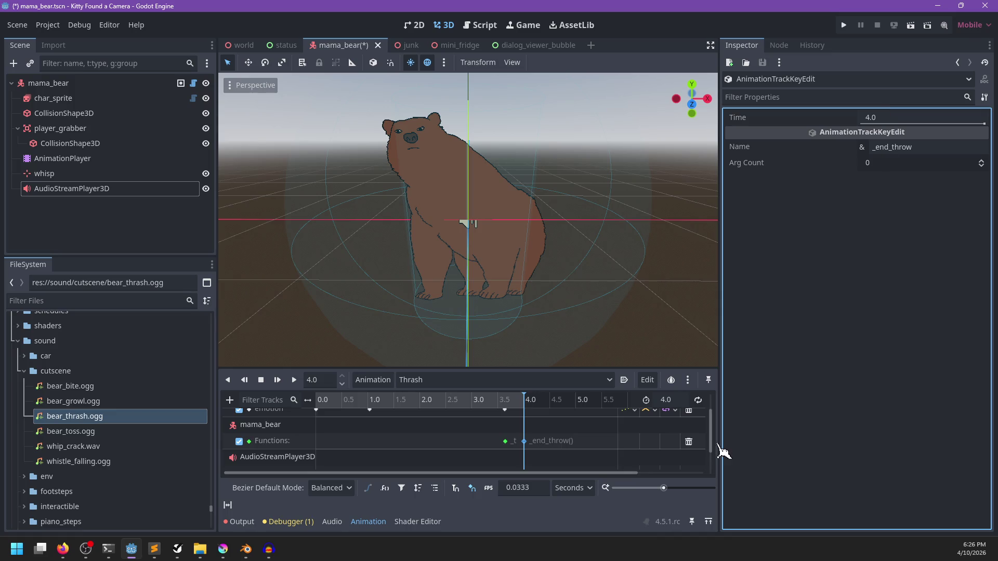
- Set the timeline snap step to 0.05 seconds and turn on key snapping
{"action": "left_click", "coordinate": [540, 488]}
{"action": "type", "text": "0.0"}
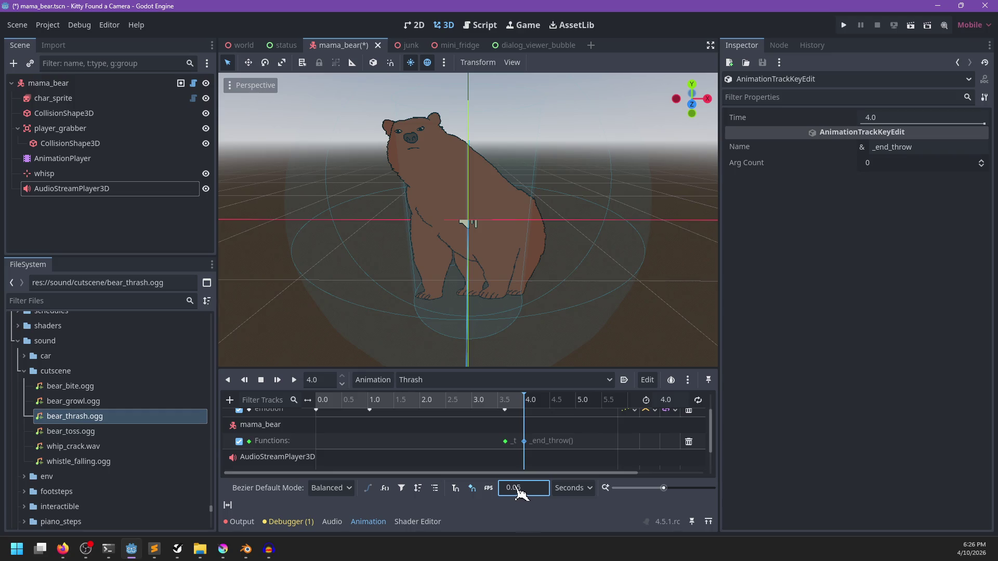
{"action": "left_click", "coordinate": [456, 491]}
{"action": "scroll", "coordinate": [500, 448], "scroll_direction": "down", "scroll_amount": 1}
{"action": "left_click", "coordinate": [505, 424]}
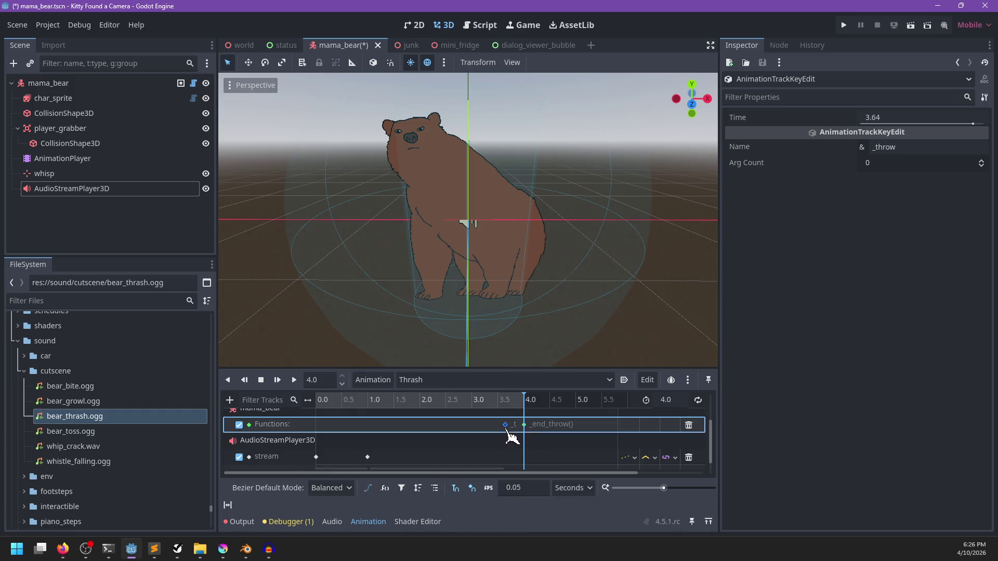
{"action": "scroll", "coordinate": [522, 448], "scroll_direction": "down", "scroll_amount": 1}
- Place the playing-off key at 3.95 s, save the mama_bear scene and run the game
{"action": "left_click", "coordinate": [527, 460]}
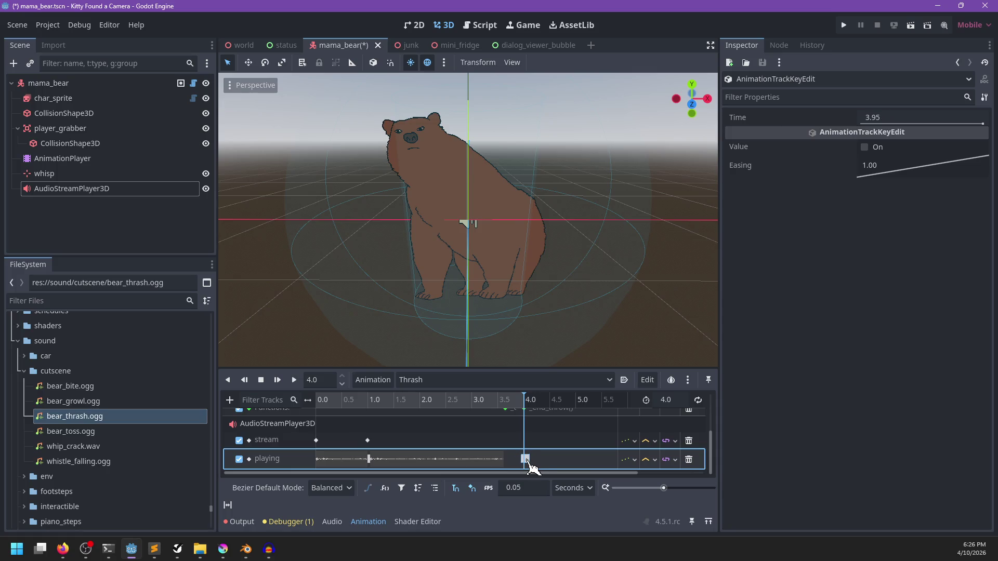
{"action": "scroll", "coordinate": [531, 467], "scroll_direction": "up", "scroll_amount": 3}
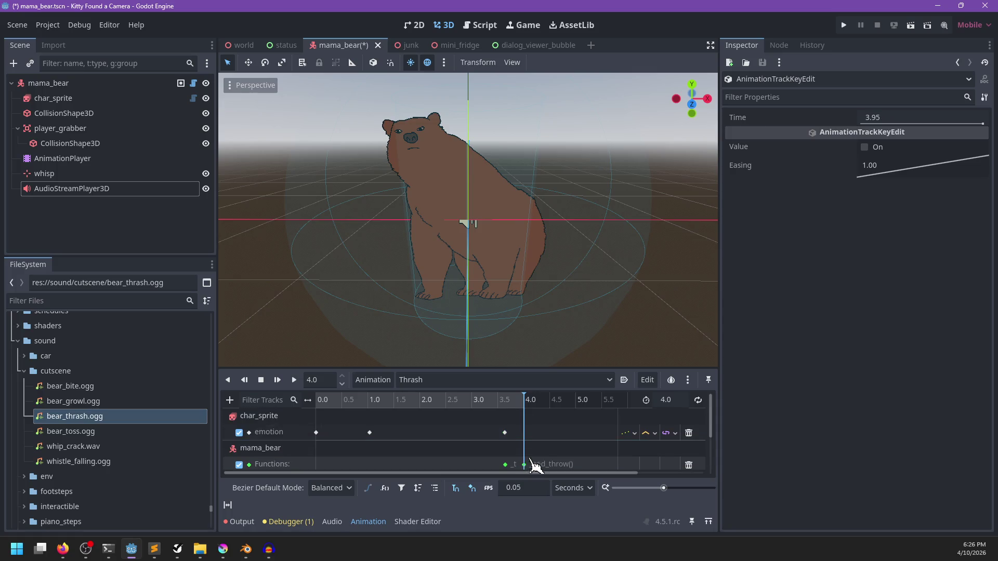
{"action": "scroll", "coordinate": [535, 460], "scroll_direction": "down", "scroll_amount": 3}
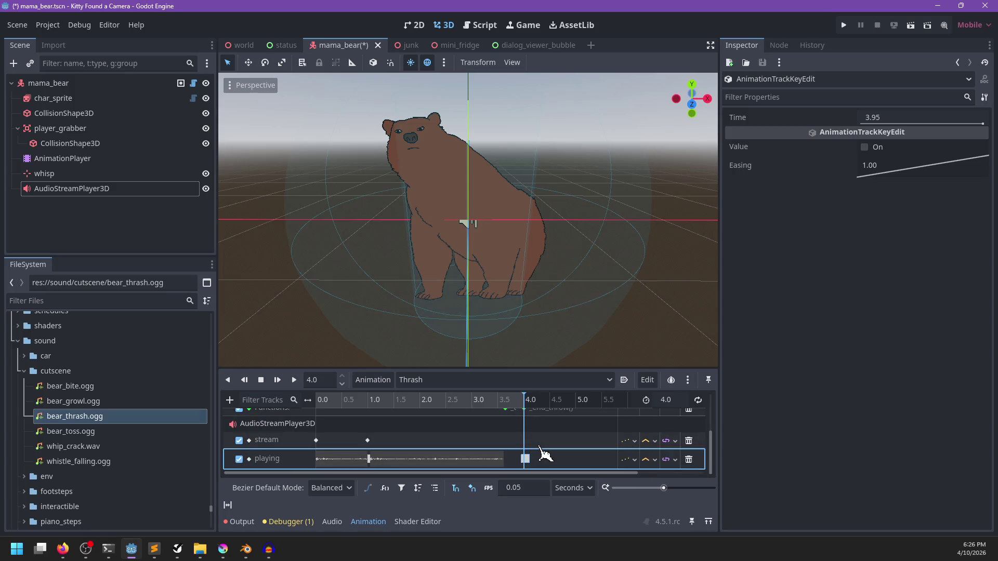
{"action": "key", "text": "ctrl+s"}
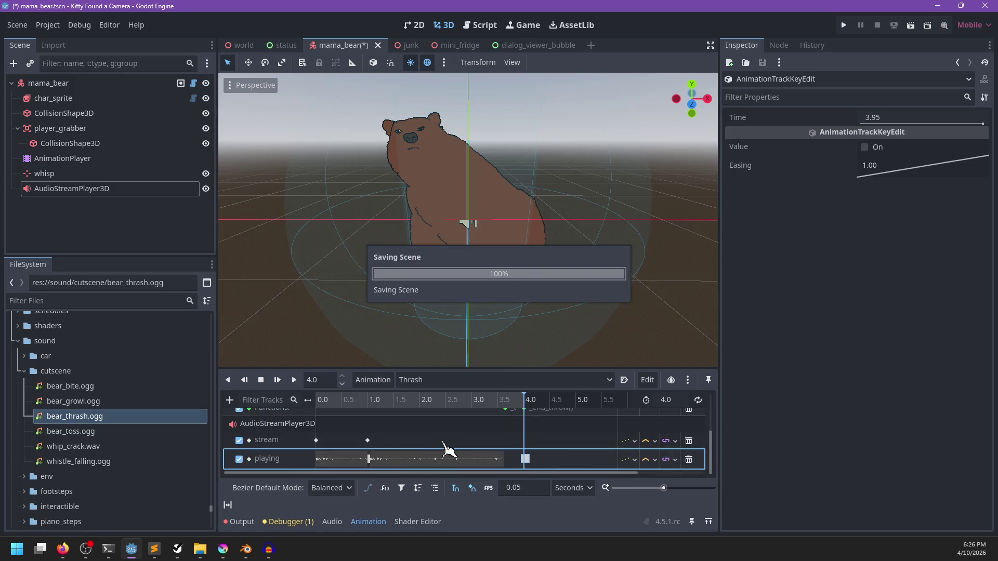
{"action": "key", "text": "F5"}
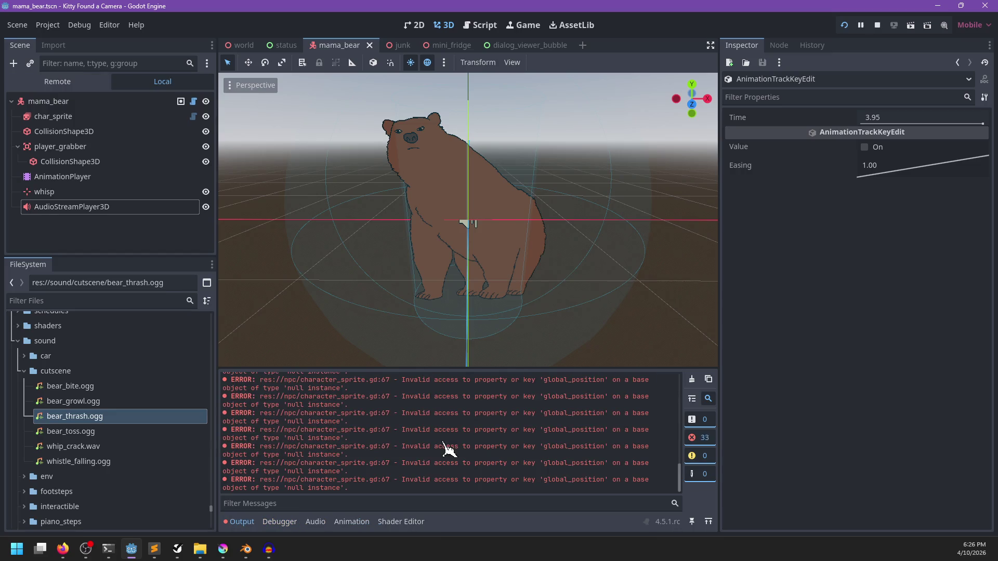
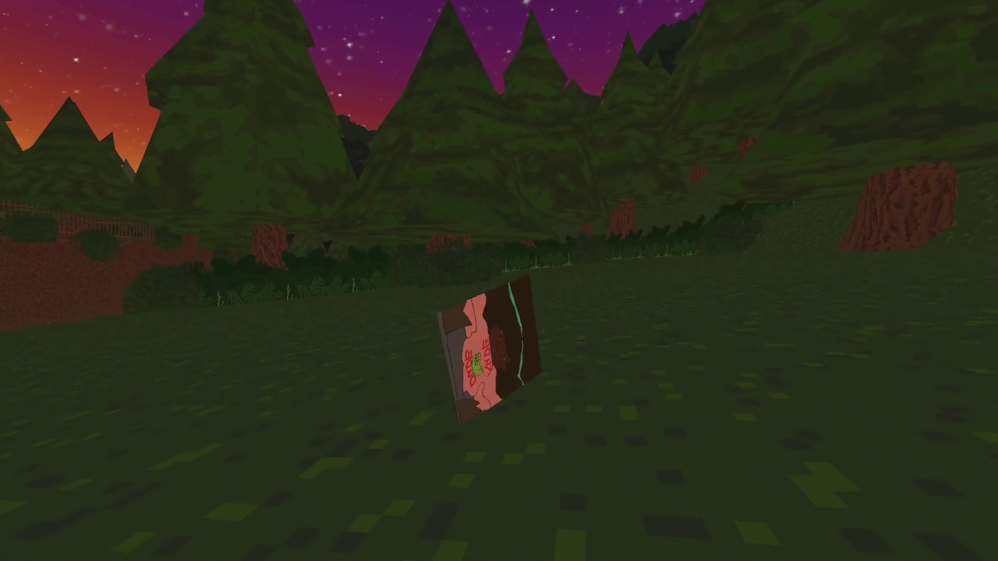
- Walk the kitty up the forest path with W until the bear grabs and tosses her
{"action": "key", "text": "w"}
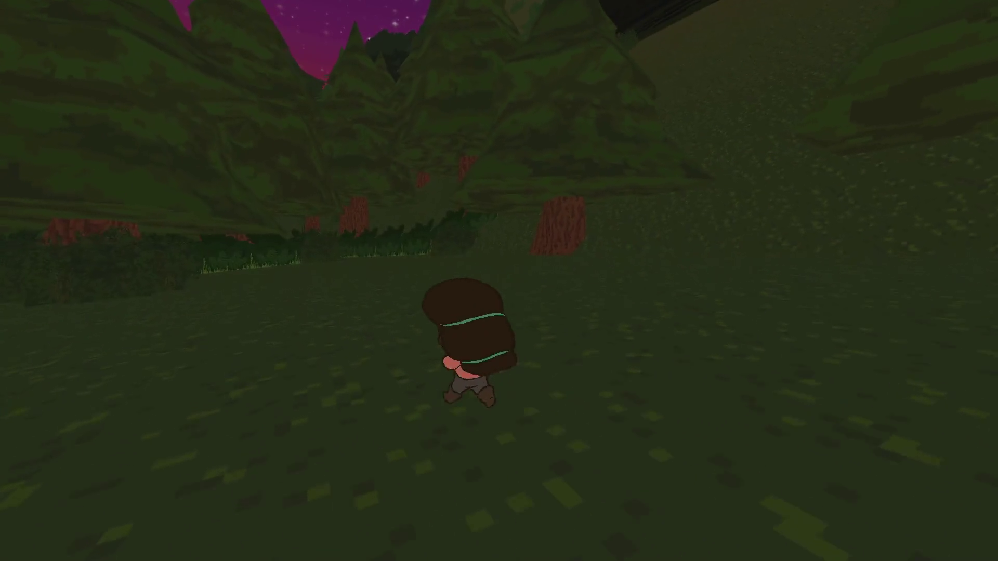
{"action": "key", "text": "w"}
{"action": "key", "text": "w"}
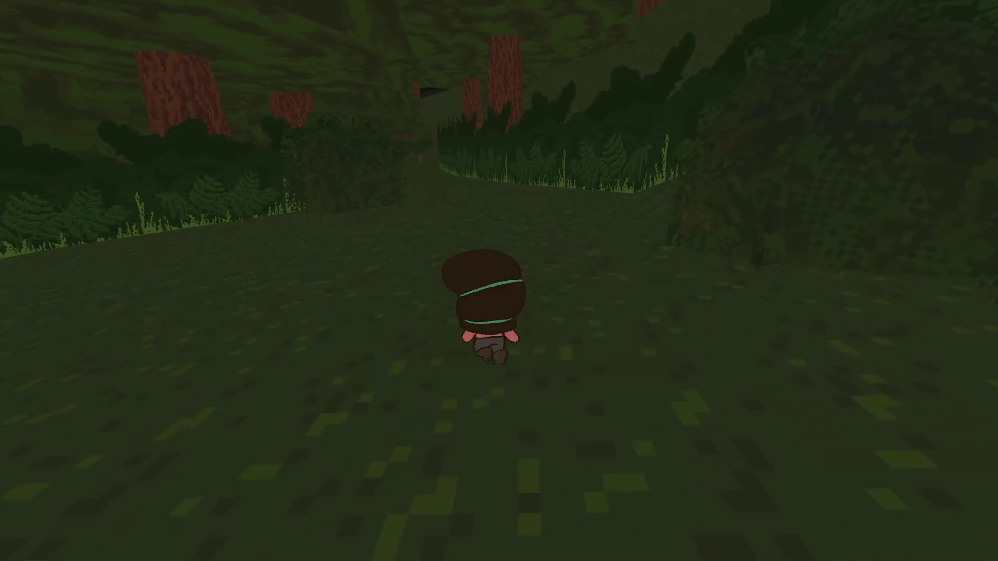
{"action": "key", "text": "w"}
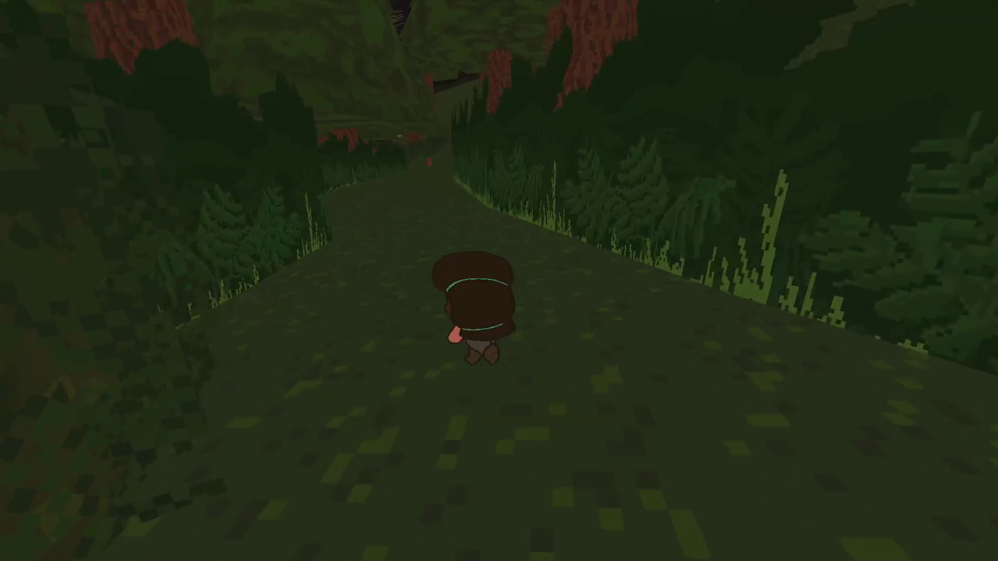
{"action": "key", "text": "w"}
{"action": "key", "text": "w"}
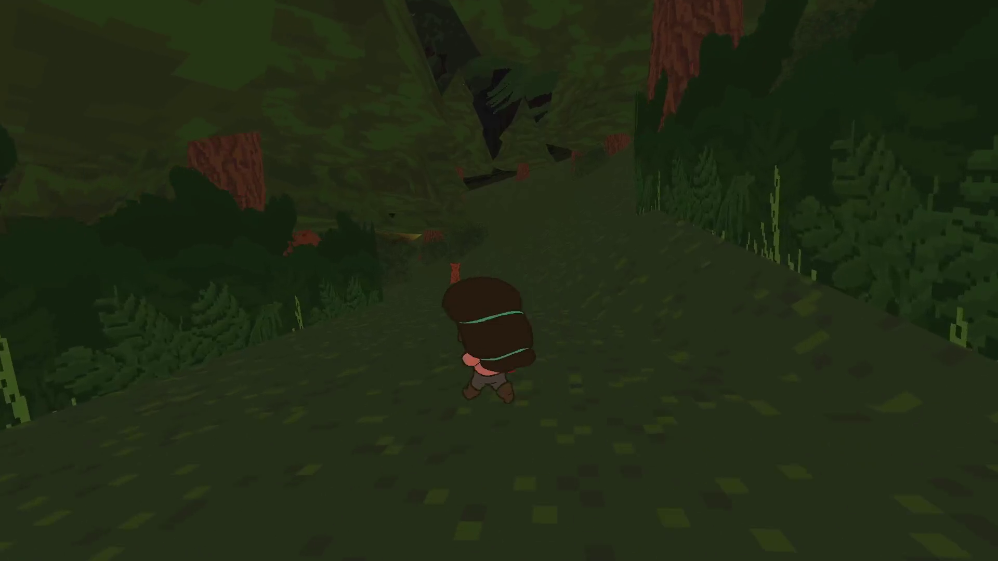
{"action": "key", "text": "w"}
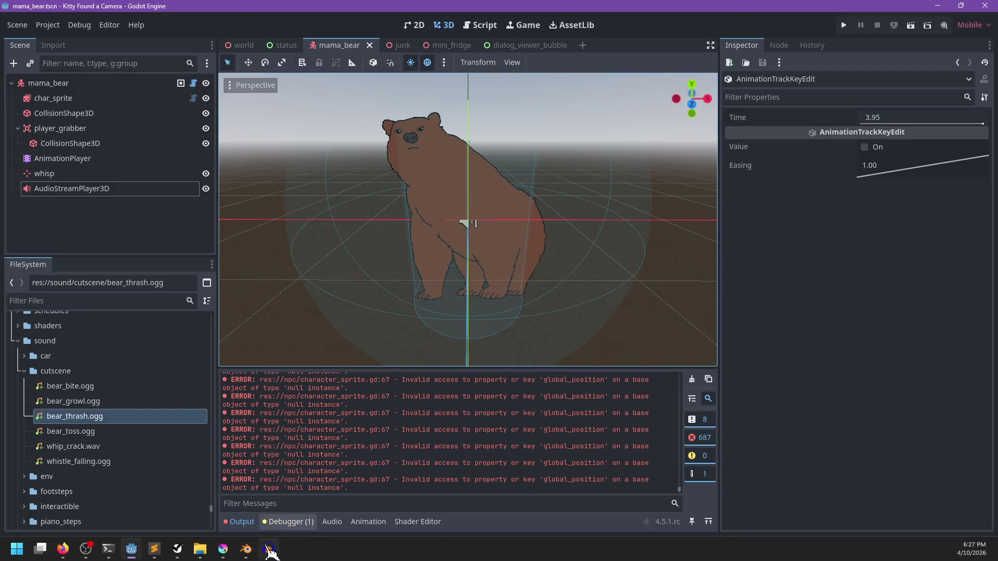
{"action": "left_click", "coordinate": [268, 549]}
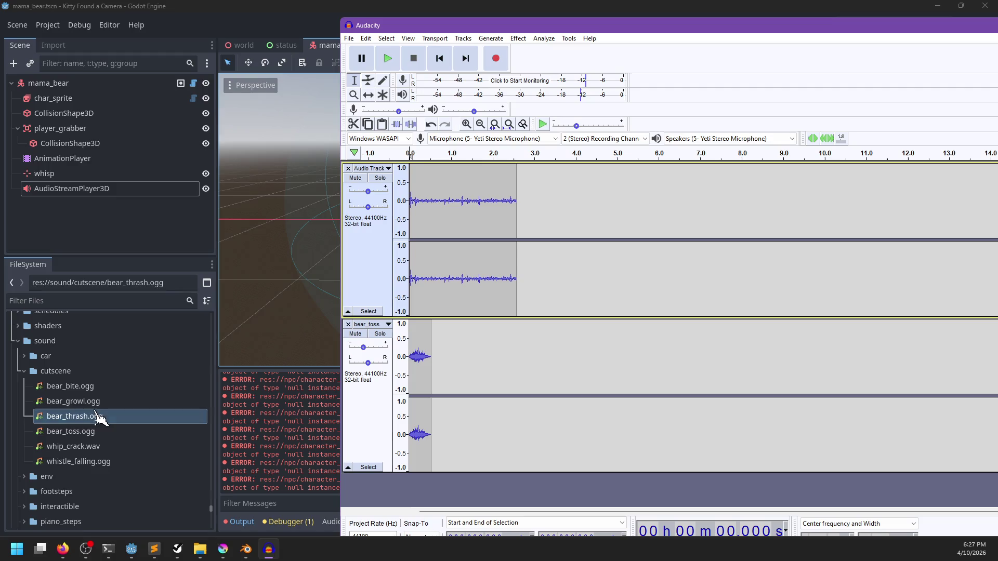
- Browse to D:\11 Kitty\13 Kitty Found a Camera\project\sound\cutscene and open bear_toss.ogg
{"action": "key", "text": "ctrl+shift+i"}
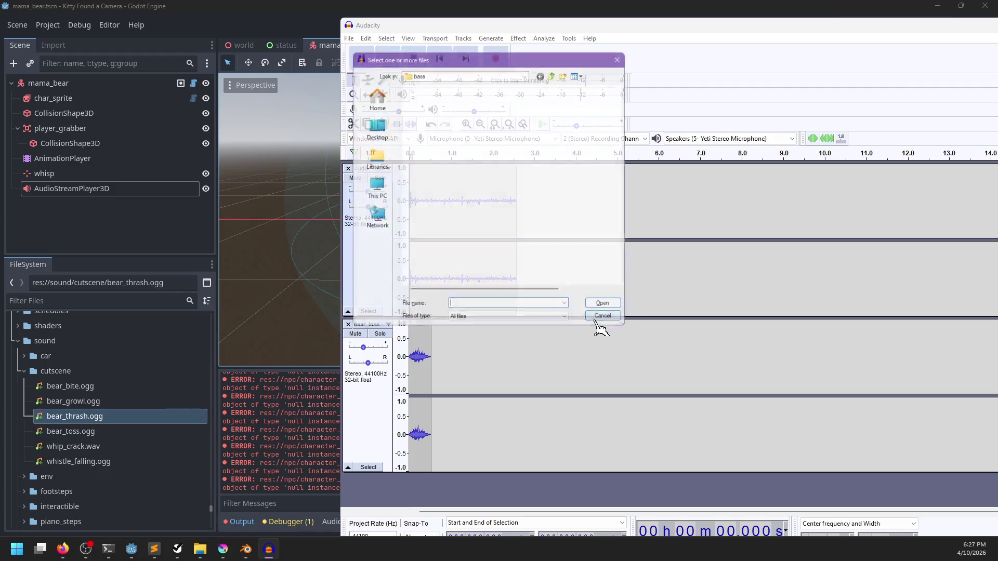
{"action": "left_click", "coordinate": [555, 69]}
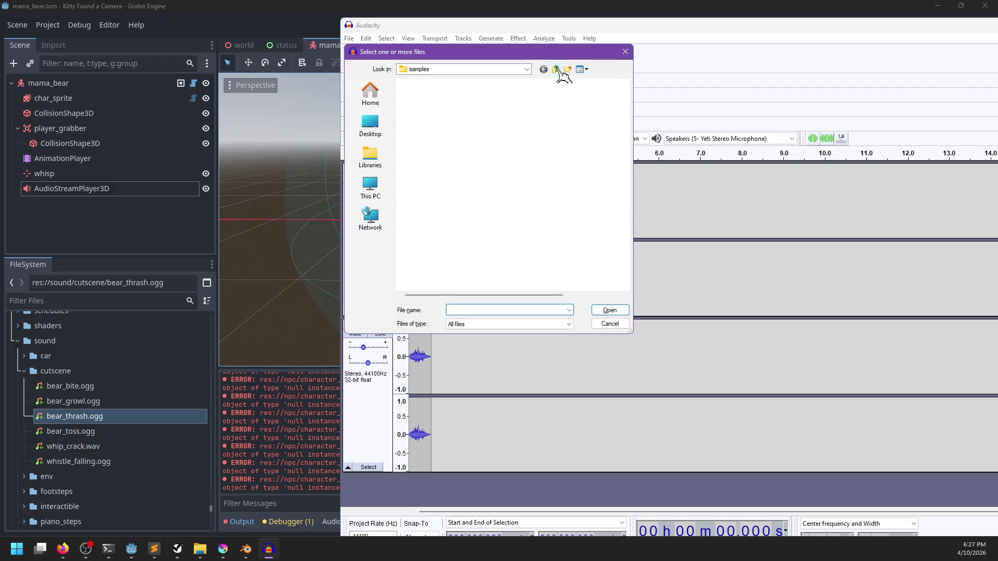
{"action": "left_click", "coordinate": [555, 69]}
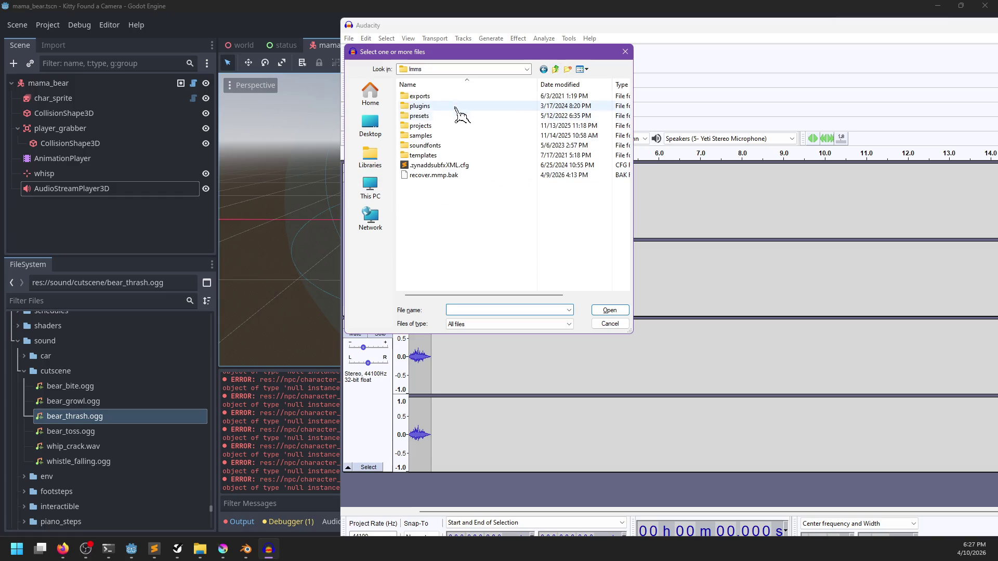
{"action": "left_click", "coordinate": [370, 192]}
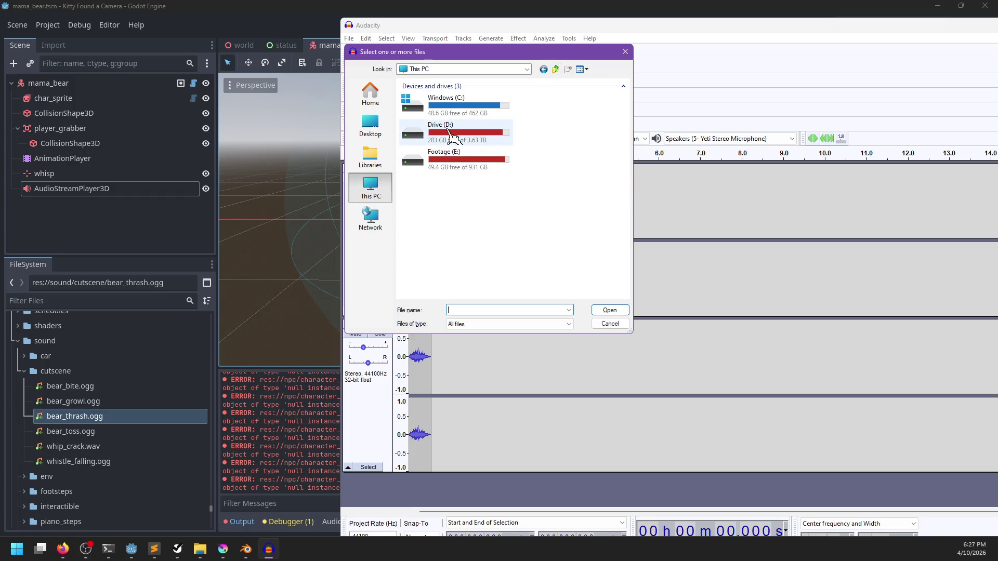
{"action": "double_click", "coordinate": [446, 137]}
{"action": "double_click", "coordinate": [435, 197]}
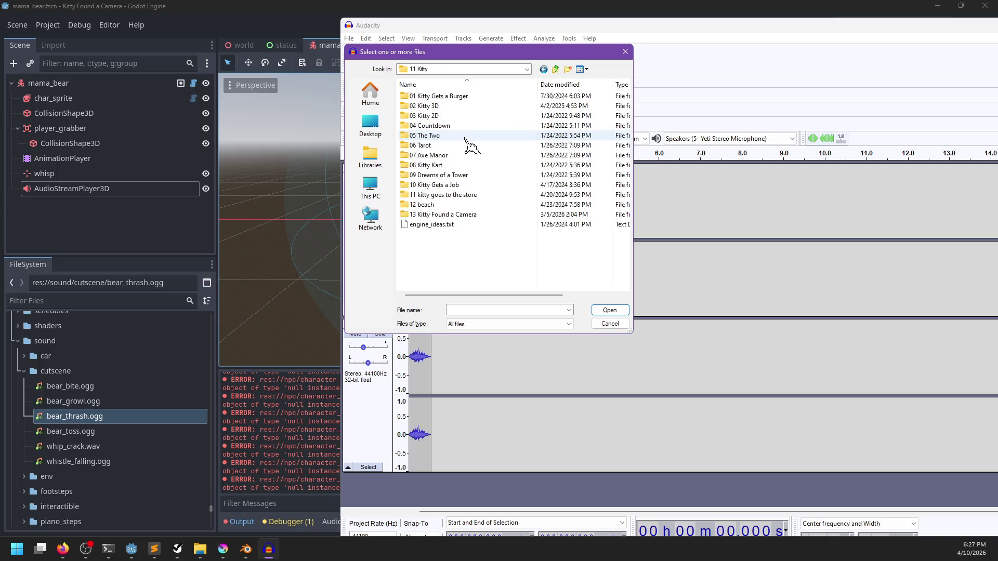
{"action": "double_click", "coordinate": [444, 213]}
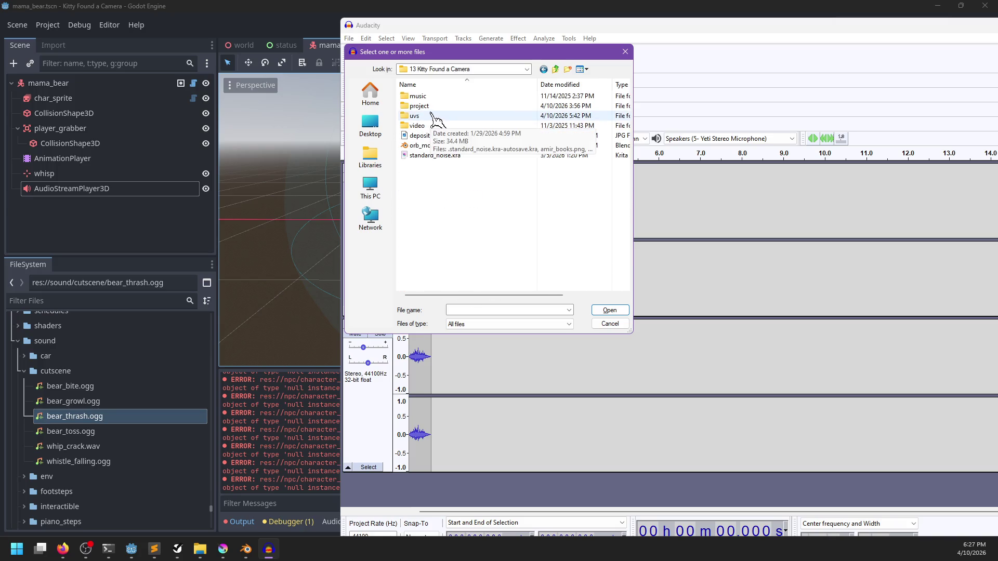
{"action": "double_click", "coordinate": [423, 106]}
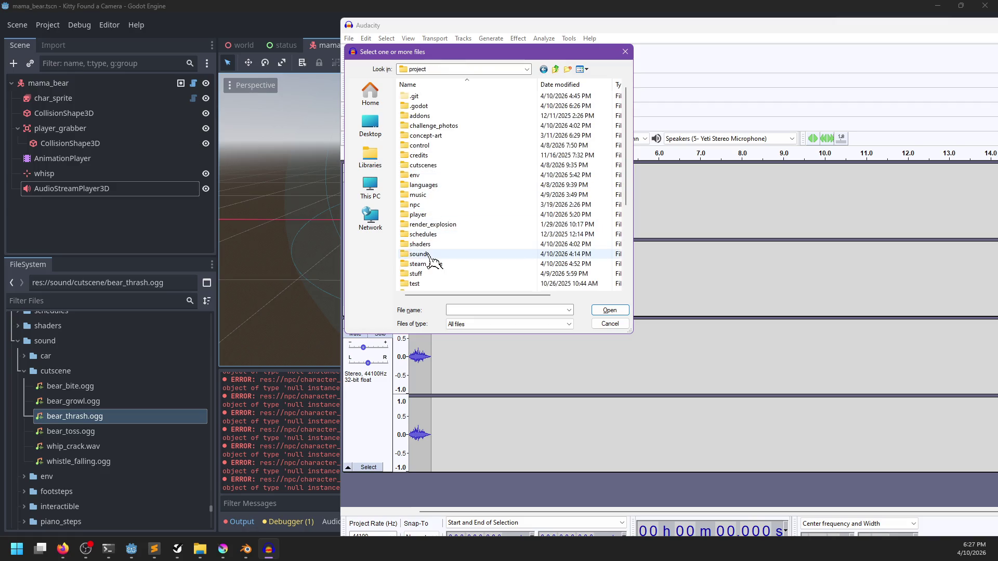
{"action": "double_click", "coordinate": [430, 254]}
{"action": "left_click", "coordinate": [434, 107]}
{"action": "double_click", "coordinate": [434, 108]}
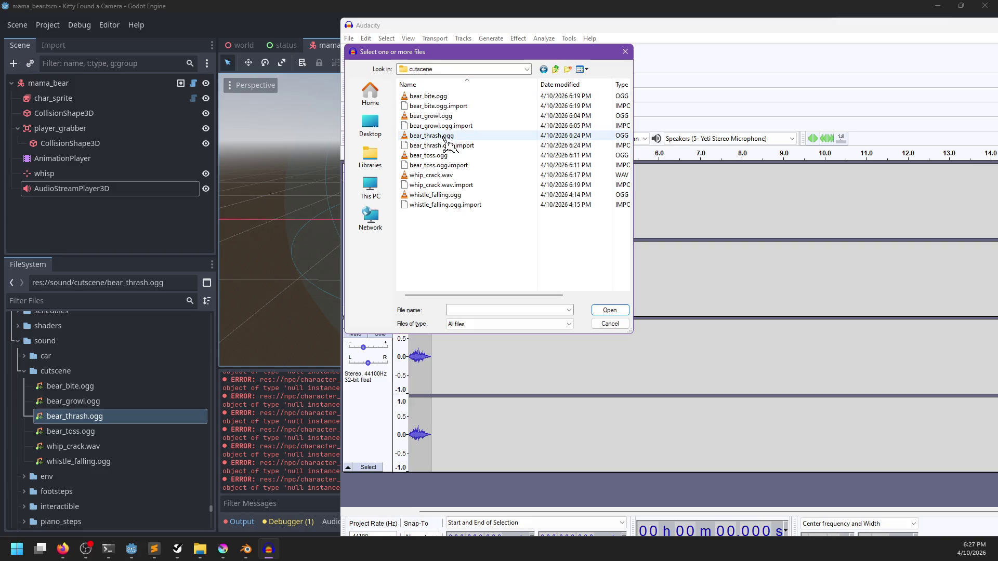
{"action": "double_click", "coordinate": [429, 155]}
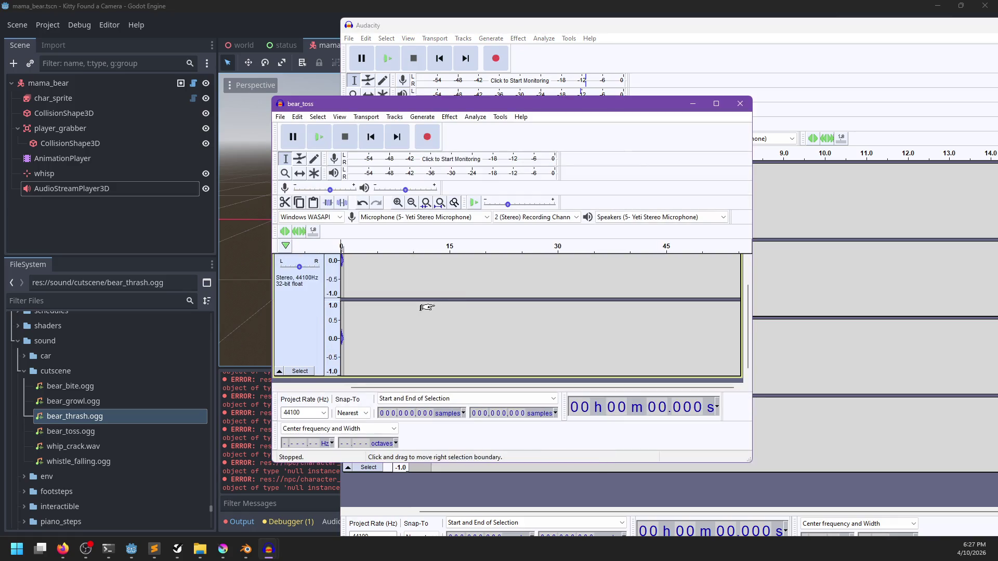
{"action": "key", "text": "ctrl+1"}
{"action": "key", "text": "ctrl+1"}
{"action": "key", "text": "ctrl+a"}
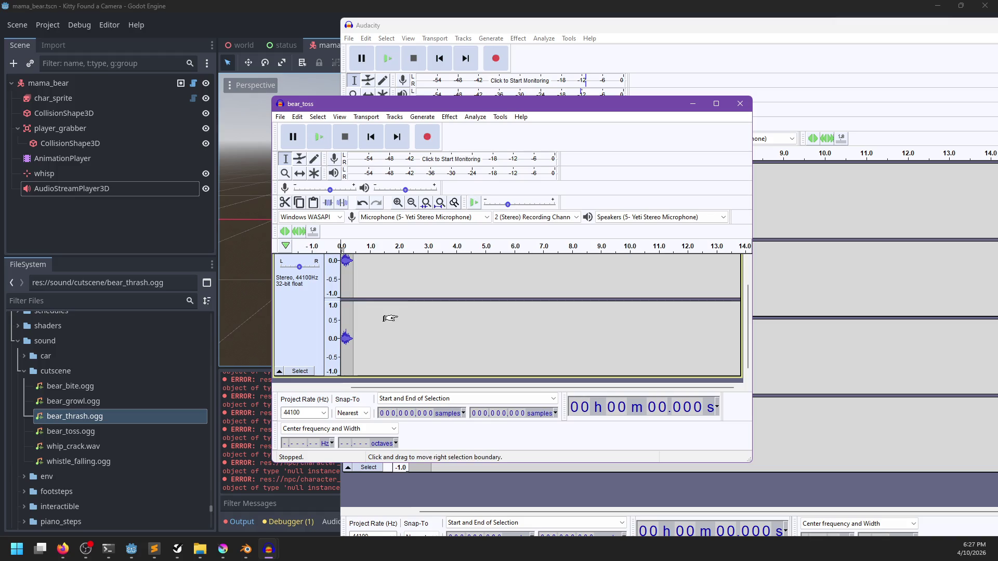
{"action": "left_click", "coordinate": [450, 117]}
{"action": "left_click", "coordinate": [374, 302]}
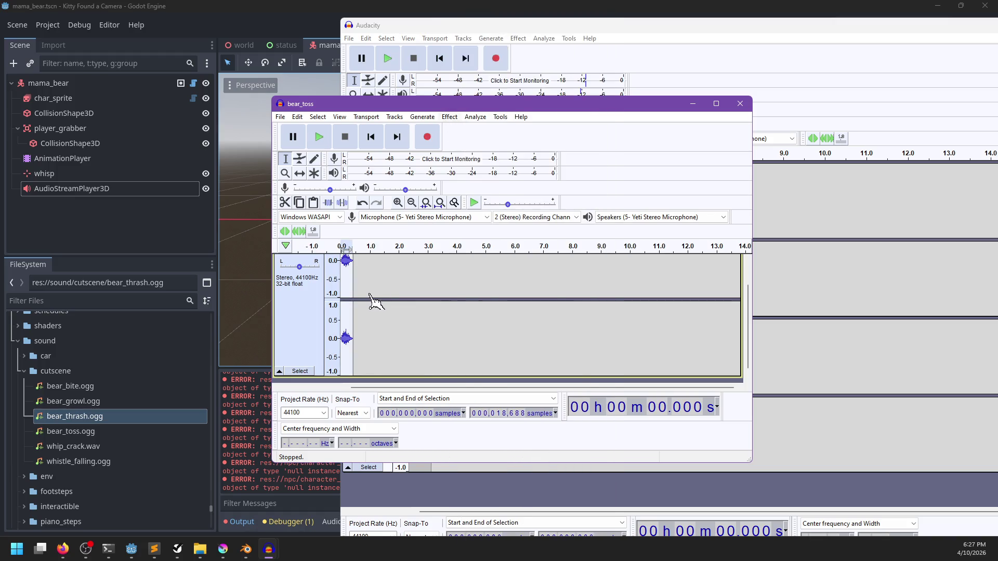
{"action": "left_click", "coordinate": [450, 117]}
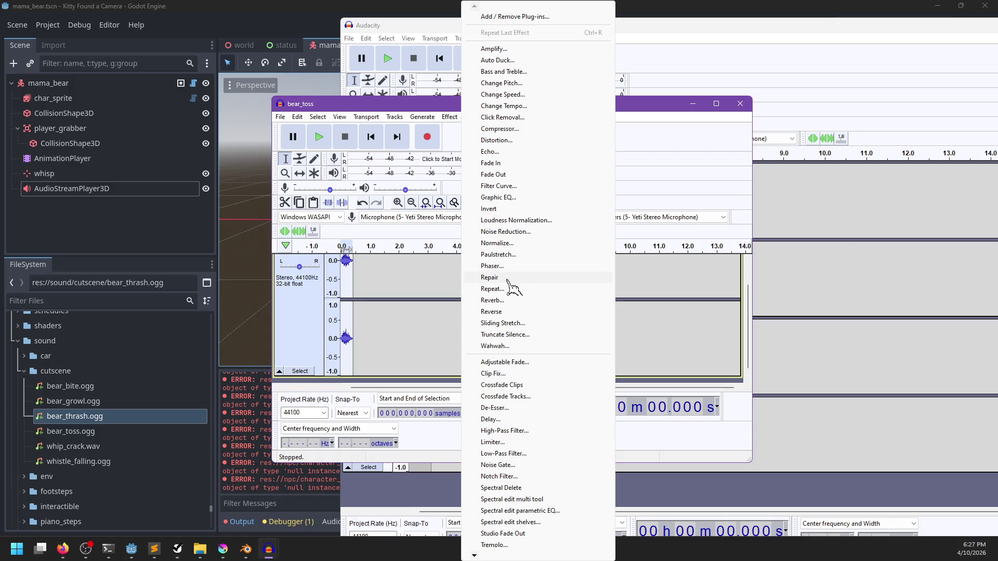
{"action": "left_click", "coordinate": [491, 301]}
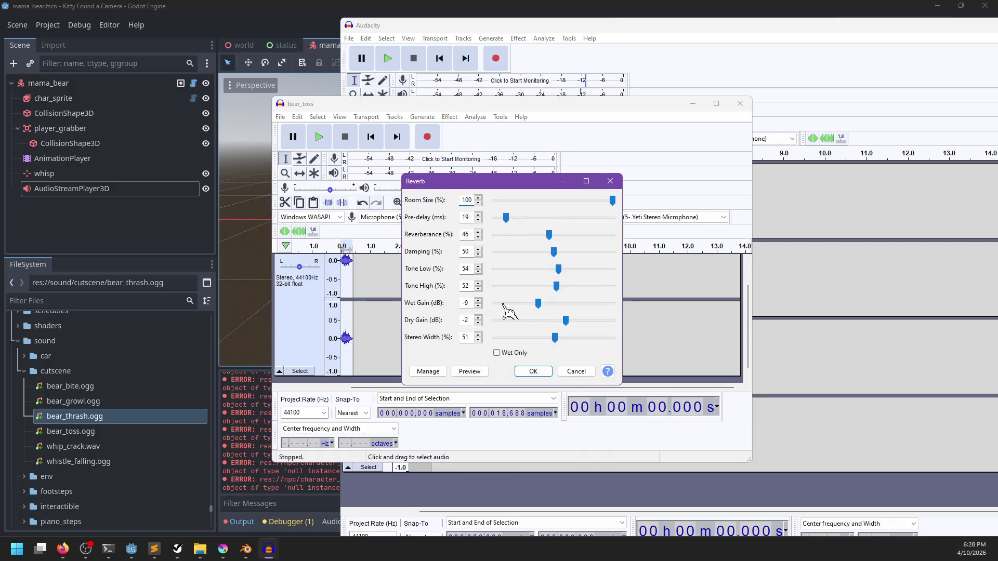
{"action": "left_click", "coordinate": [470, 374]}
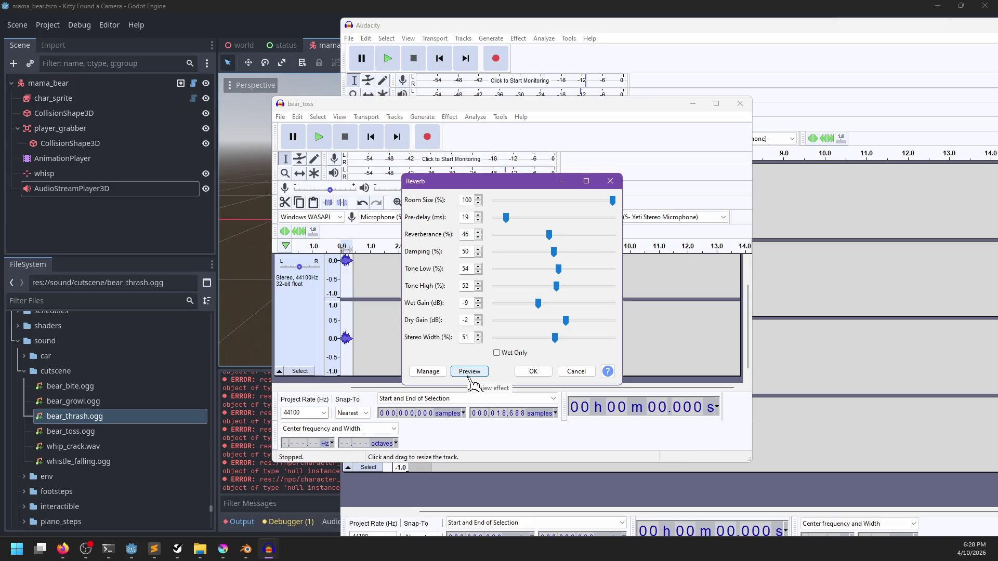
{"action": "left_click", "coordinate": [533, 371]}
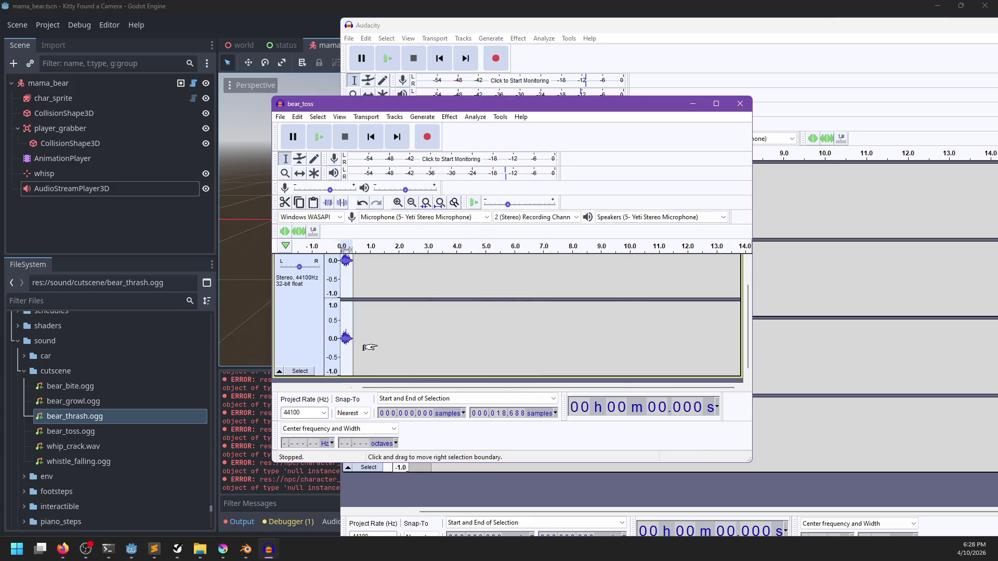
{"action": "left_click_drag", "start_coordinate": [446, 341], "coordinate": [327, 340]}
{"action": "scroll", "coordinate": [348, 319], "scroll_direction": "up", "scroll_amount": 1}
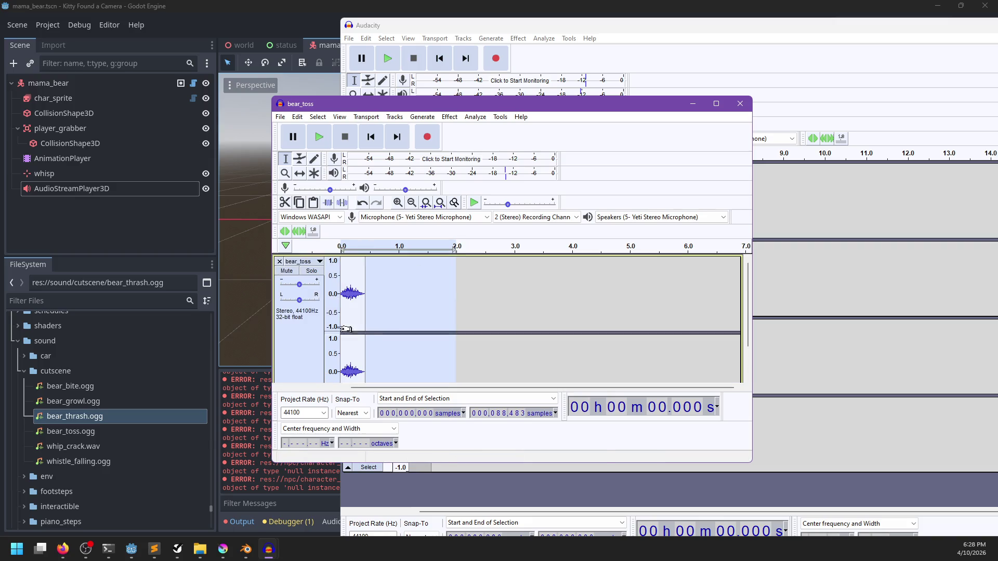
{"action": "left_click", "coordinate": [450, 117]}
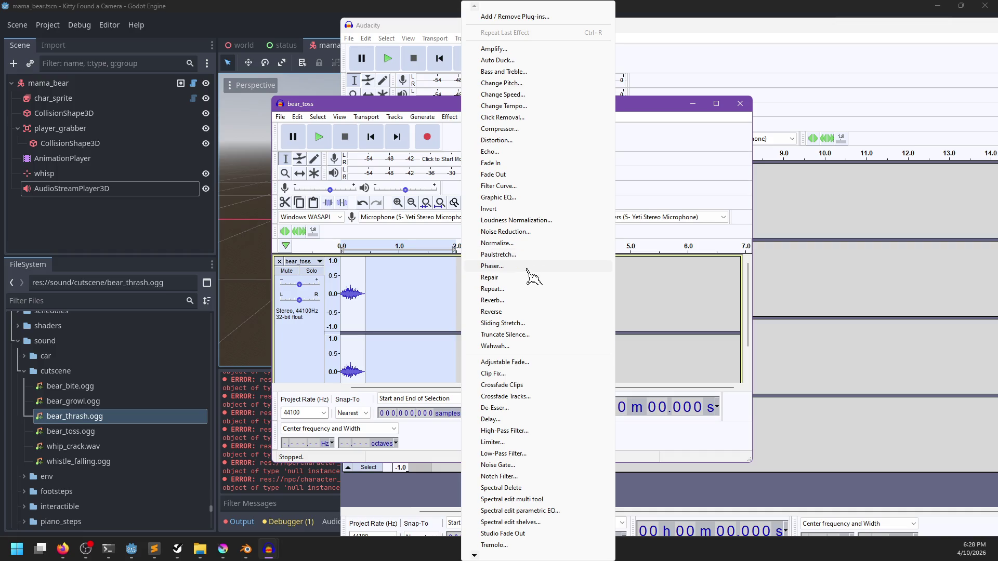
{"action": "left_click", "coordinate": [506, 300]}
{"action": "left_click", "coordinate": [471, 373]}
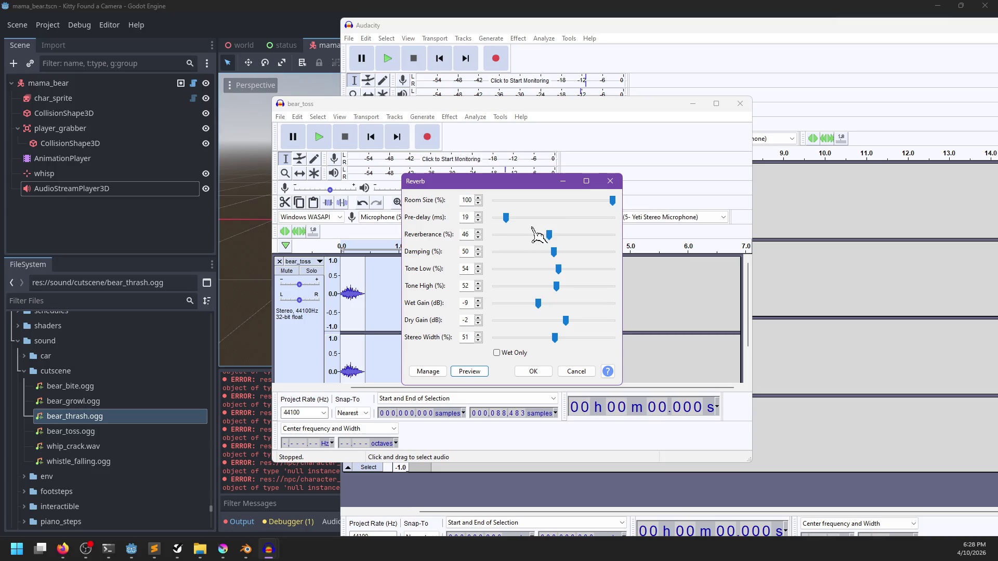
{"action": "left_click", "coordinate": [507, 353]}
{"action": "left_click", "coordinate": [477, 371]}
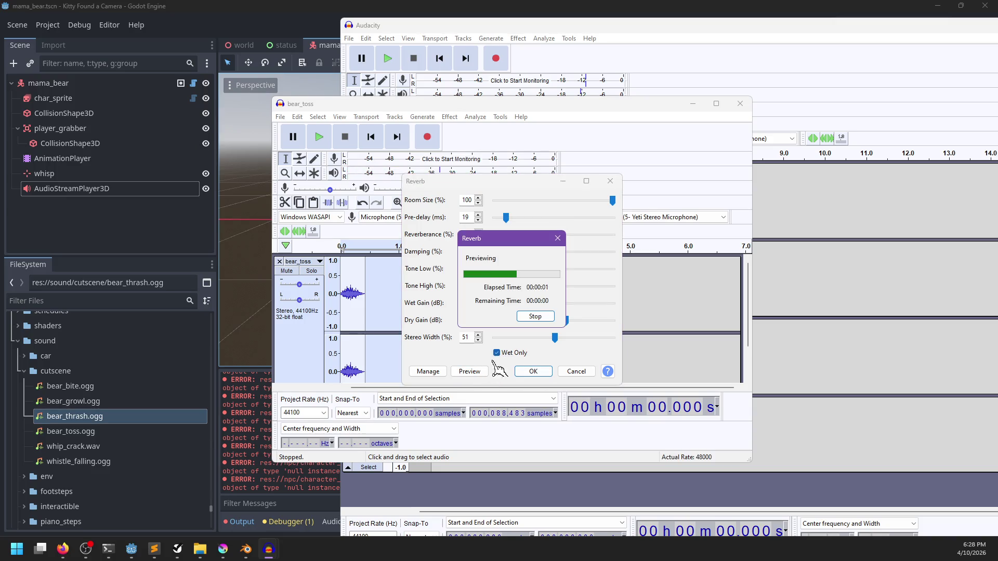
{"action": "left_click", "coordinate": [540, 318]}
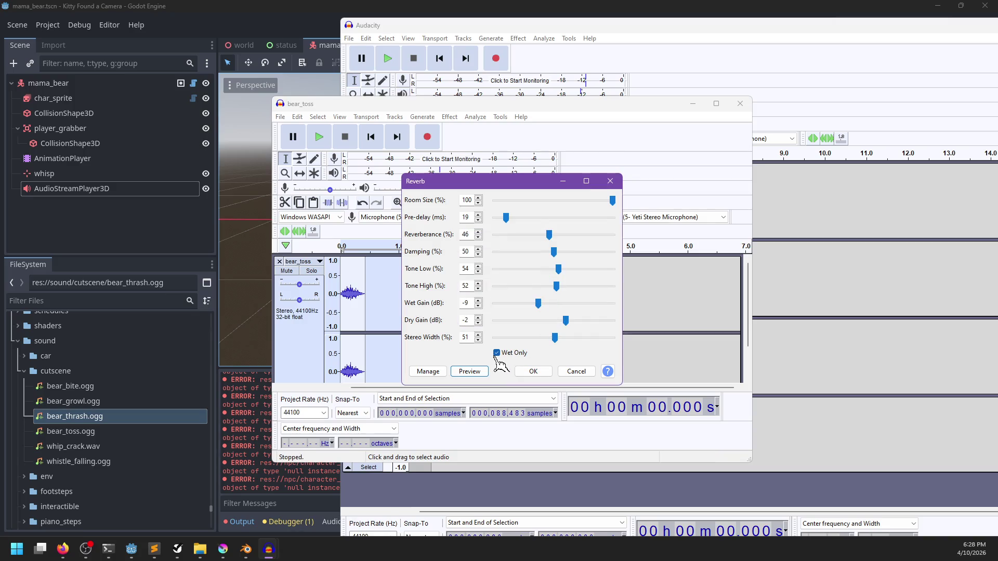
{"action": "left_click", "coordinate": [576, 371]}
{"action": "scroll", "coordinate": [364, 312], "scroll_direction": "down", "scroll_amount": 1}
{"action": "left_click", "coordinate": [367, 338]}
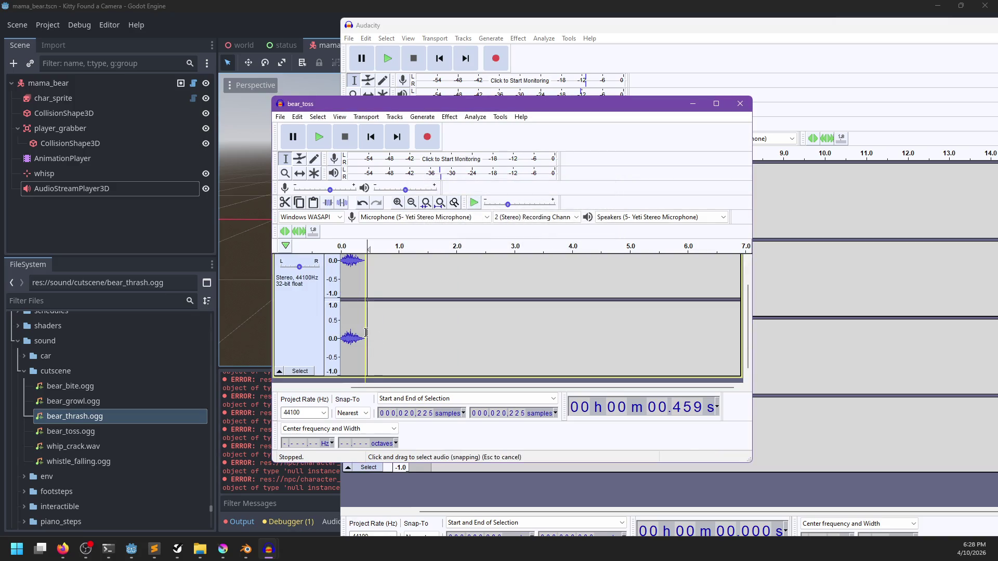
- Paste two more copies of the bear_toss clip onto the end of the track
{"action": "left_click", "coordinate": [377, 340]}
{"action": "left_click", "coordinate": [369, 343]}
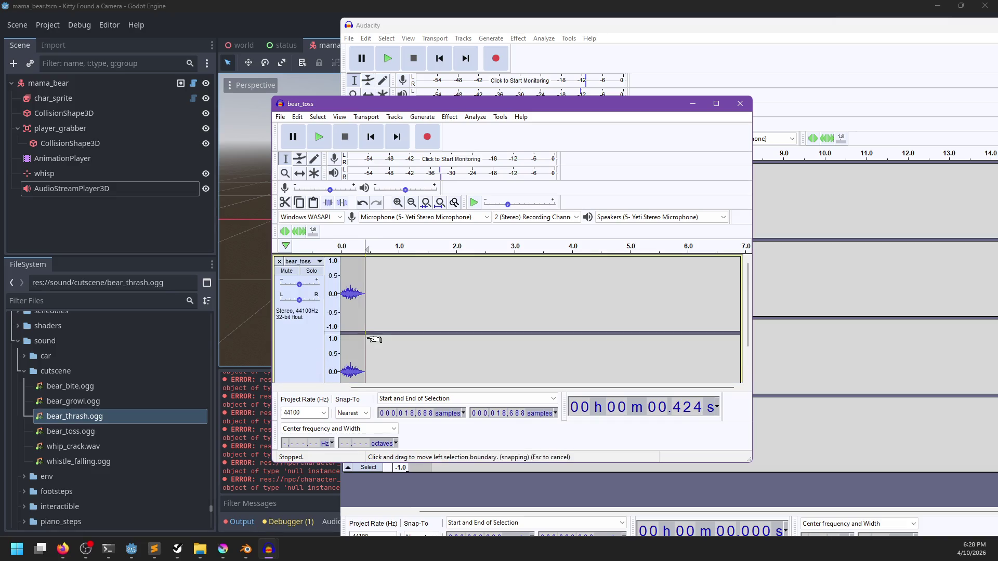
{"action": "key", "text": "ctrl+v"}
{"action": "left_click", "coordinate": [381, 330]}
{"action": "scroll", "coordinate": [385, 330], "scroll_direction": "down", "scroll_amount": 1}
{"action": "scroll", "coordinate": [385, 331], "scroll_direction": "up", "scroll_amount": 1}
{"action": "scroll", "coordinate": [388, 330], "scroll_direction": "down", "scroll_amount": 1}
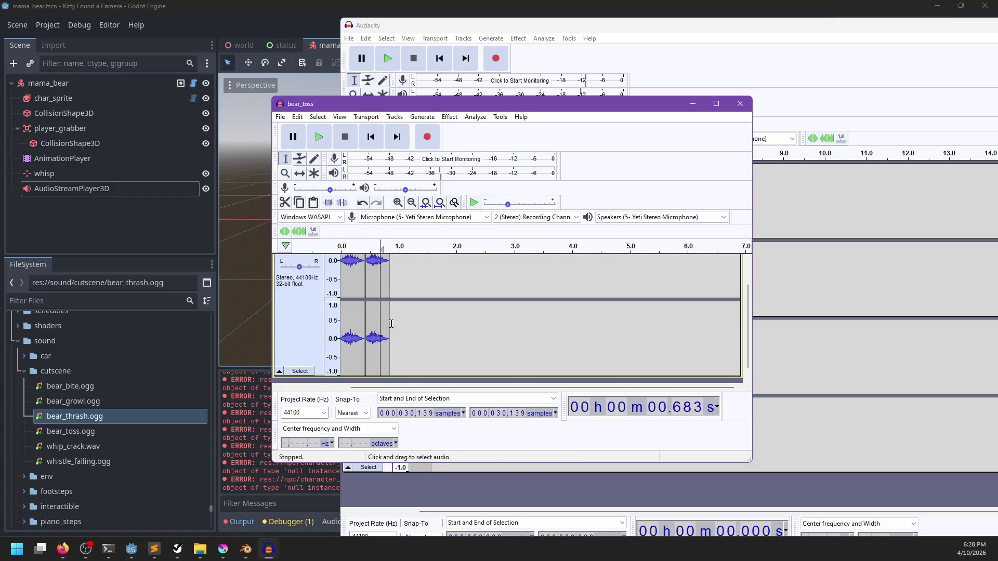
{"action": "left_click", "coordinate": [390, 323]}
{"action": "left_click", "coordinate": [716, 103]}
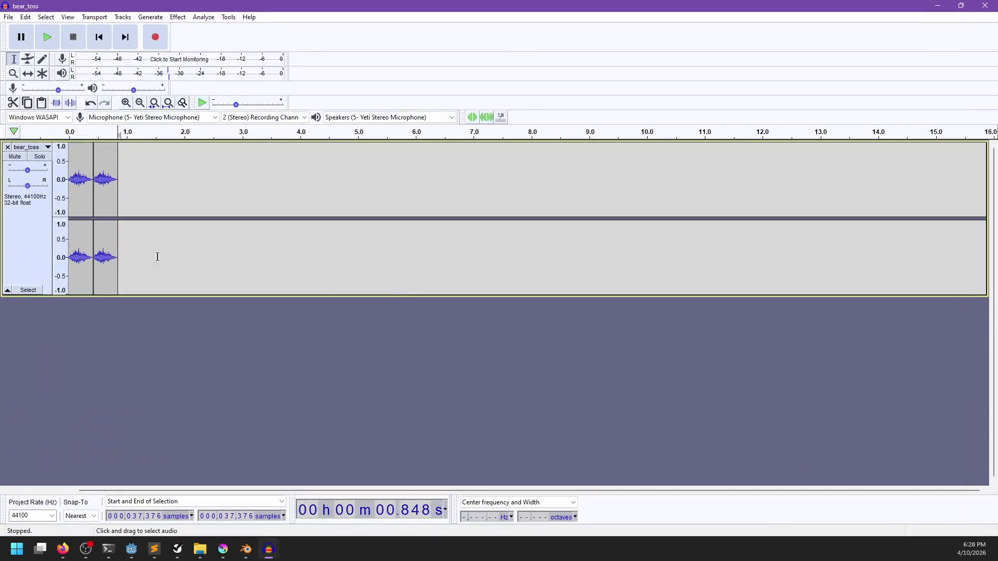
{"action": "mouse_move", "coordinate": [130, 240]}
{"action": "left_mouse_down"}
{"action": "mouse_move", "coordinate": [119, 238]}
{"action": "mouse_move", "coordinate": [118, 265]}
{"action": "mouse_move", "coordinate": [108, 267]}
{"action": "left_mouse_up"}
{"action": "key", "text": "ctrl+v"}
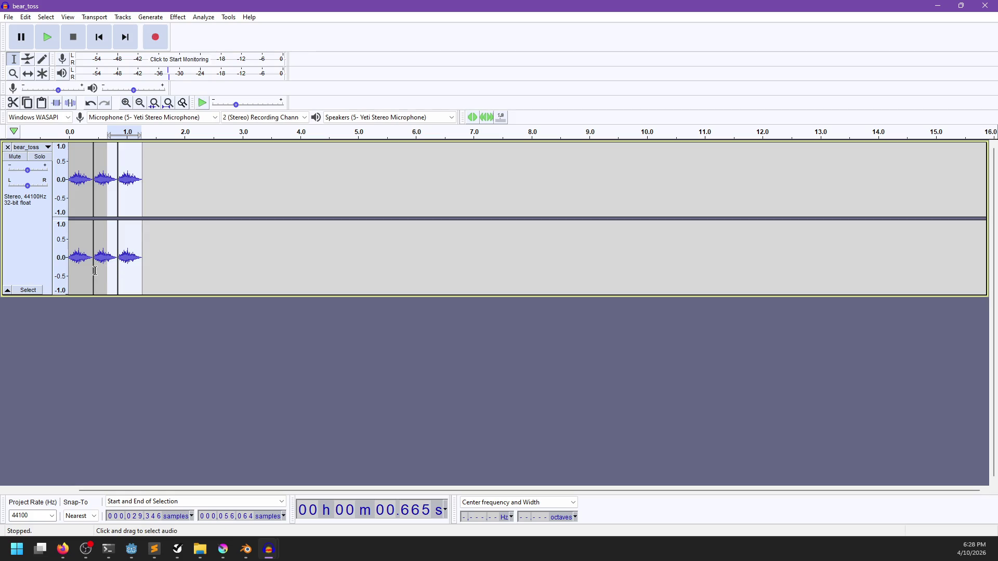
- Join the clip pieces and silence the second and third bursts, keeping only the first
{"action": "left_click", "coordinate": [94, 273]}
{"action": "left_click_drag", "start_coordinate": [92, 262], "coordinate": [161, 268]}
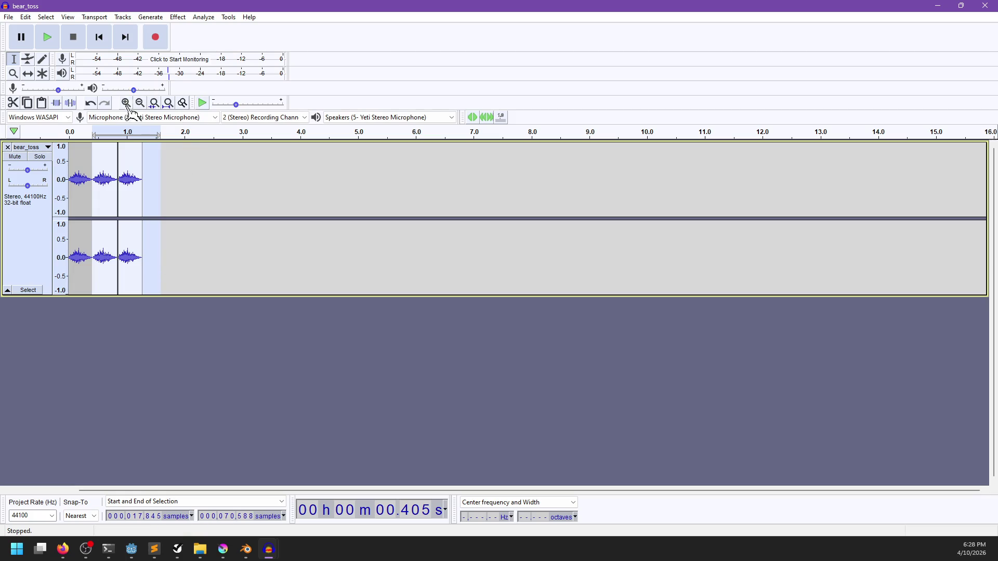
{"action": "left_click", "coordinate": [71, 102]}
{"action": "left_click", "coordinate": [112, 242]}
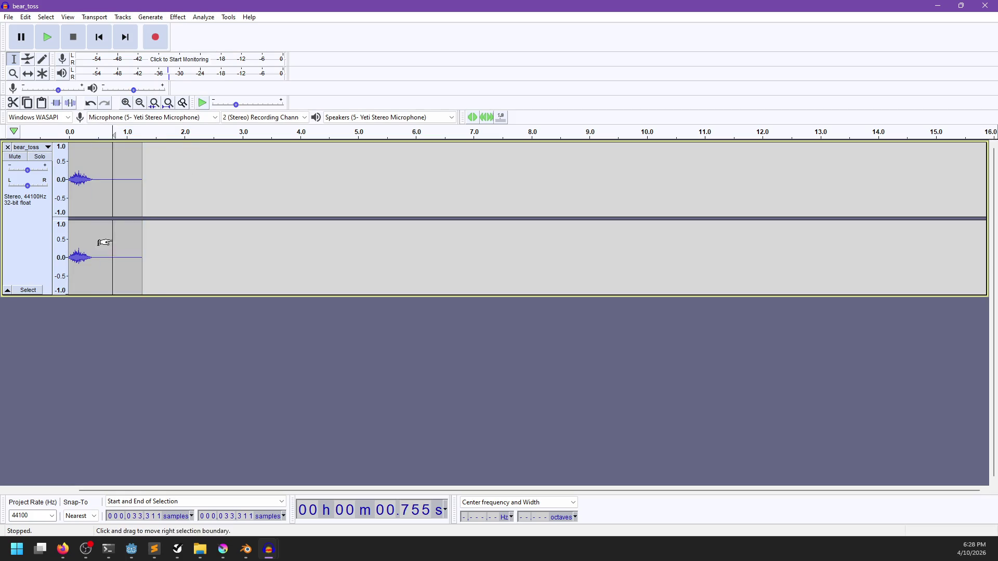
{"action": "key", "text": "ctrl+a"}
{"action": "left_click", "coordinate": [178, 18]}
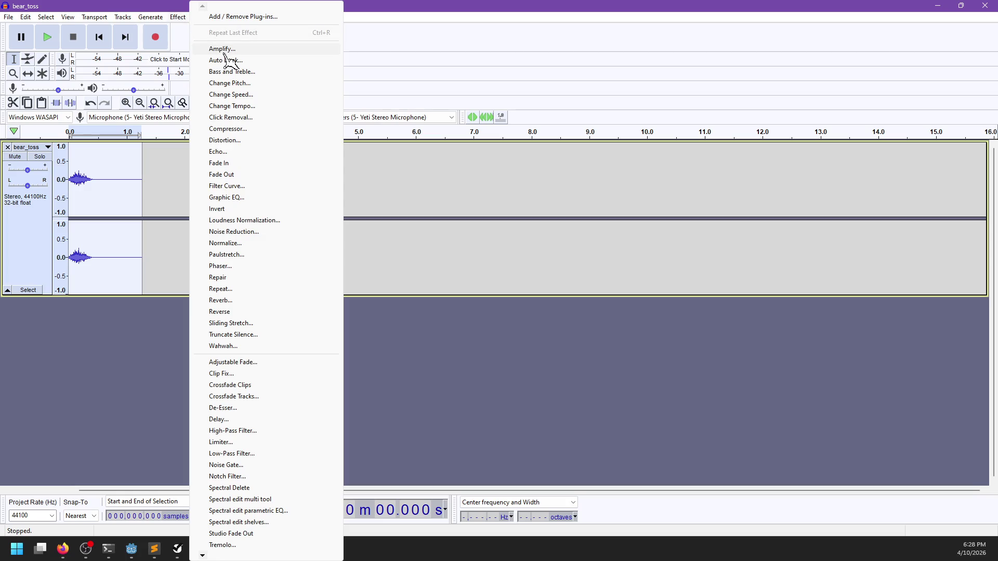
- Apply Reverb to bear_toss with Wet Only unchecked and reverberance raised to 81%
{"action": "left_click", "coordinate": [231, 300]}
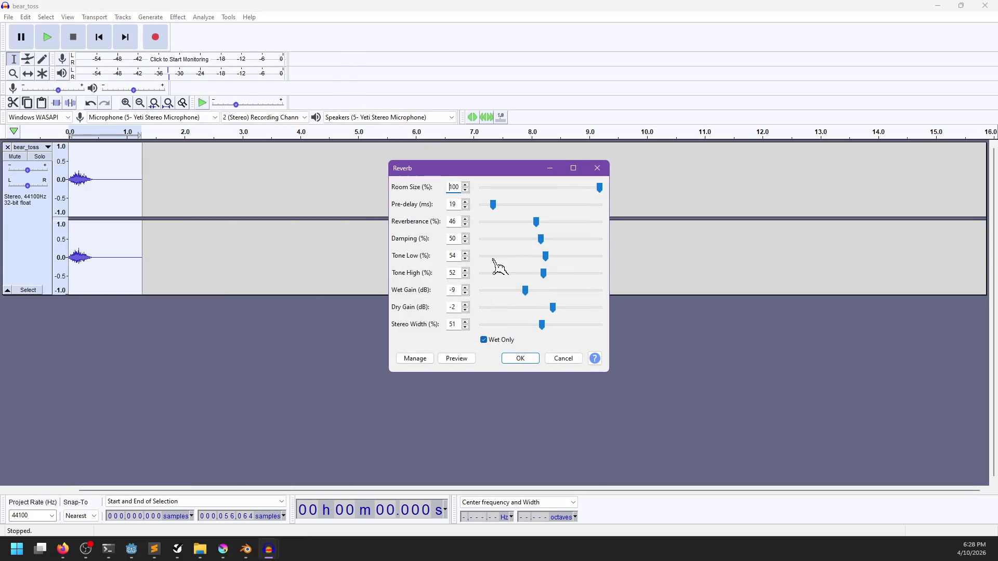
{"action": "left_click", "coordinate": [457, 358]}
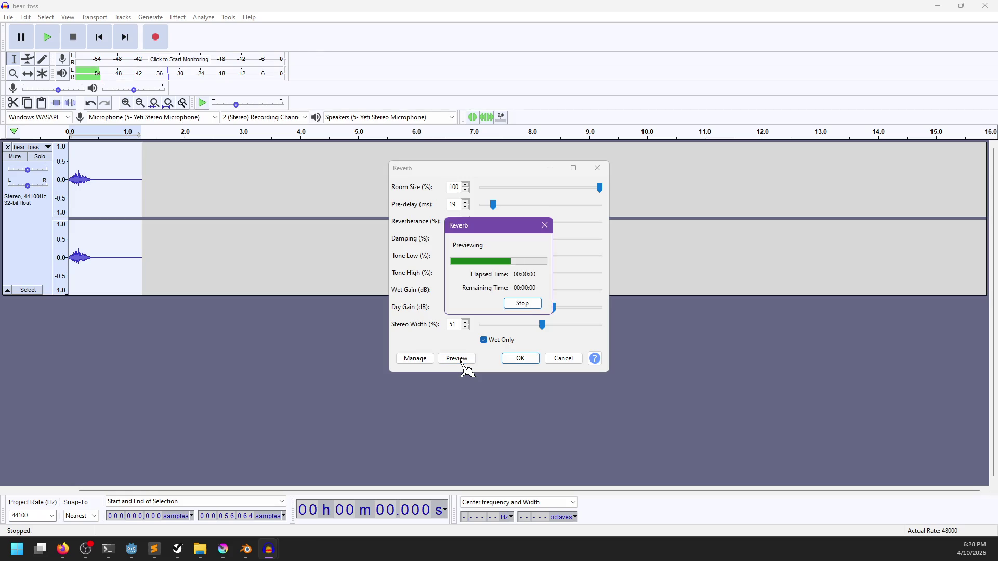
{"action": "left_click", "coordinate": [483, 340]}
{"action": "left_click", "coordinate": [461, 358]}
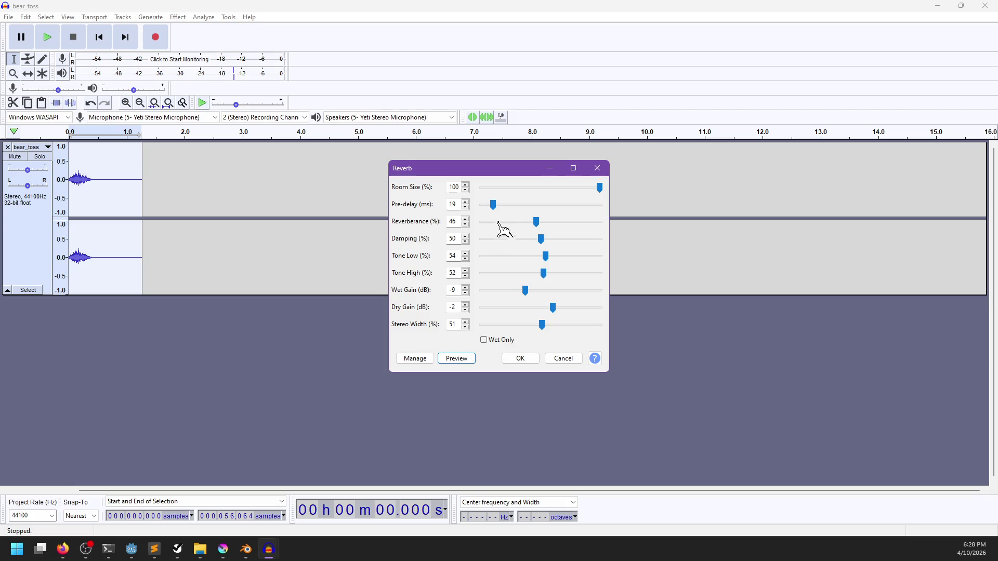
{"action": "left_click_drag", "start_coordinate": [538, 224], "coordinate": [596, 228]}
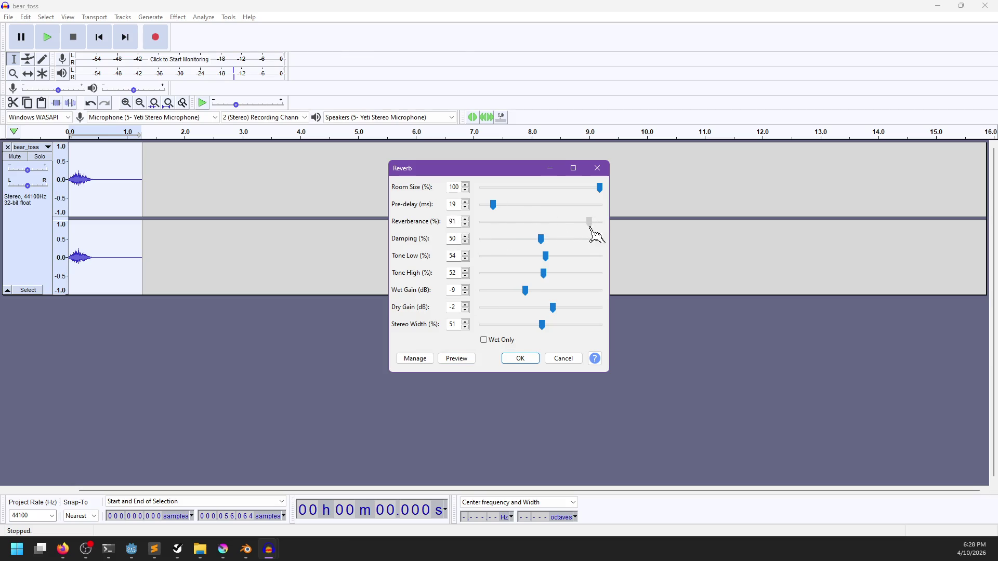
{"action": "left_click", "coordinate": [460, 358]}
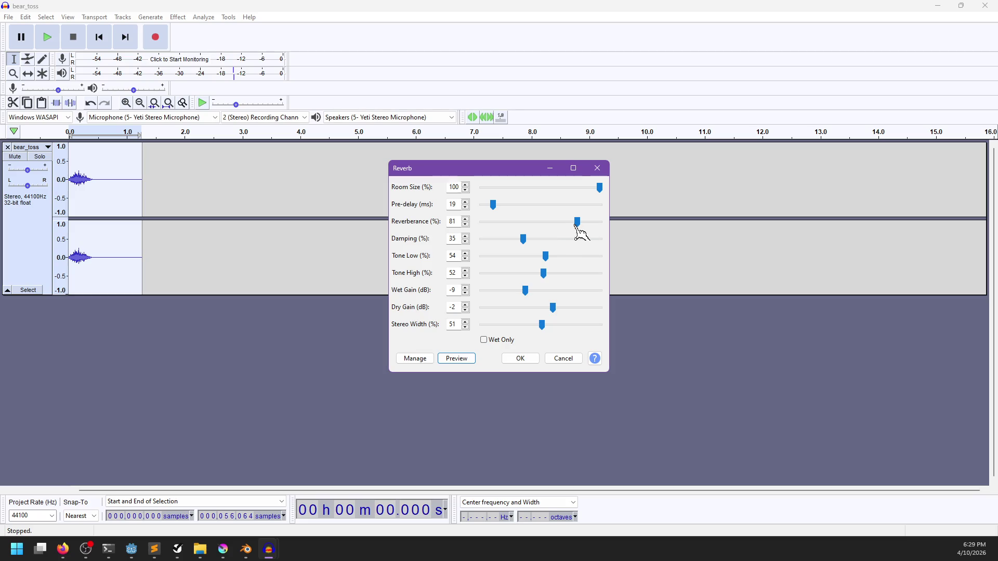
{"action": "left_click", "coordinate": [456, 359]}
{"action": "left_click", "coordinate": [522, 360]}
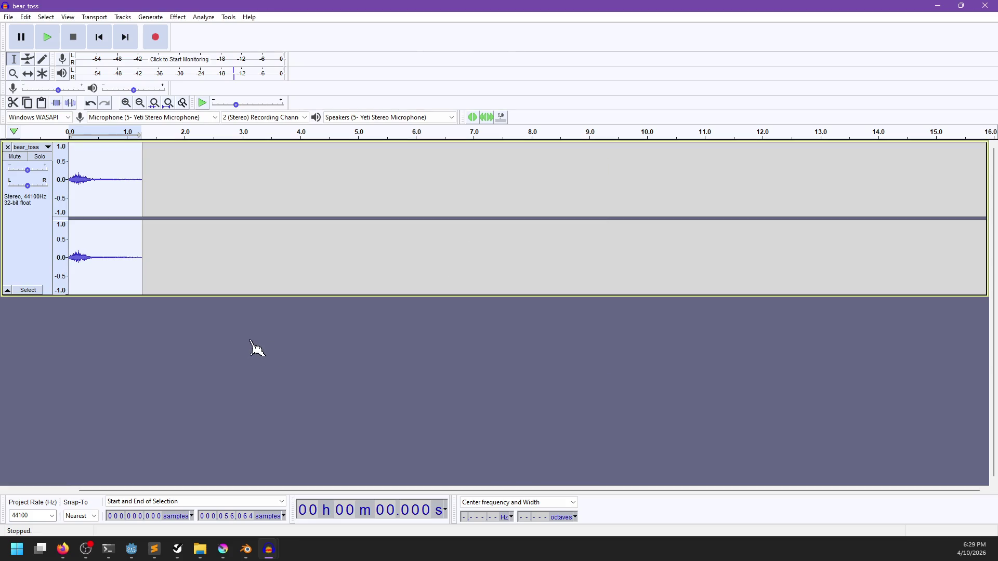
{"action": "left_click", "coordinate": [177, 17]}
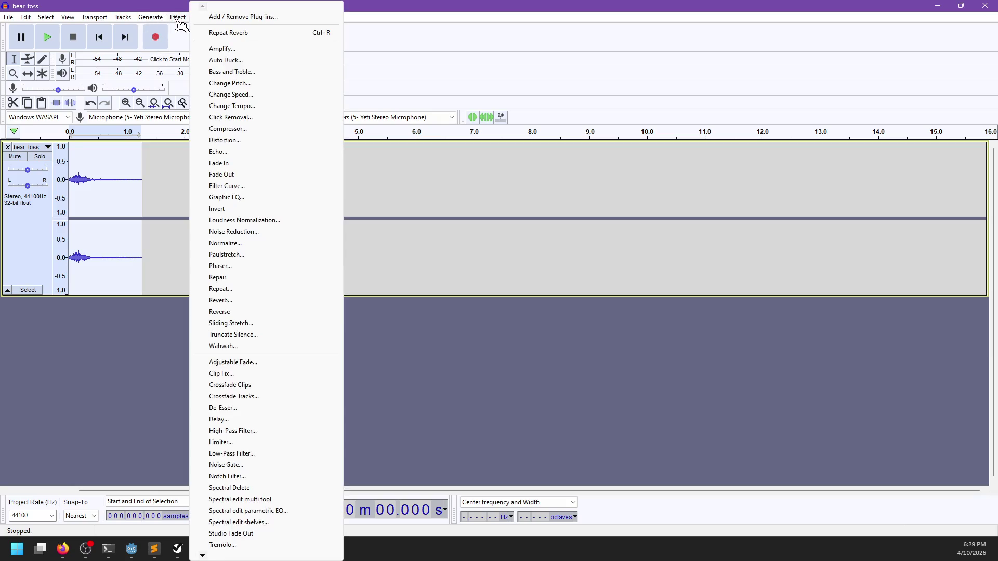
{"action": "left_click", "coordinate": [222, 152]}
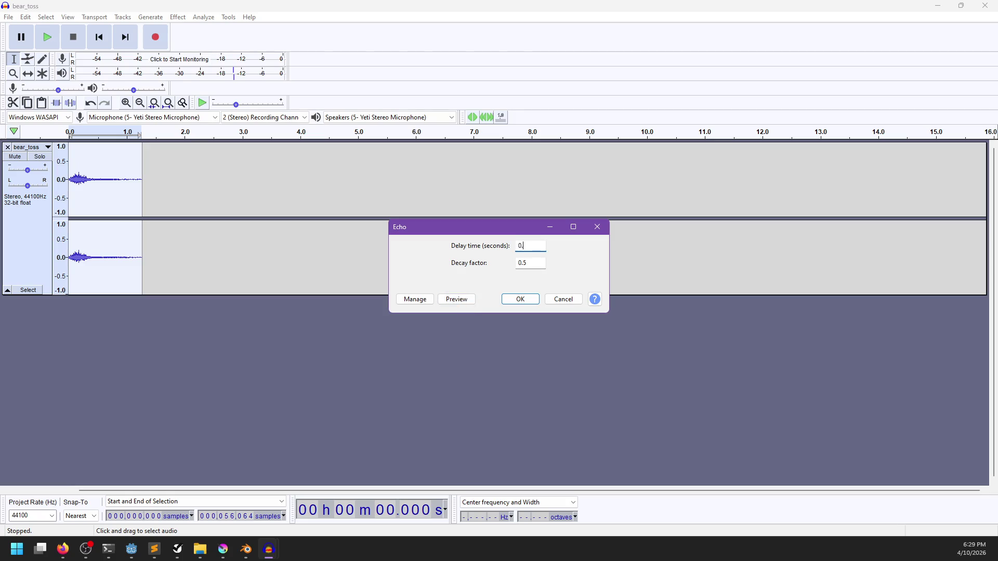
- Apply an echo with 0.25 s delay and 0.25 decay, then play the result
{"action": "left_click", "coordinate": [450, 304]}
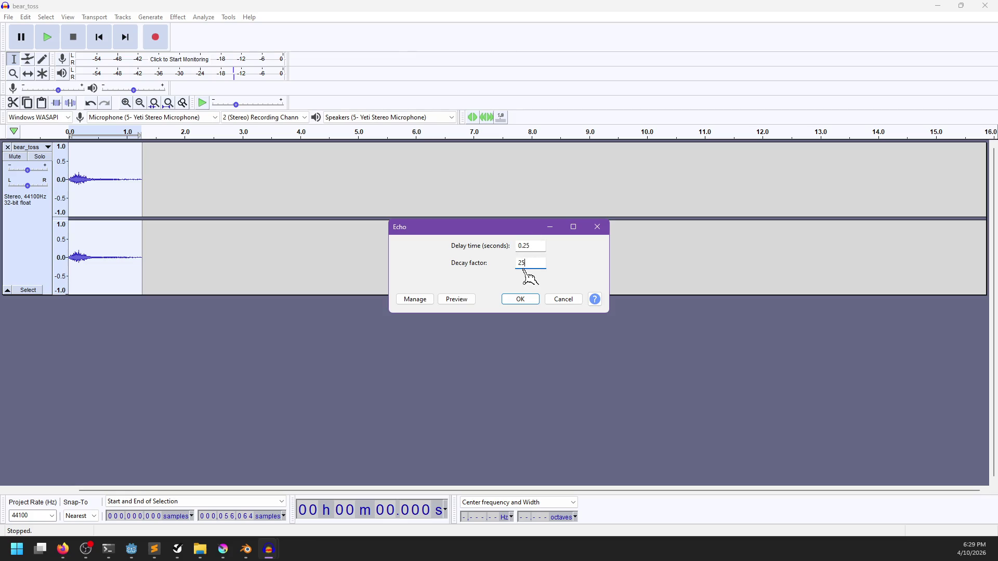
{"action": "left_click", "coordinate": [464, 300]}
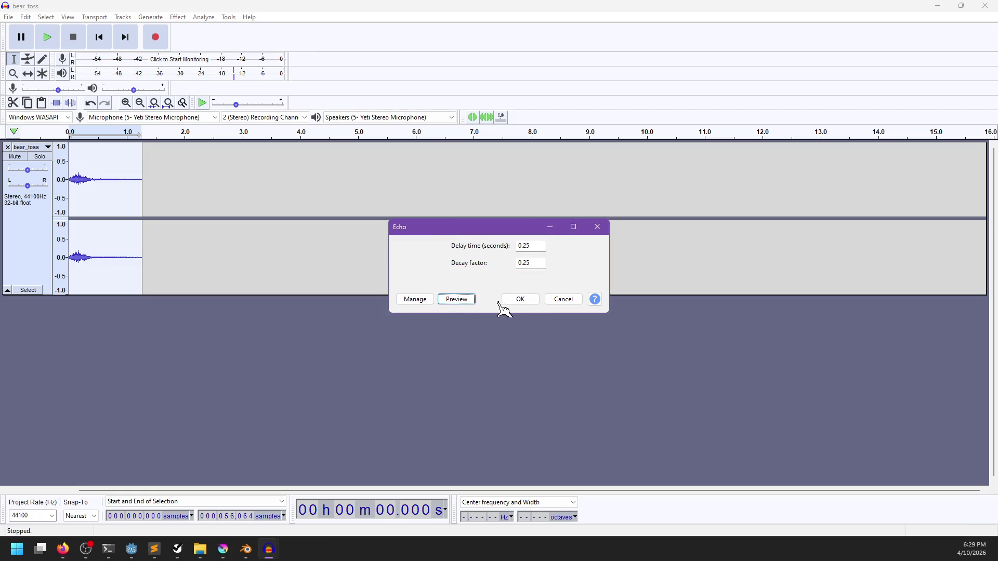
{"action": "left_click", "coordinate": [521, 300]}
{"action": "key", "text": "space"}
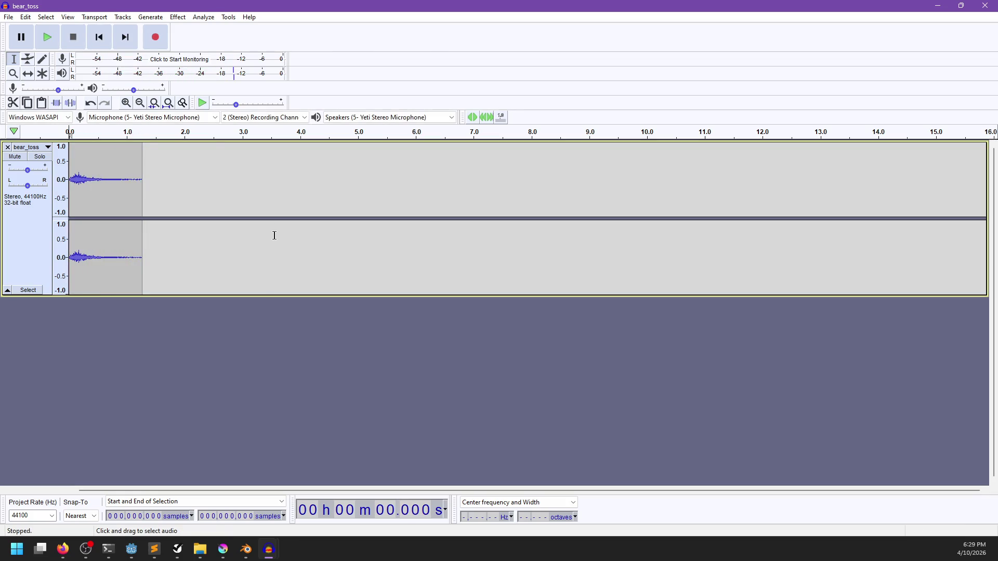
- Export the processed sound over the existing bear_toss.ogg in the cutscene folder
{"action": "key", "text": "ctrl+shift+e"}
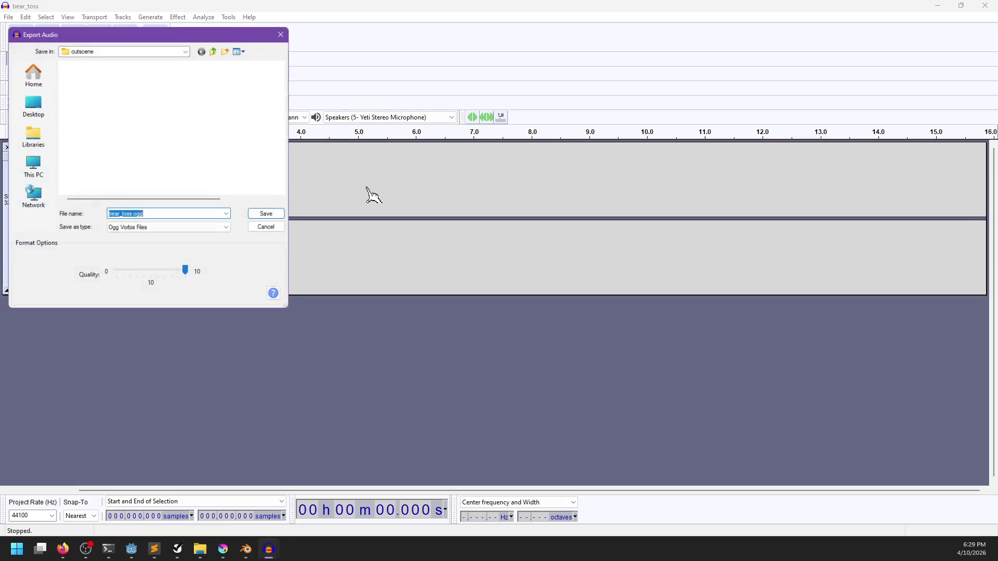
{"action": "double_click", "coordinate": [112, 105]}
{"action": "left_click", "coordinate": [585, 275]}
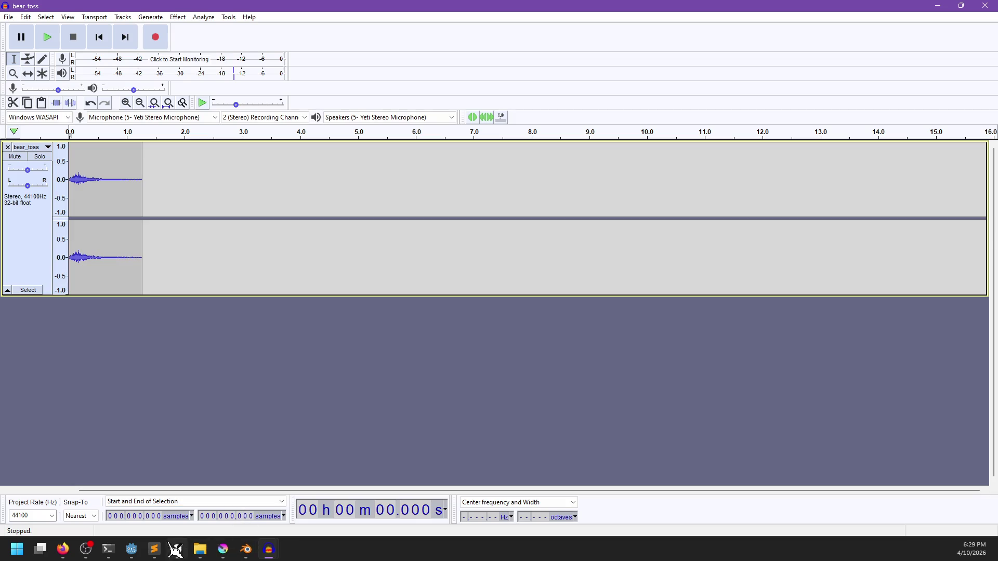
{"action": "left_click", "coordinate": [134, 551]}
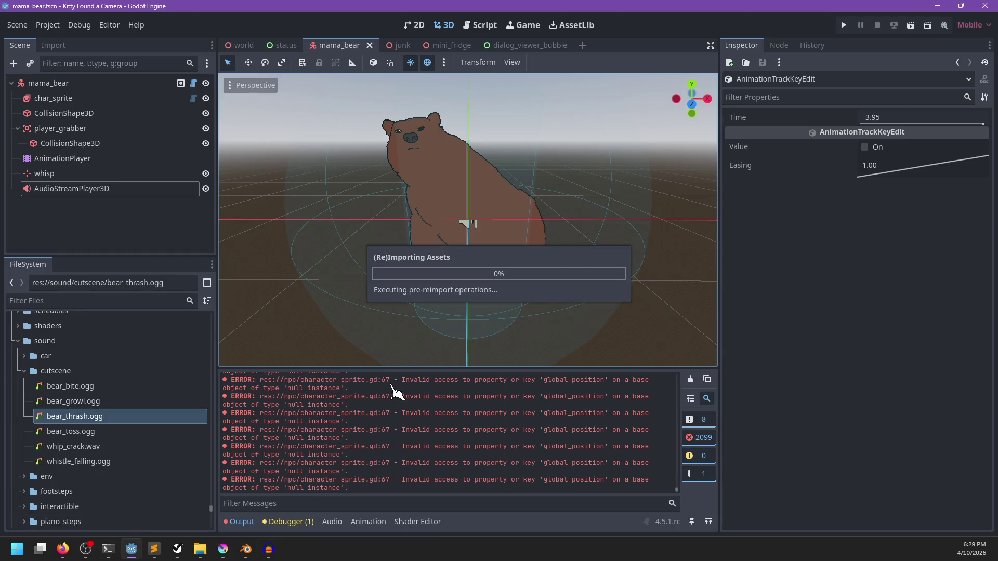
- Playtest the bear, then set mama_bear's AudioStreamPlayer3D Max Polyphony from 1 to 3
{"action": "key", "text": "F5"}
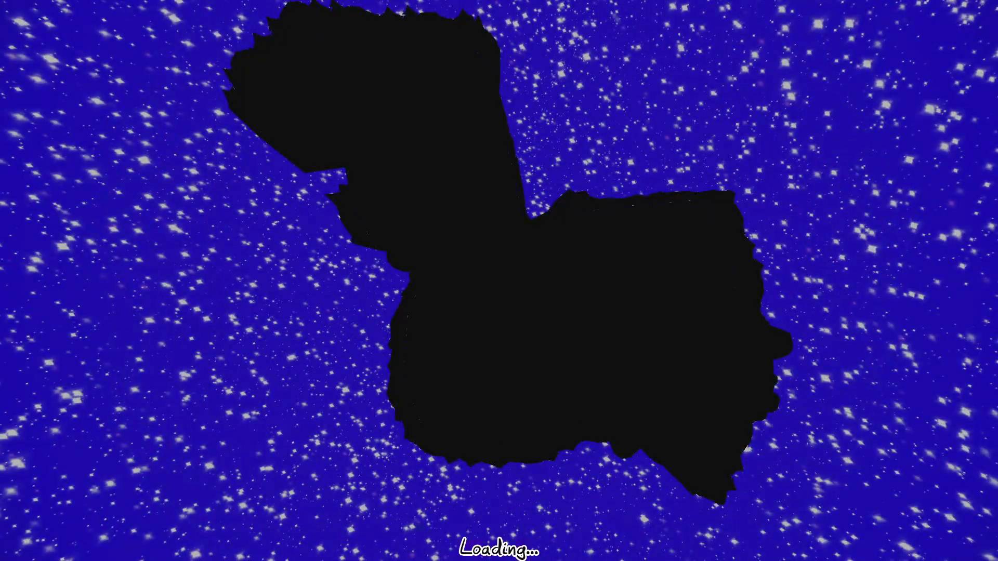
{"action": "key", "text": "Escape"}
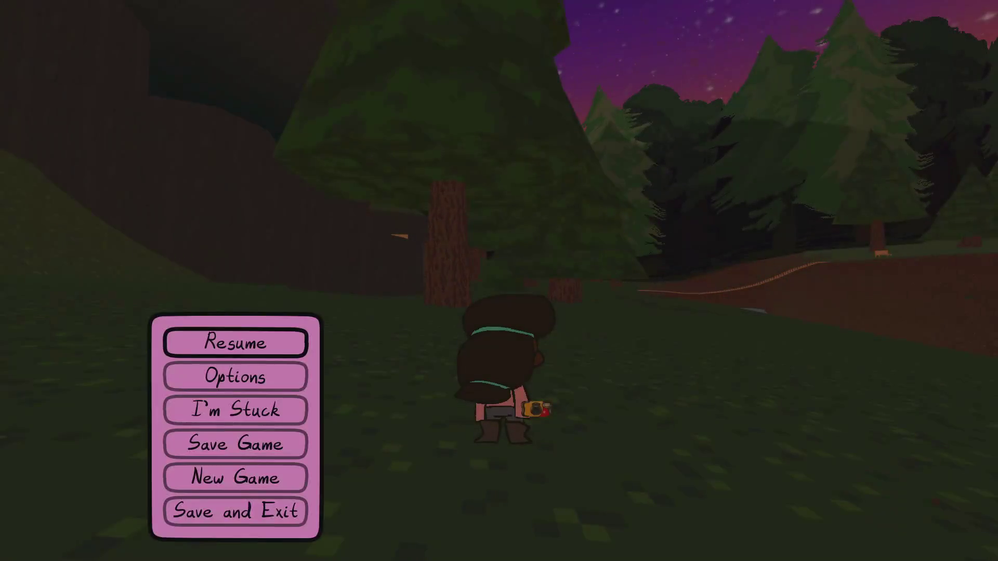
{"action": "key", "text": "F8"}
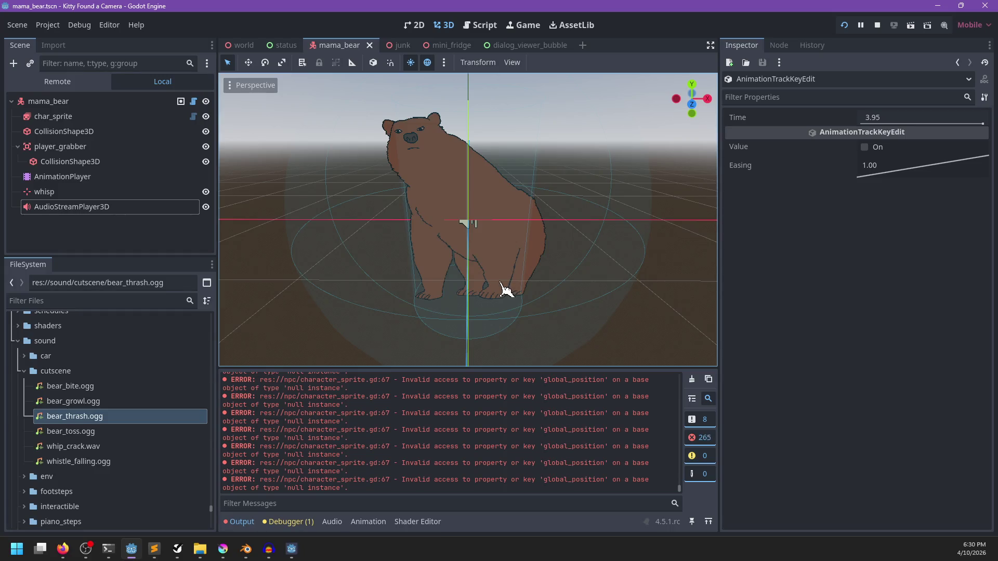
{"action": "left_click", "coordinate": [137, 210]}
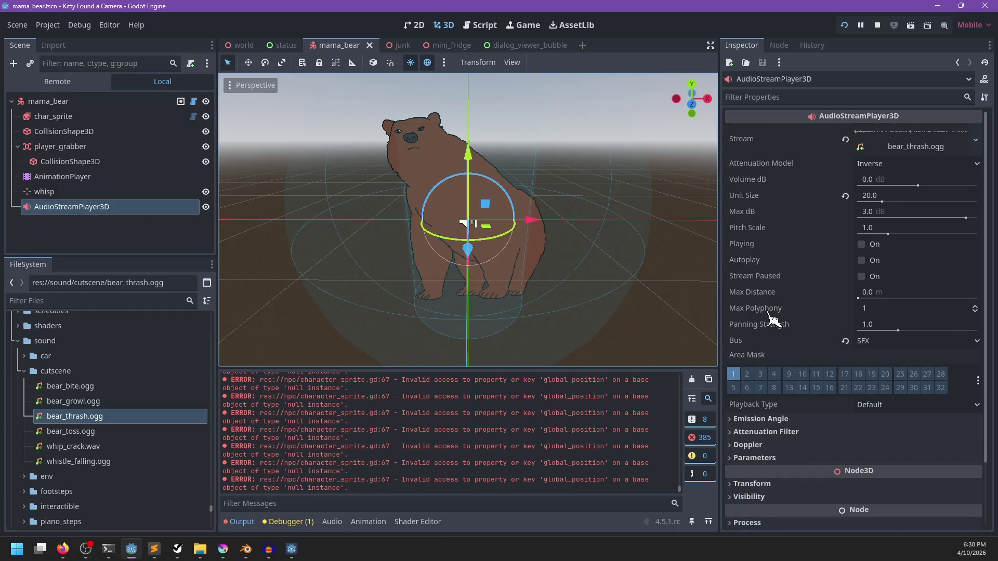
{"action": "scroll", "coordinate": [771, 318], "scroll_direction": "down", "scroll_amount": 3}
{"action": "double_click", "coordinate": [973, 230]}
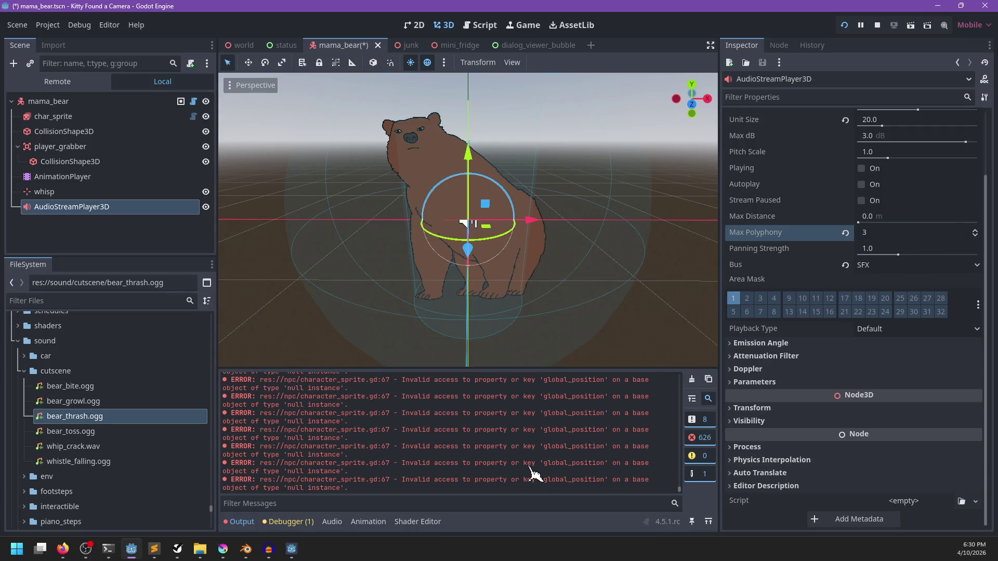
- Rerun the game and inspect the player character in the live debug overlay
{"action": "key", "text": "alt+Tab"}
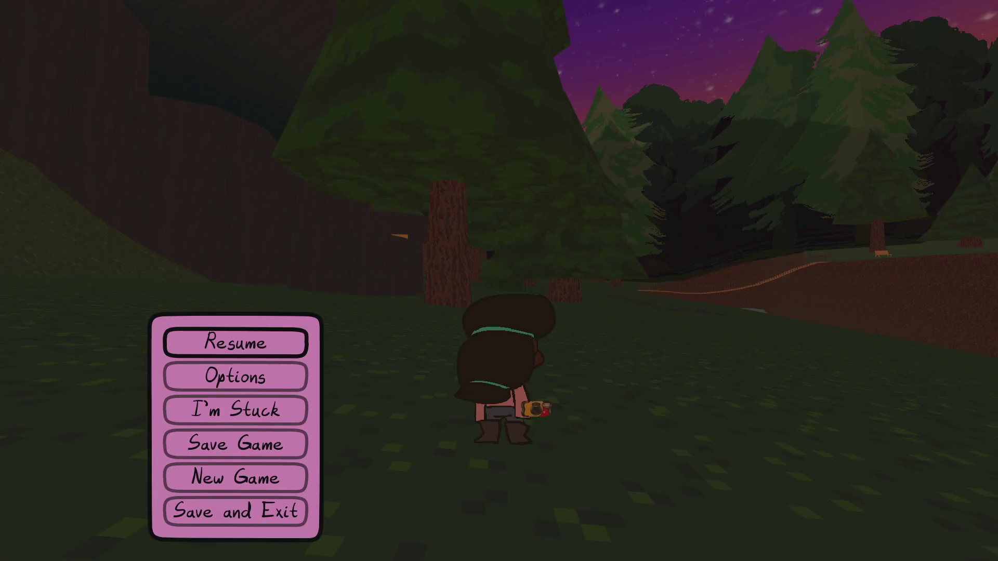
{"action": "key", "text": "grave"}
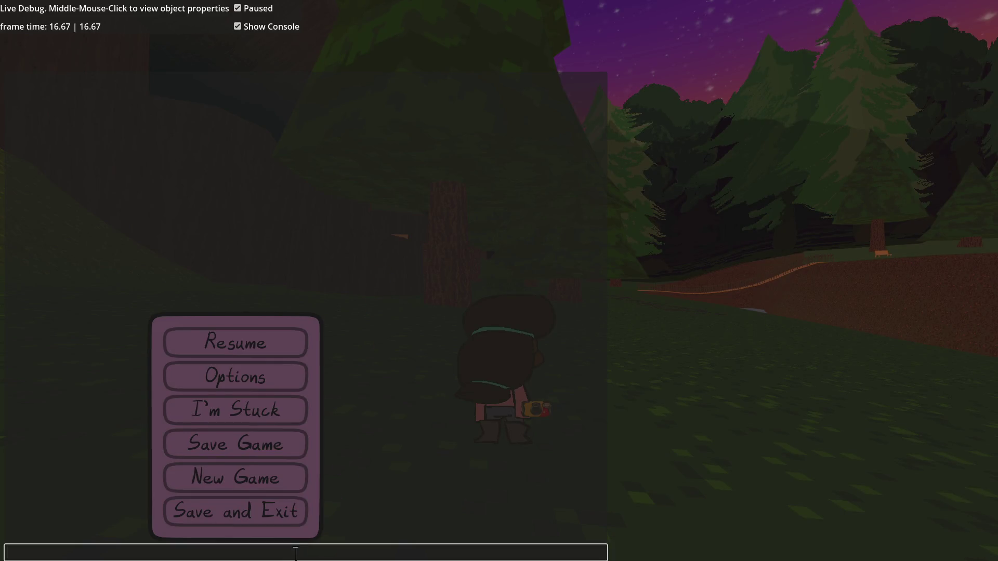
{"action": "middle_click", "coordinate": [505, 382]}
{"action": "key", "text": "alt+Tab"}
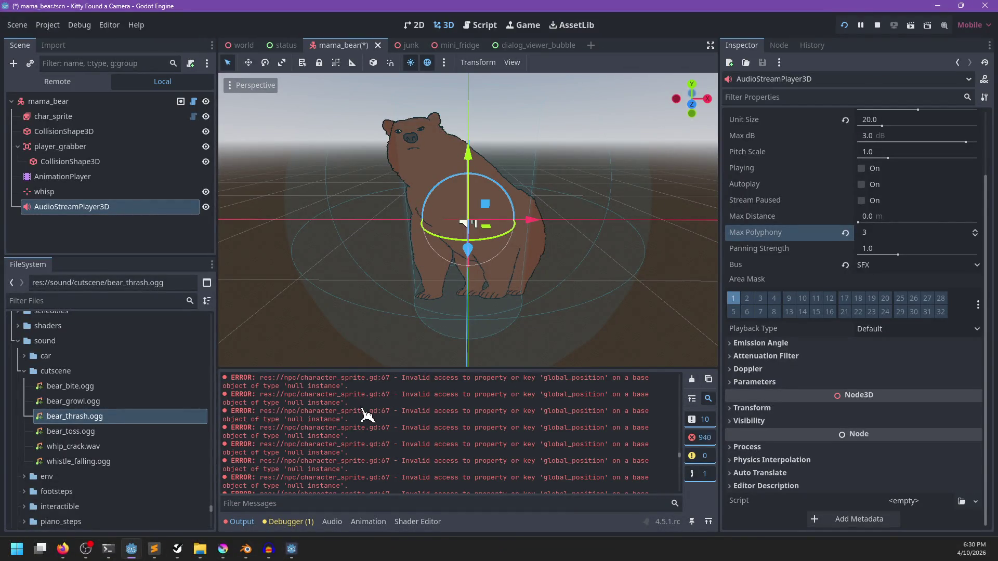
- Open character_sprite.gd from the bear's char_sprite node and find the camera lookup at line 66
{"action": "left_click", "coordinate": [104, 118]}
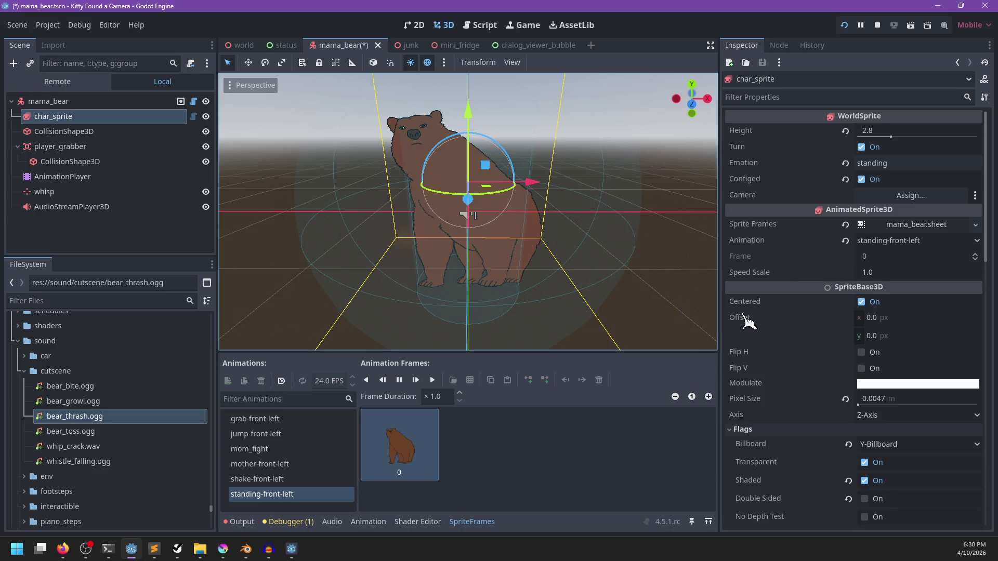
{"action": "left_click", "coordinate": [240, 522]}
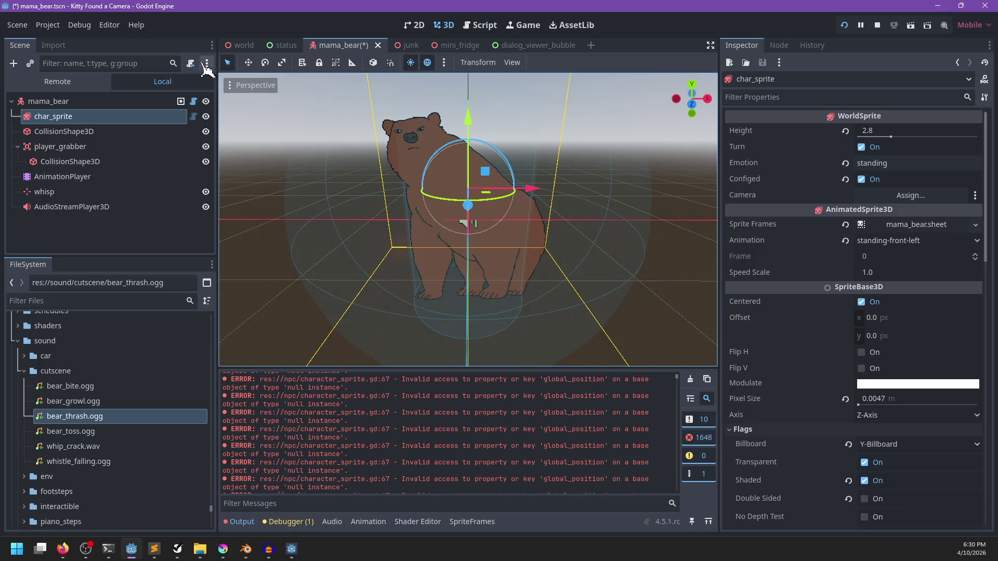
{"action": "left_click", "coordinate": [193, 116]}
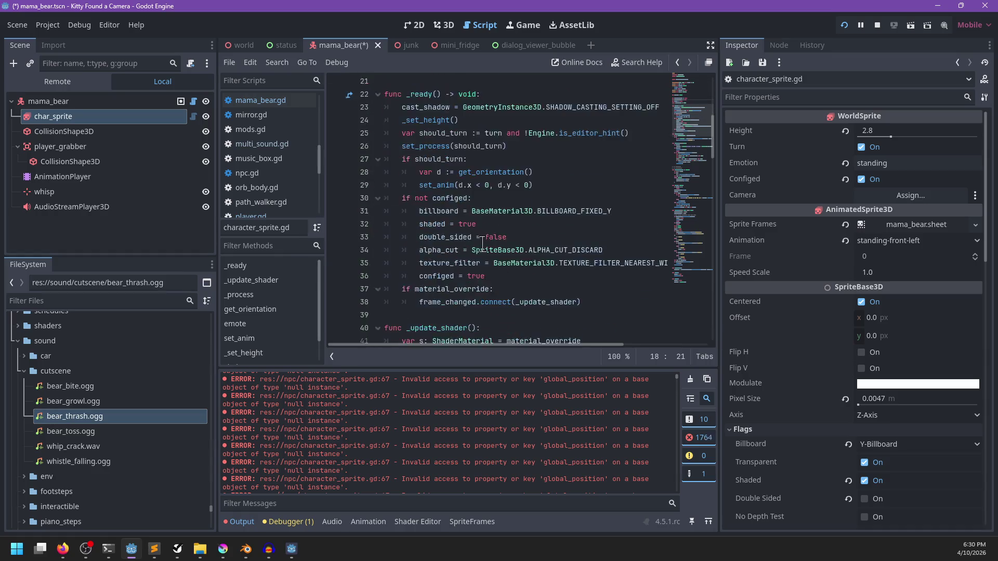
{"action": "scroll", "coordinate": [483, 244], "scroll_direction": "down", "scroll_amount": 12}
{"action": "mouse_move", "coordinate": [428, 230]}
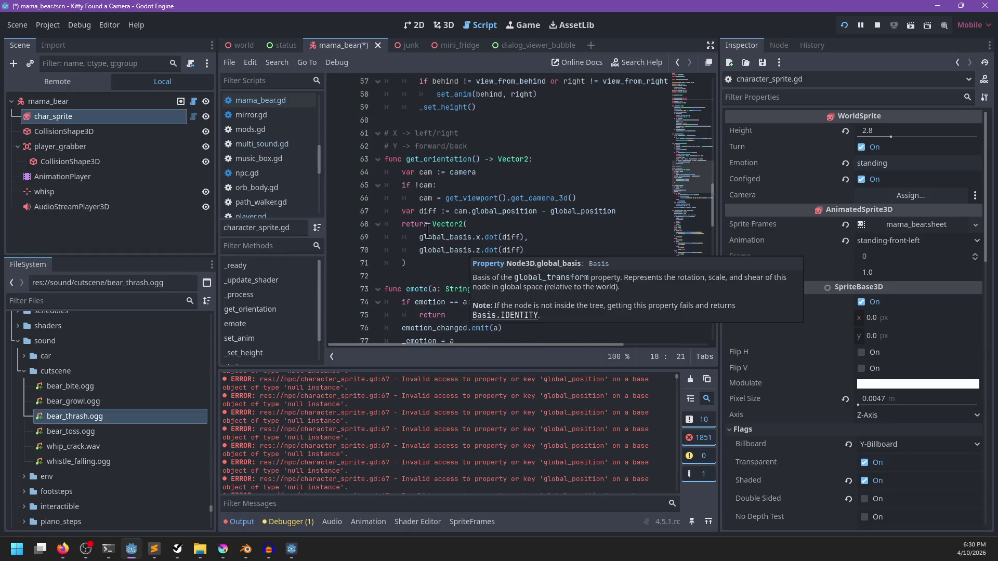
{"action": "left_click", "coordinate": [496, 214]}
{"action": "double_click", "coordinate": [461, 211]}
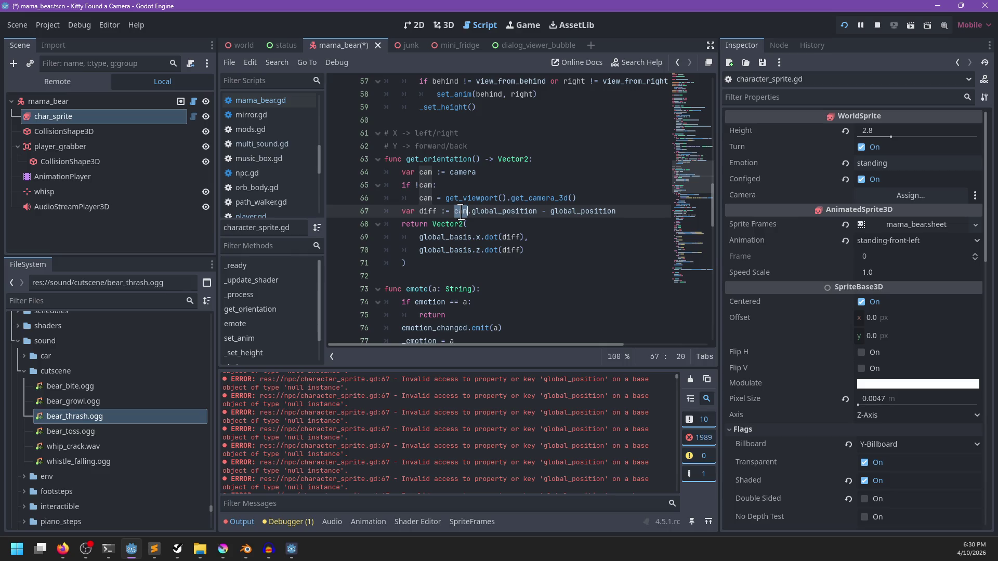
{"action": "mouse_move", "coordinate": [461, 210]}
{"action": "left_click", "coordinate": [594, 200]}
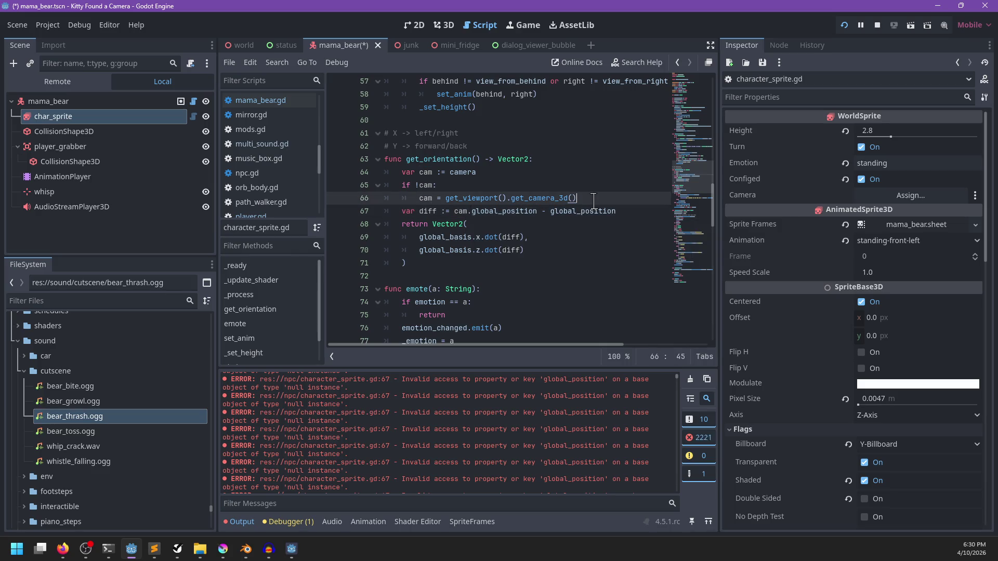
- Add an 'if !cam:' check below line 66 that calls push_error('No camera?')
{"action": "key", "text": "Return"}
{"action": "type", "text": "if !cam"}
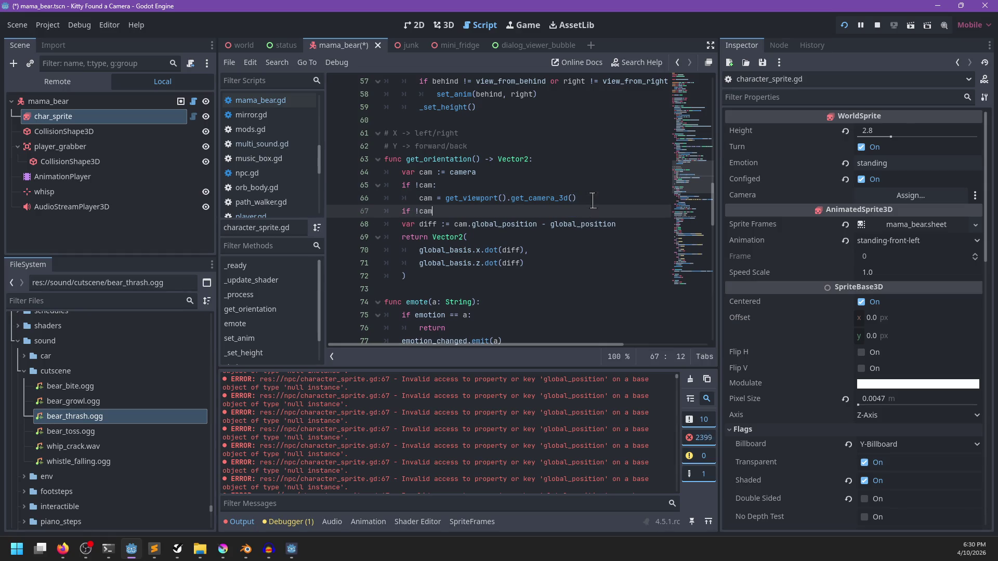
{"action": "type", "text": ":"}
{"action": "key", "text": "Return"}
{"action": "type", "text": "push_e"}
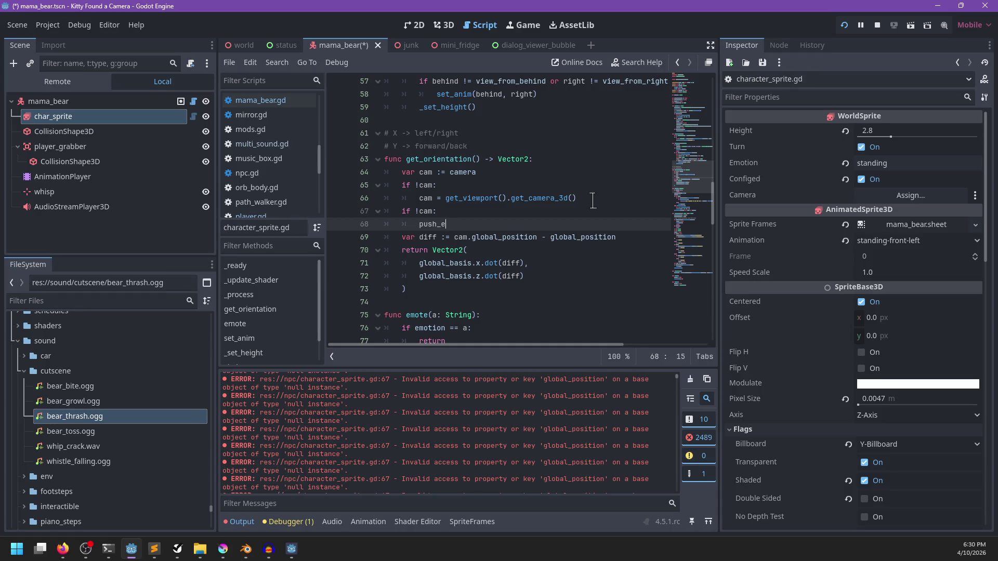
{"action": "type", "text": "ror('No camera?\""}
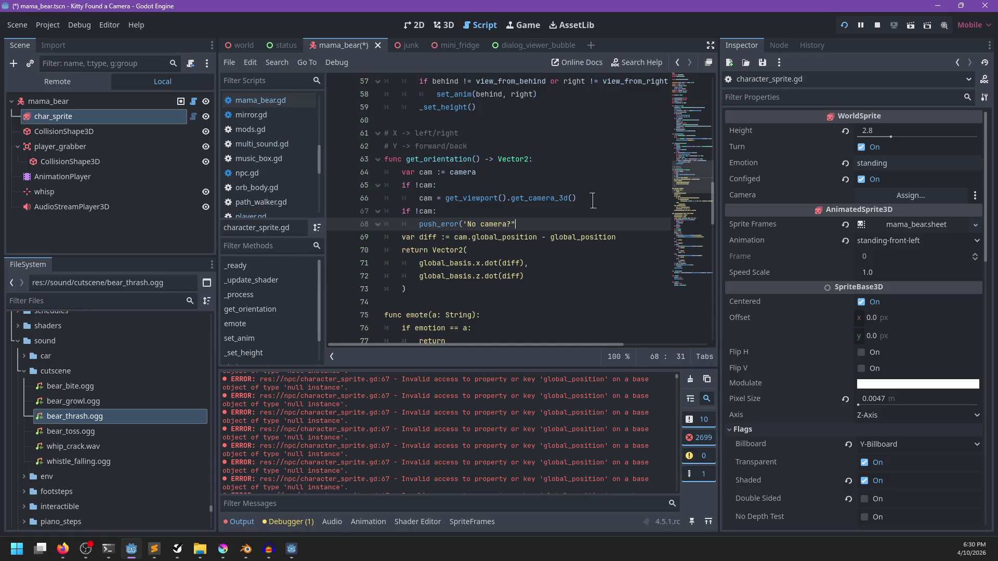
{"action": "key", "text": "BackSpace"}
{"action": "type", "text": "'"}
{"action": "key", "text": "Return"}
{"action": "type", "text": "breakp"}
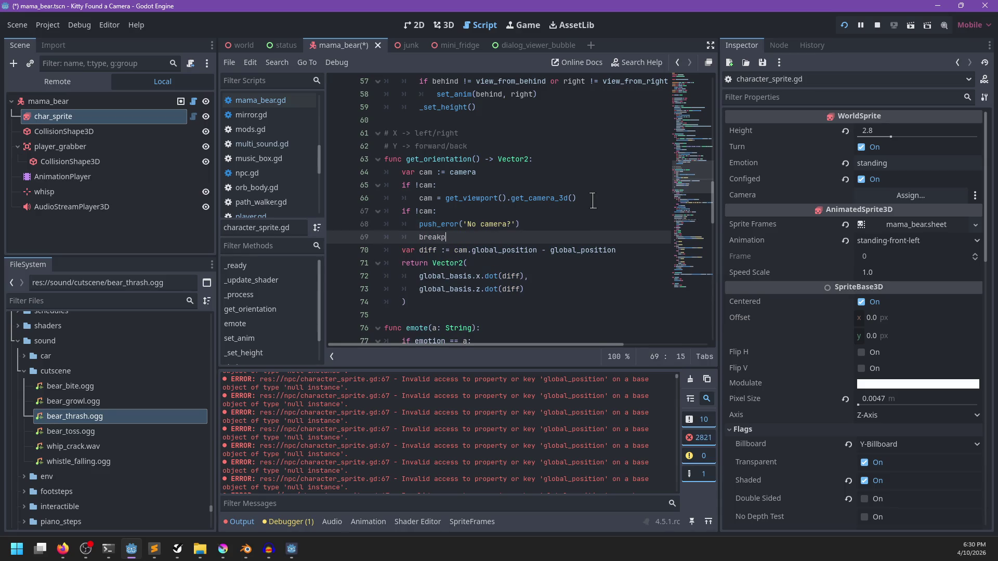
- Fix the push_error typo, add a breakpoint line, save, and clear old log errors
{"action": "key", "text": "Up"}
{"action": "key", "text": "Left"}
{"action": "key", "text": "Left"}
{"action": "type", "text": "r"}
{"action": "key", "text": "ctrl+s"}
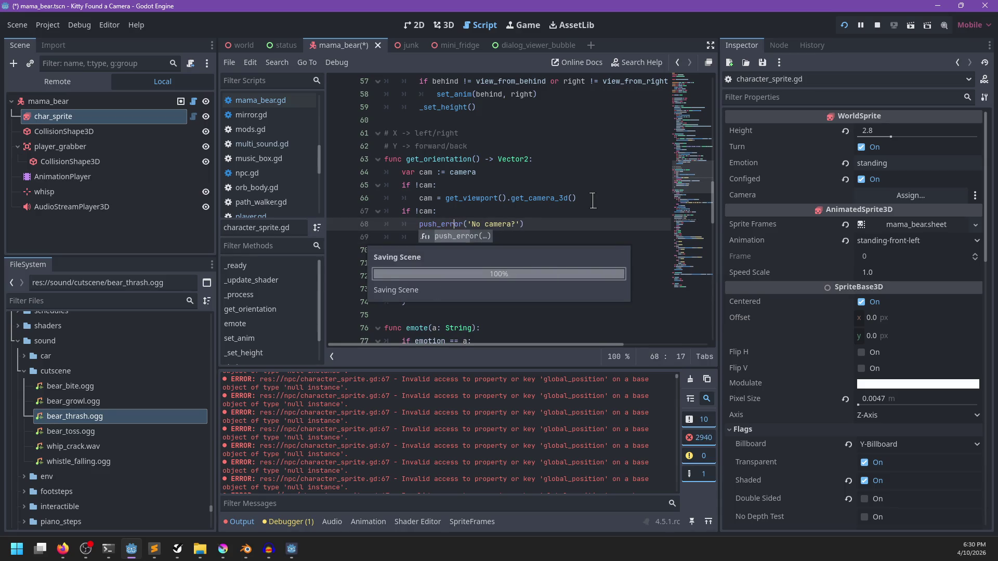
{"action": "left_click", "coordinate": [532, 233]}
{"action": "type", "text": "eakpoint"}
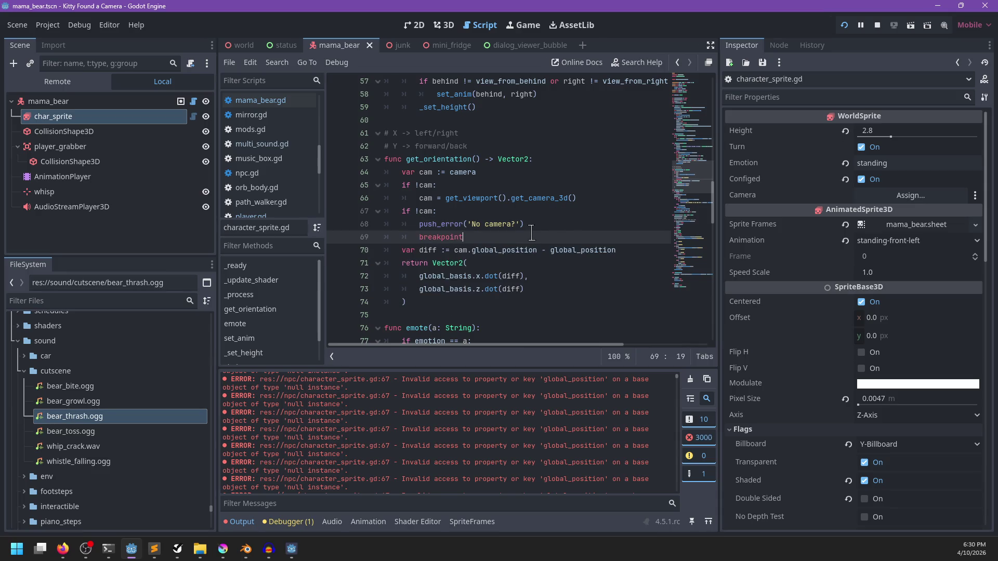
{"action": "left_click", "coordinate": [691, 384]}
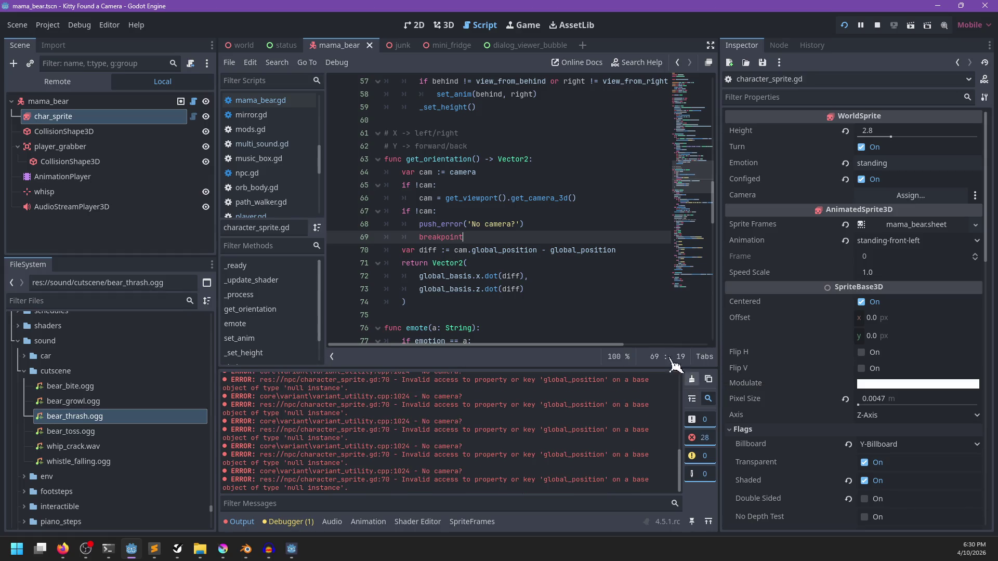
- Run the current scene with F6 to test the new camera check
{"action": "left_click", "coordinate": [605, 312]}
{"action": "key", "text": "F6"}
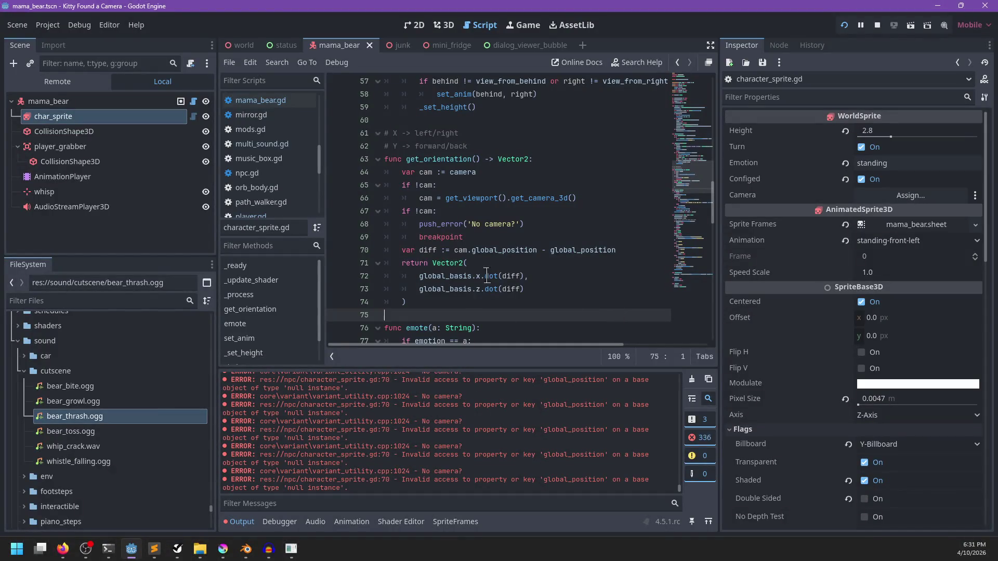
{"action": "left_click", "coordinate": [496, 240]}
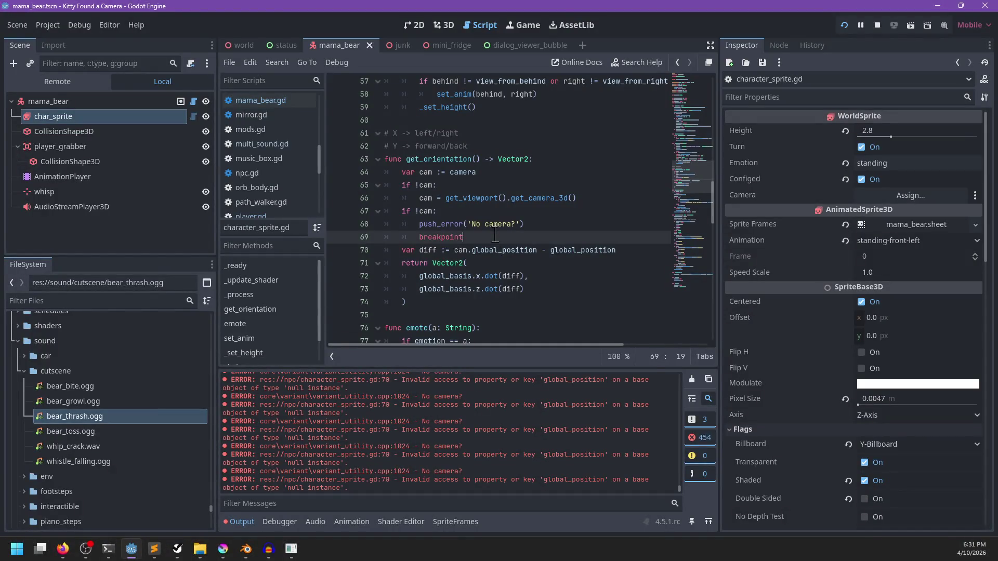
{"action": "double_click", "coordinate": [460, 250]}
{"action": "double_click", "coordinate": [523, 250]}
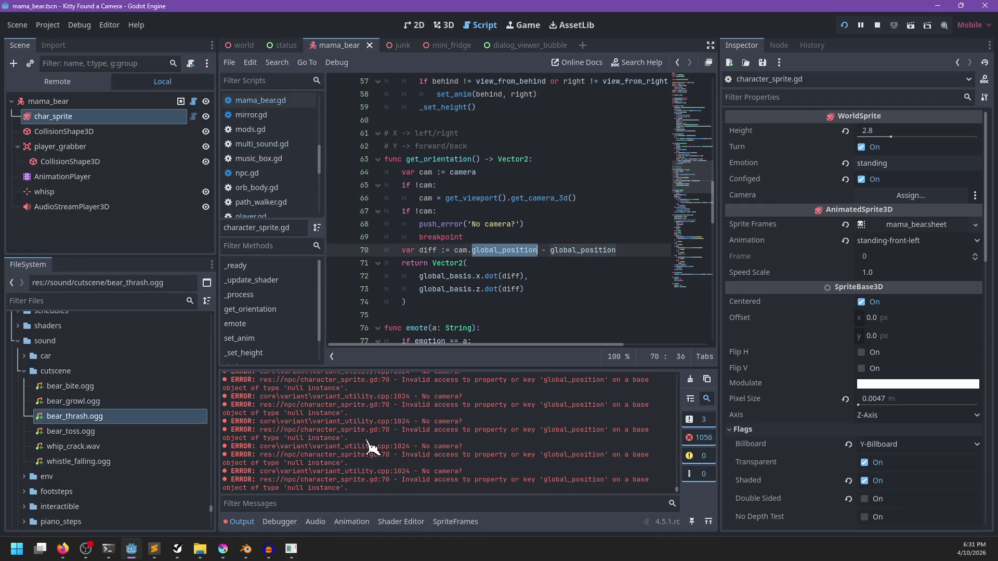
{"action": "left_click", "coordinate": [520, 237]}
{"action": "mouse_move", "coordinate": [500, 280]}
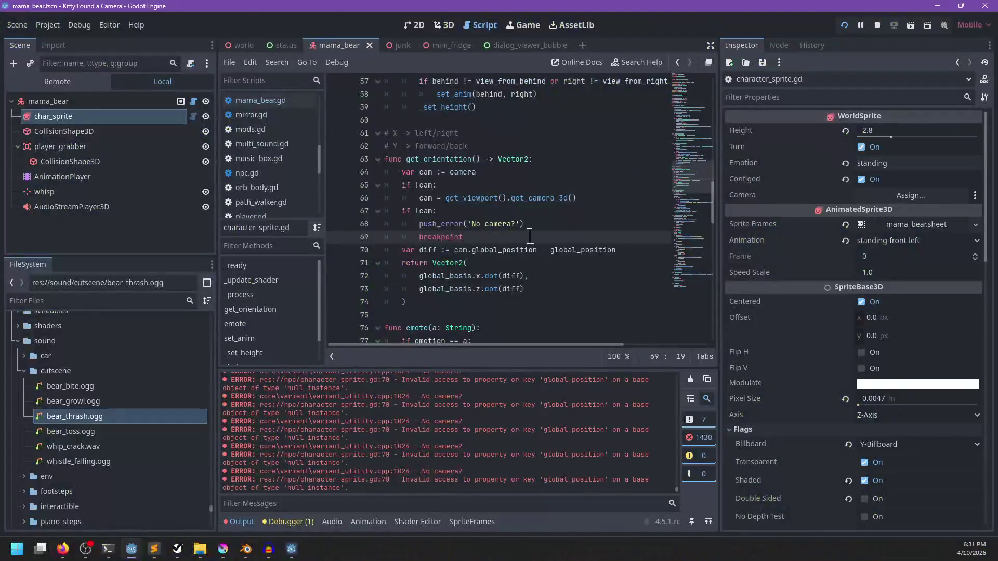
- Change the error to 'No camera for node? ', get_parent().name and save
{"action": "left_click", "coordinate": [517, 224]}
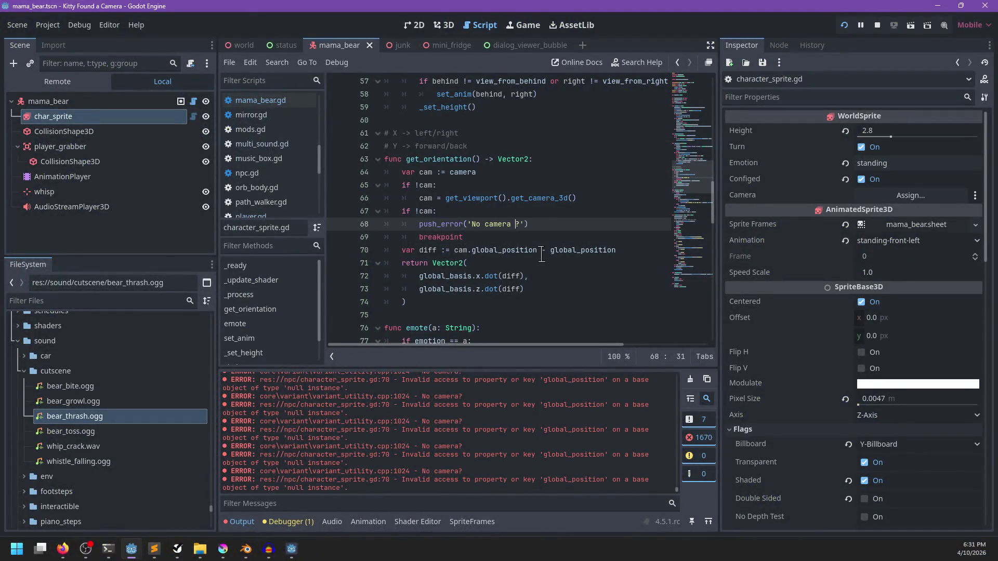
{"action": "type", "text": "fornode?', get"}
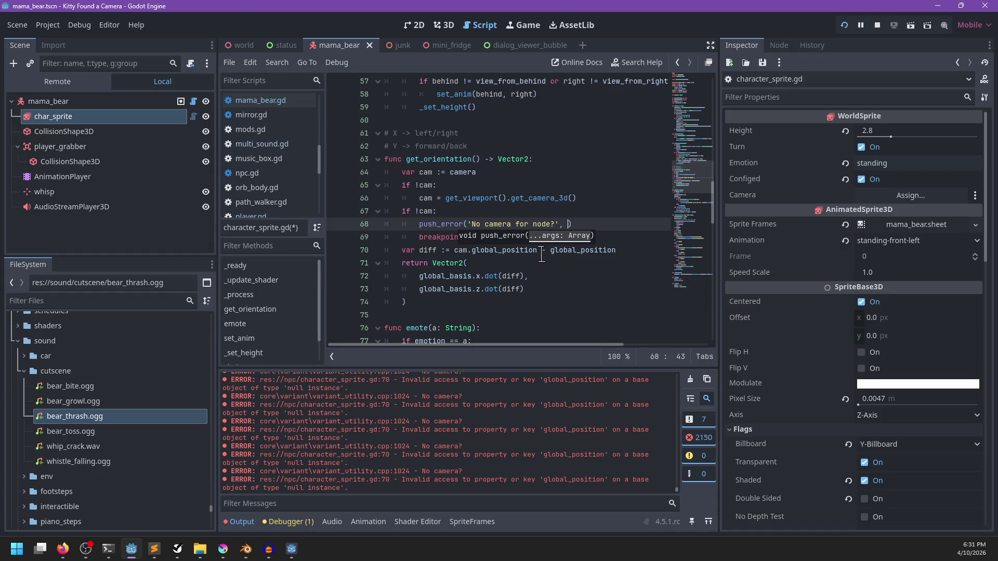
{"action": "type", "text": "_parent"}
{"action": "key", "text": "Return"}
{"action": "type", "text": ".name)"}
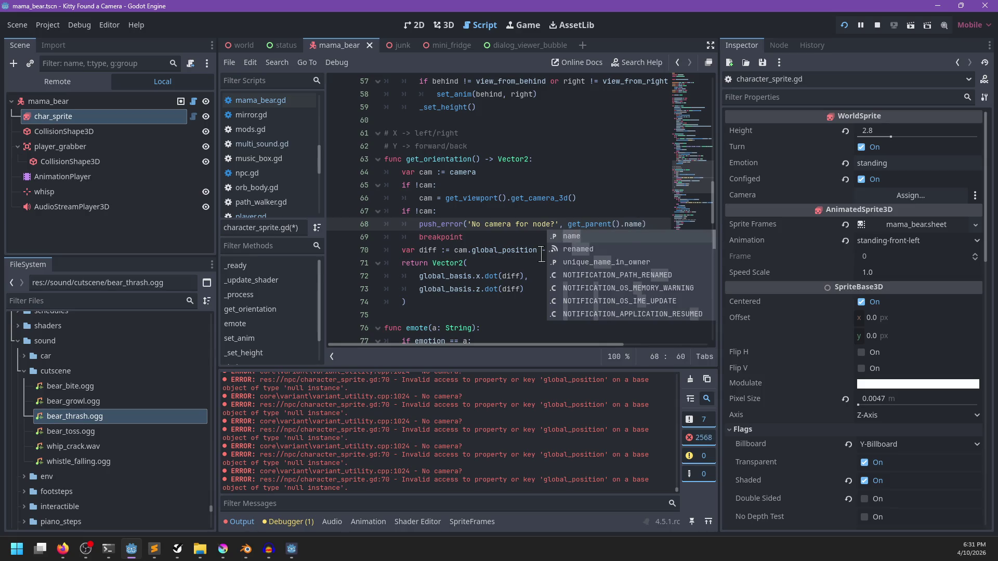
{"action": "key", "text": "ctrl+s"}
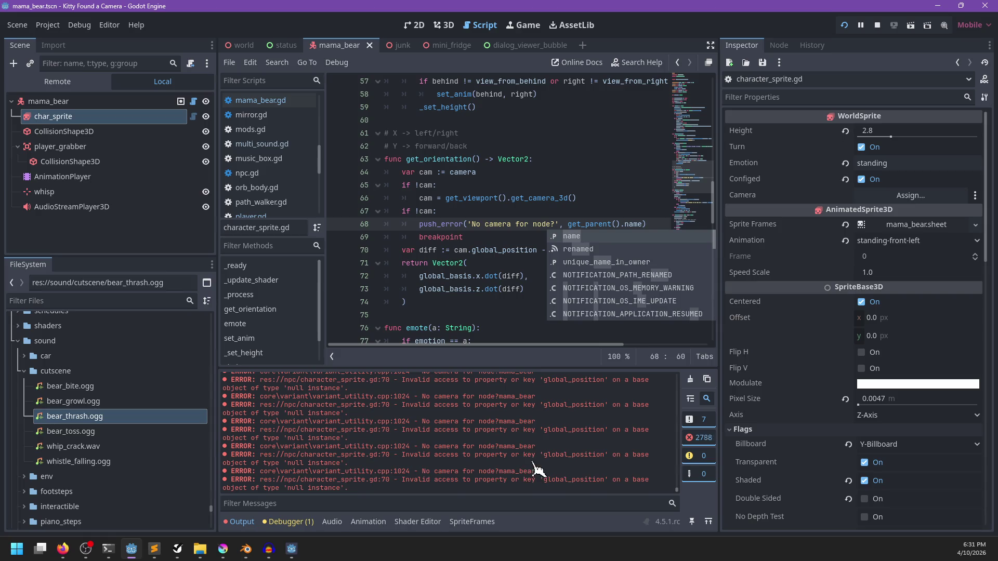
{"action": "left_click", "coordinate": [555, 224]}
{"action": "left_click", "coordinate": [564, 235]}
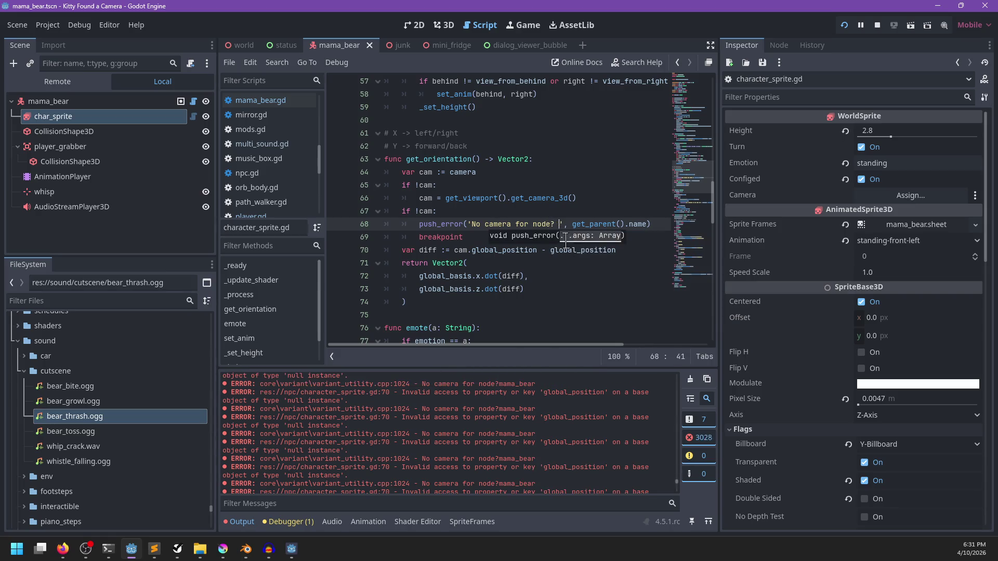
{"action": "key", "text": "ctrl+s"}
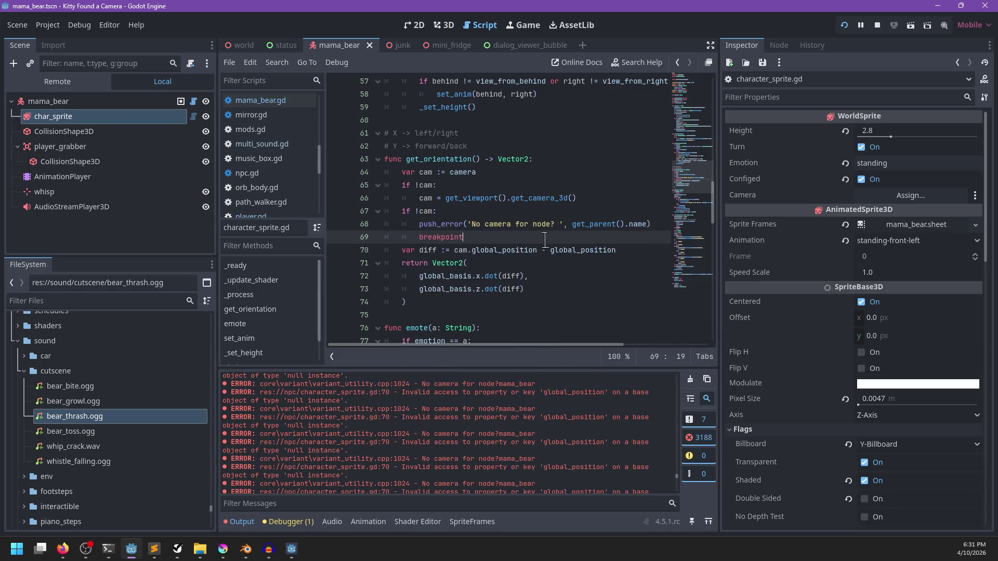
- Turn 'if !cam:' into 'while !cam:' so the camera lookup repeats, and save
{"action": "double_click", "coordinate": [466, 203]}
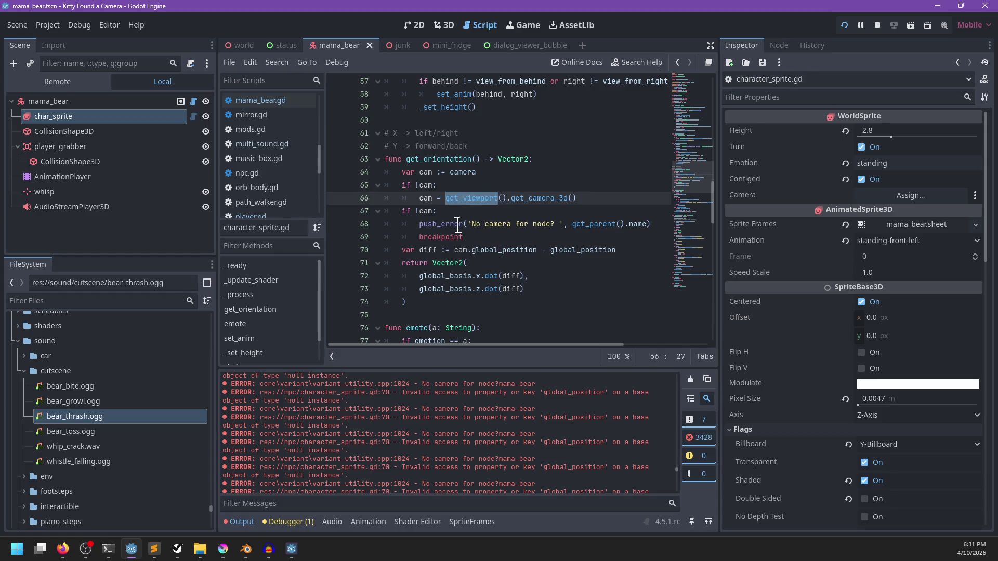
{"action": "key", "text": "End"}
{"action": "key", "text": "shift+Up"}
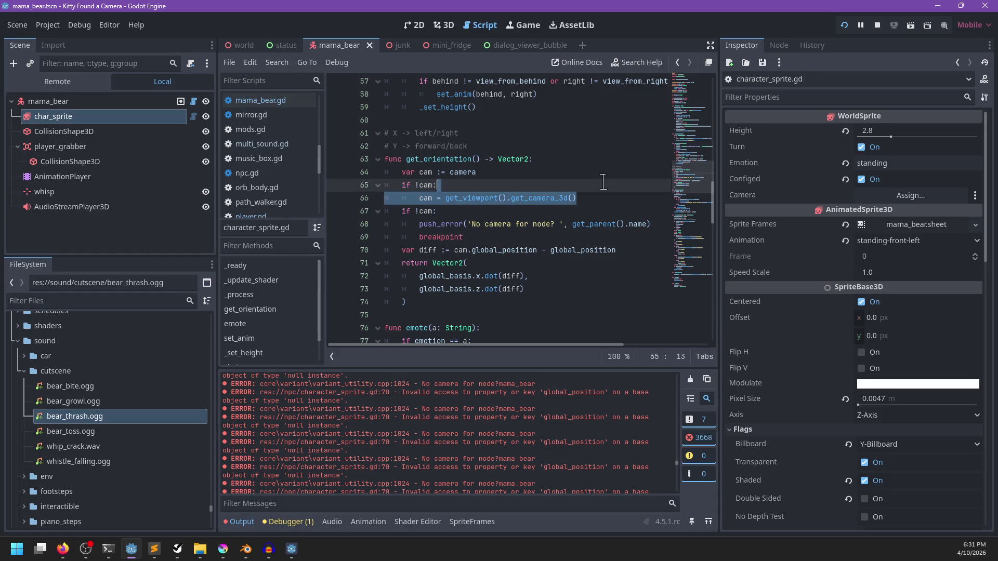
{"action": "left_click", "coordinate": [418, 185]}
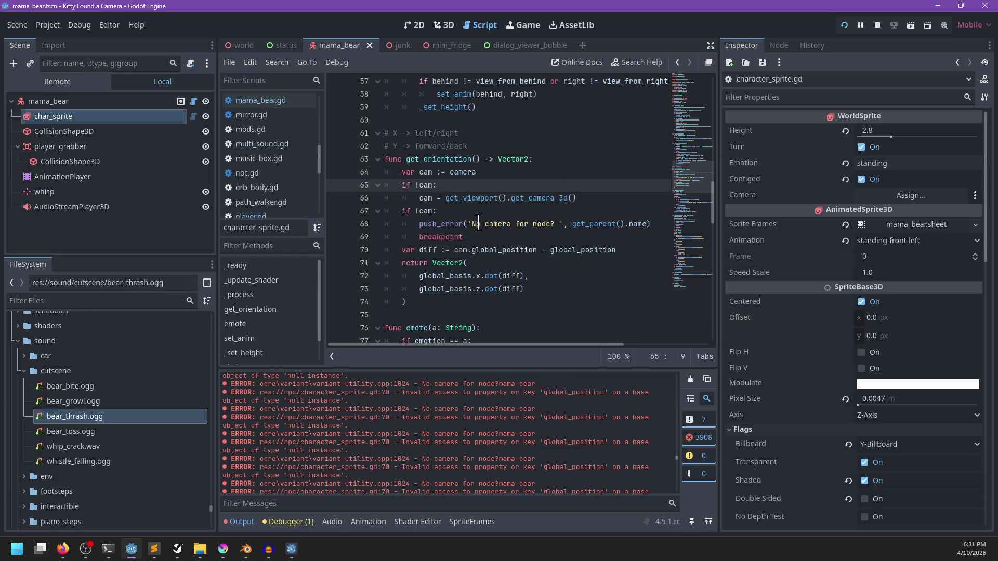
{"action": "key", "text": "BackSpace"}
{"action": "key", "text": "BackSpace"}
{"action": "key", "text": "BackSpace"}
{"action": "type", "text": "while"}
{"action": "key", "text": "ctrl+s"}
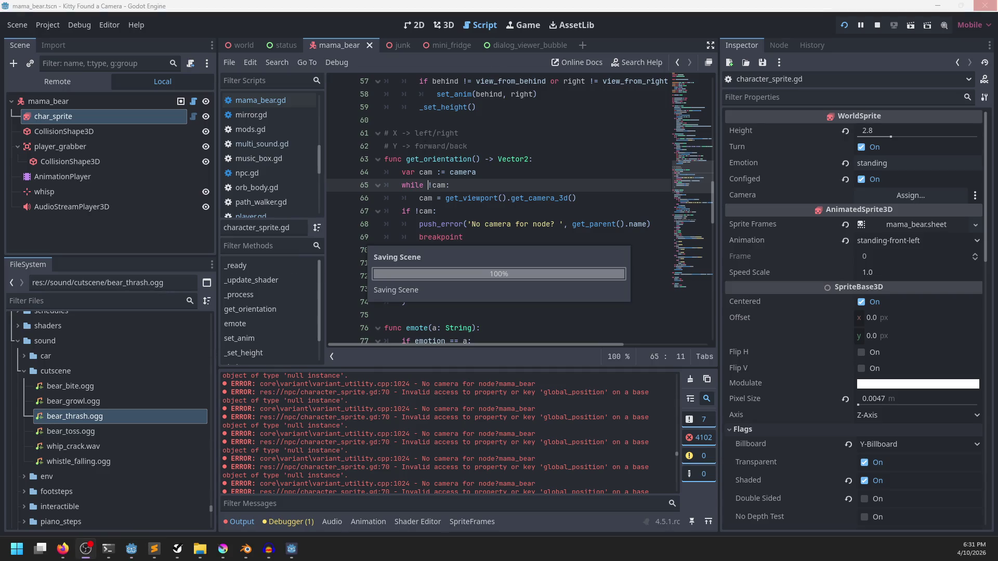
- Switch to Sublime Text and open project/npc/character_sprite.gd as a kept tab
{"action": "left_click", "coordinate": [154, 549]}
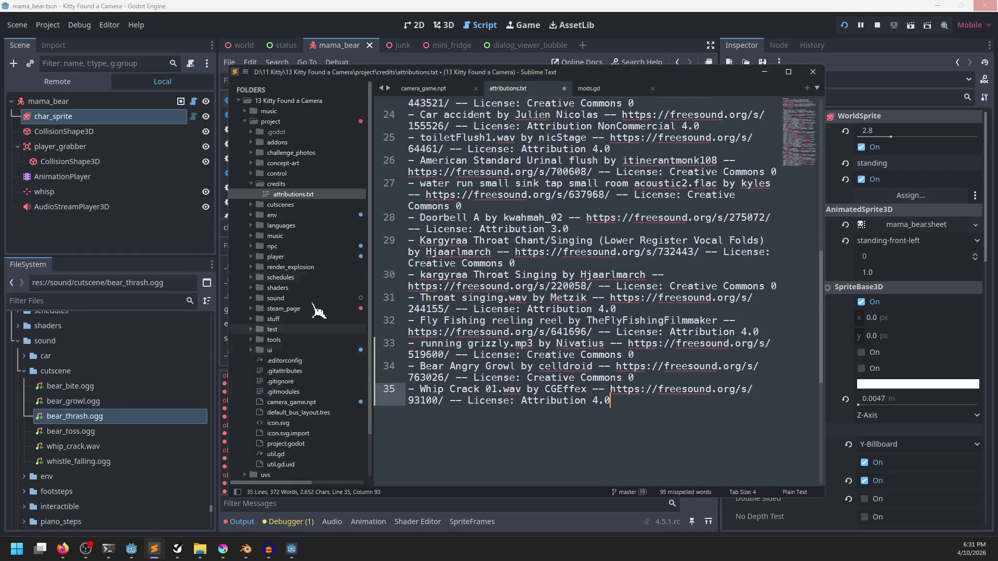
{"action": "left_click", "coordinate": [251, 247]}
{"action": "left_click", "coordinate": [251, 247]}
{"action": "mouse_move", "coordinate": [355, 74]}
{"action": "left_mouse_down"}
{"action": "mouse_move", "coordinate": [340, 307]}
{"action": "mouse_move", "coordinate": [519, 211]}
{"action": "mouse_move", "coordinate": [509, 318]}
{"action": "mouse_move", "coordinate": [443, 336]}
{"action": "mouse_move", "coordinate": [422, 337]}
{"action": "mouse_move", "coordinate": [396, 225]}
{"action": "mouse_move", "coordinate": [395, 411]}
{"action": "mouse_move", "coordinate": [291, 70]}
{"action": "mouse_move", "coordinate": [688, 65]}
{"action": "mouse_move", "coordinate": [672, 50]}
{"action": "mouse_move", "coordinate": [603, 31]}
{"action": "mouse_move", "coordinate": [399, 96]}
{"action": "left_mouse_up"}
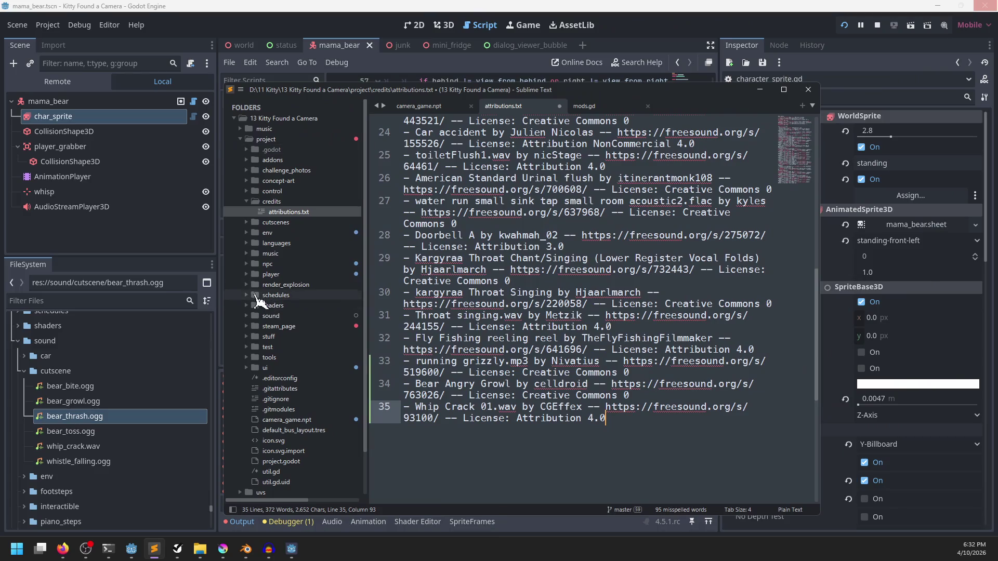
{"action": "left_click", "coordinate": [245, 265]}
{"action": "scroll", "coordinate": [301, 328], "scroll_direction": "down", "scroll_amount": 5}
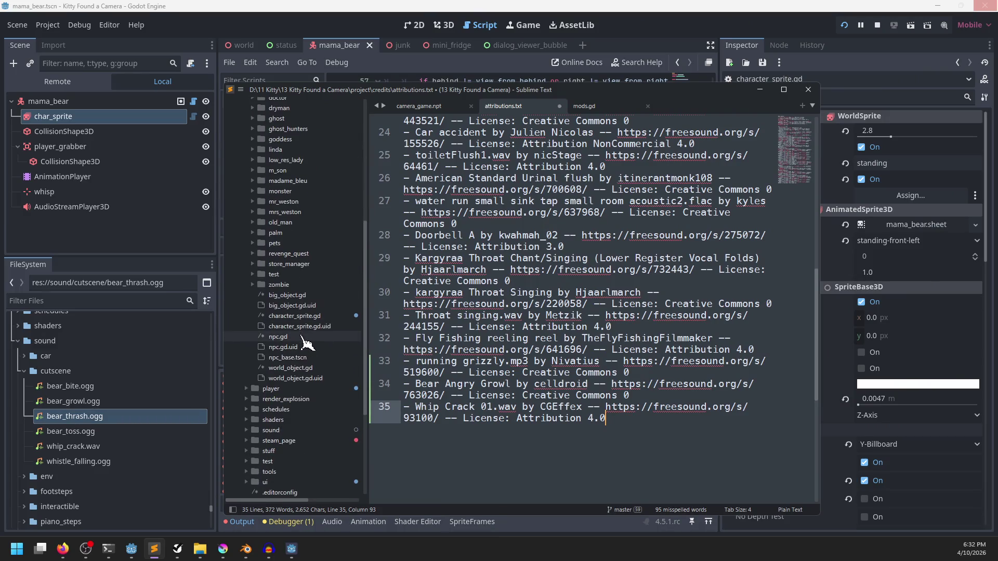
{"action": "left_click", "coordinate": [294, 316]}
{"action": "left_click", "coordinate": [469, 315]}
{"action": "key", "text": "ctrl+f"}
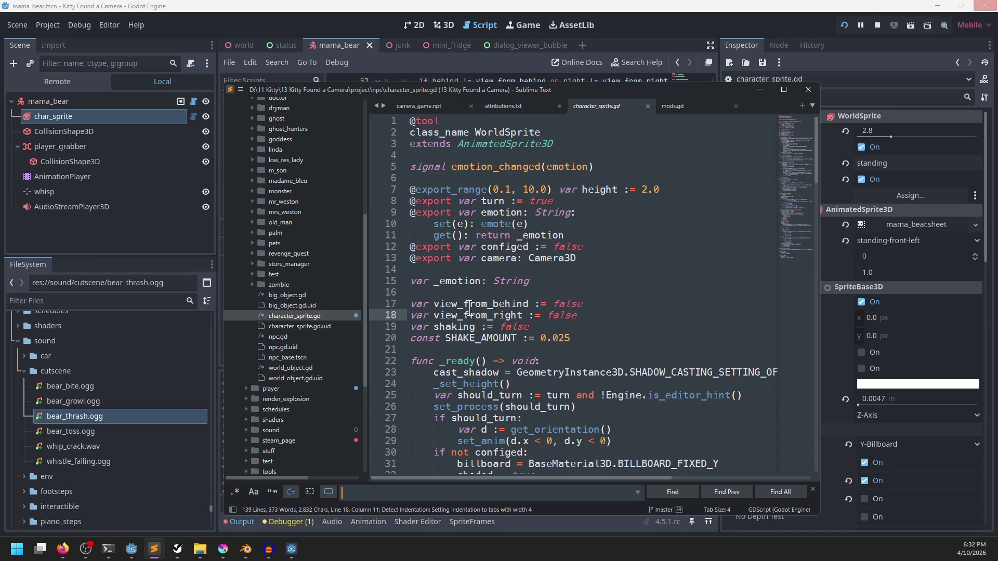
- Turn the 'while !cam' loop into 'if !cam' with return instead of breakpoint, and save
{"action": "type", "text": "!cam"}
{"action": "key", "text": "Escape"}
{"action": "key", "text": "Left"}
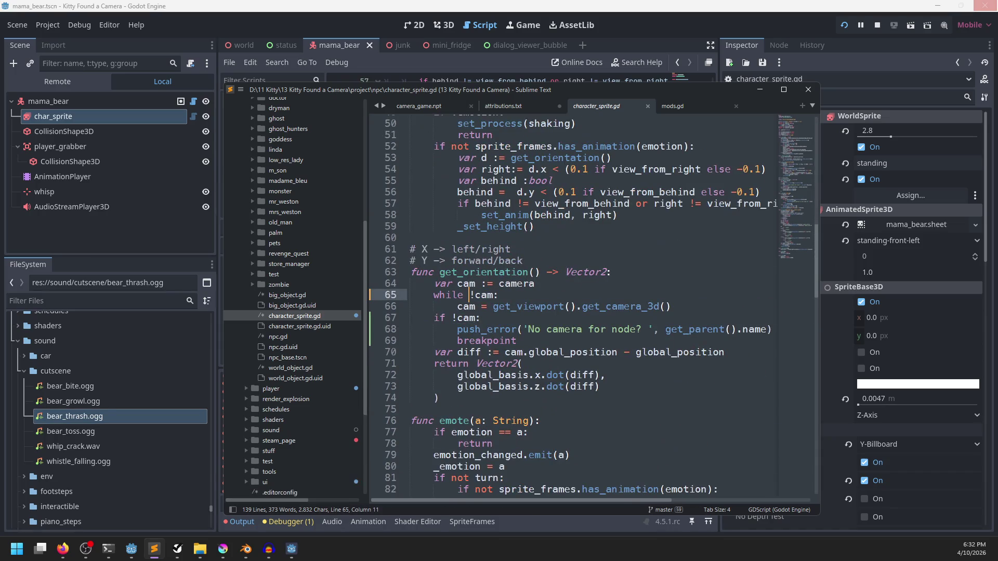
{"action": "key", "text": "ctrl+shift+Left"}
{"action": "type", "text": "if"}
{"action": "key", "text": "Down"}
{"action": "key", "text": "Down"}
{"action": "key", "text": "Down"}
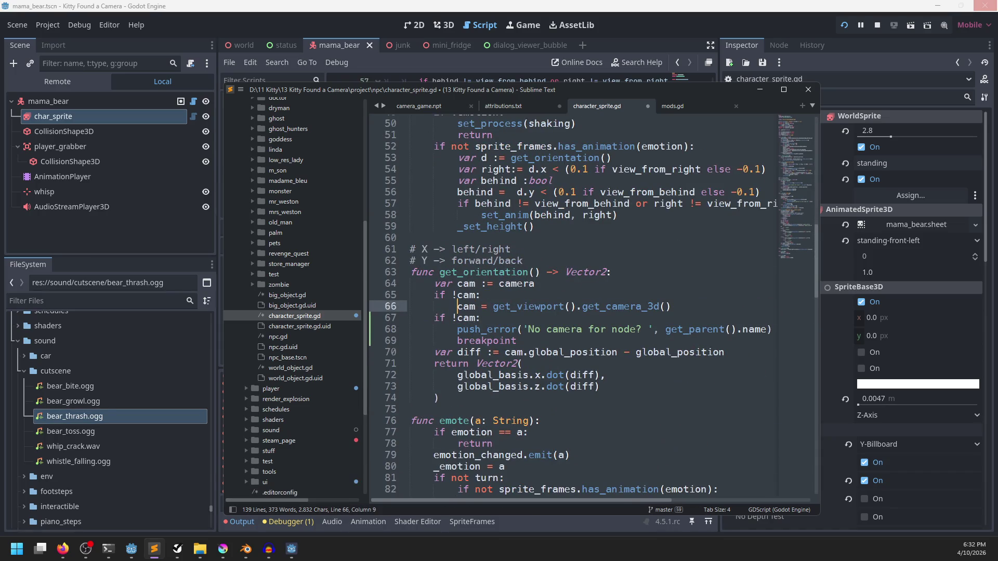
{"action": "key", "text": "shift+End"}
{"action": "type", "text": "return"}
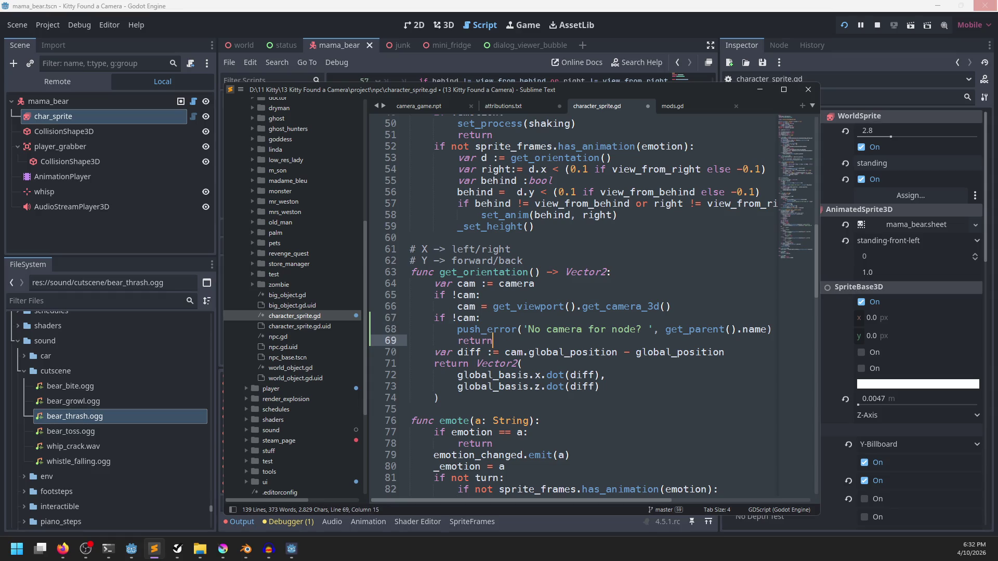
{"action": "key", "text": "ctrl+s"}
- Wrap push_error in 'if !Engine.is_editor_hint():' so it fires only outside the editor, and save
{"action": "left_click", "coordinate": [510, 297]}
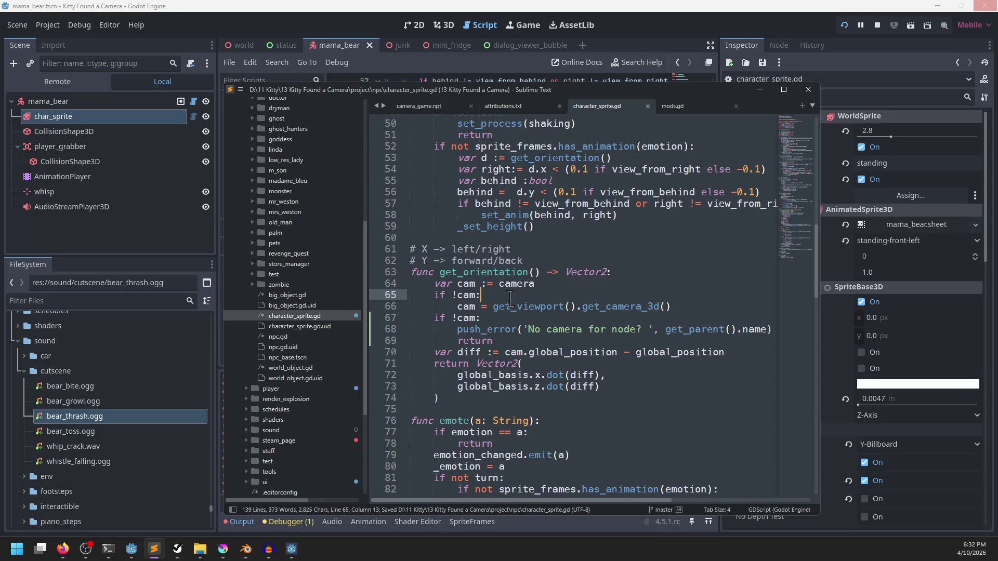
{"action": "left_click", "coordinate": [513, 326]}
{"action": "scroll", "coordinate": [514, 325], "scroll_direction": "up", "scroll_amount": 7}
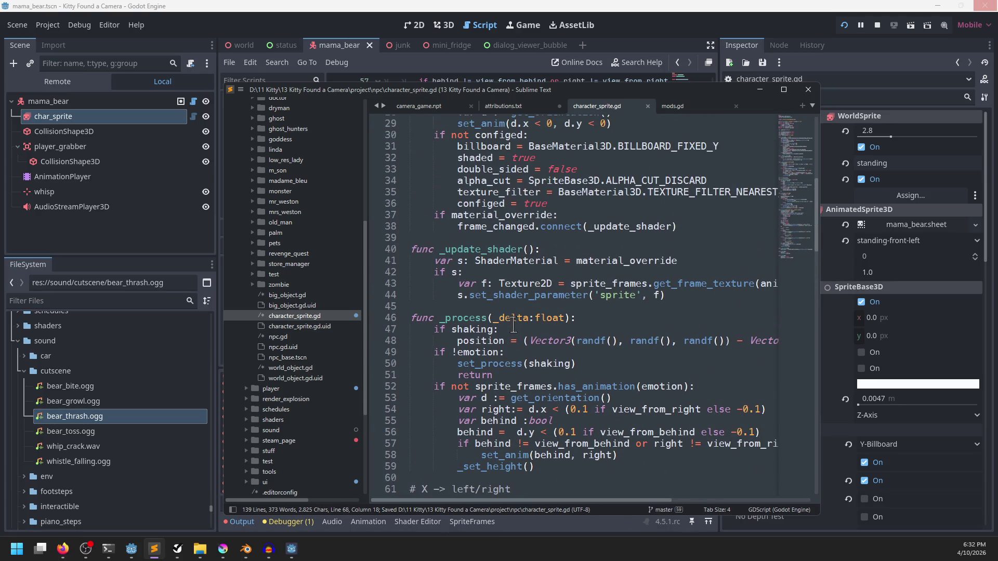
{"action": "scroll", "coordinate": [513, 325], "scroll_direction": "up", "scroll_amount": 5}
{"action": "scroll", "coordinate": [513, 326], "scroll_direction": "down", "scroll_amount": 12}
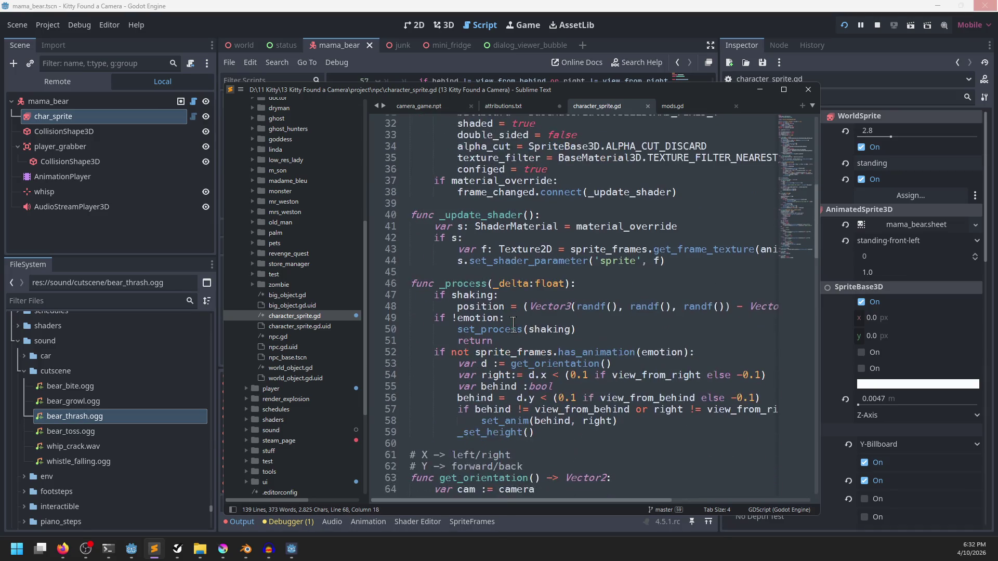
{"action": "scroll", "coordinate": [514, 325], "scroll_direction": "up", "scroll_amount": 16}
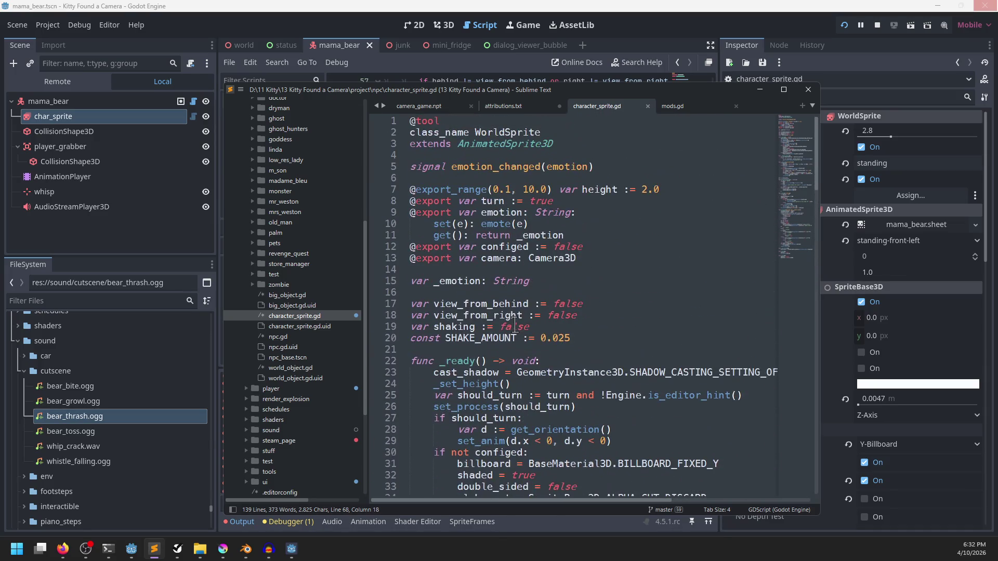
{"action": "scroll", "coordinate": [515, 326], "scroll_direction": "down", "scroll_amount": 18}
{"action": "left_click", "coordinate": [510, 260]}
{"action": "key", "text": "Return"}
{"action": "type", "text": "if !Engine.is_editor_hint():"}
{"action": "key", "text": "Down"}
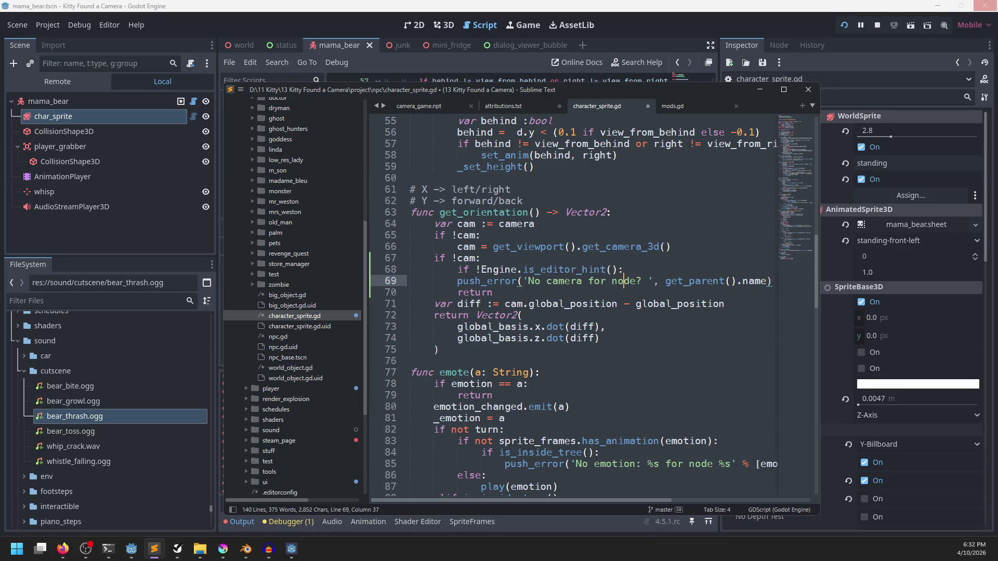
{"action": "key", "text": "Tab"}
{"action": "key", "text": "ctrl+s"}
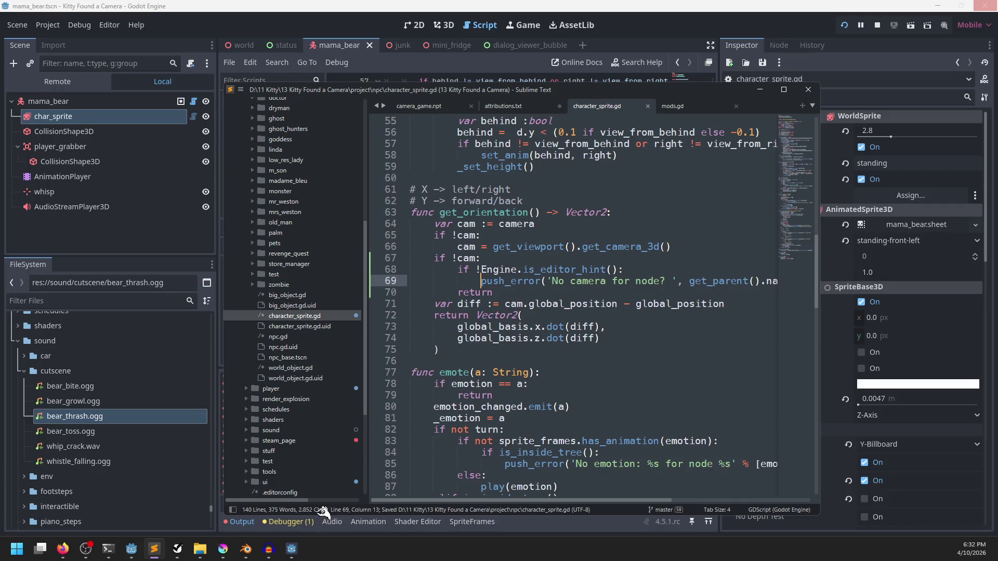
{"action": "left_click", "coordinate": [292, 549]}
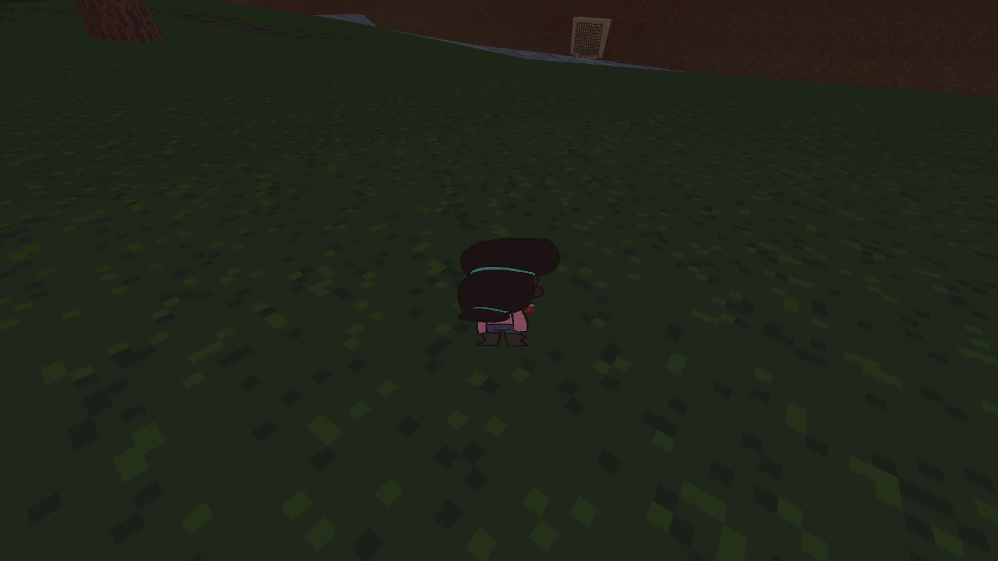
- Save and exit the running game, then bring forward and force-close the unresponsive Godot editor
{"action": "key", "text": "Escape"}
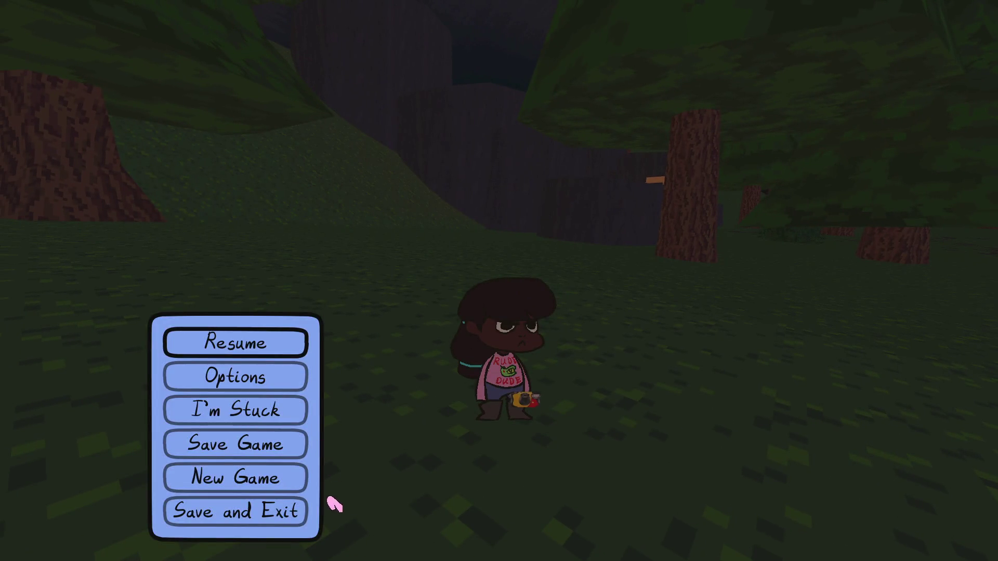
{"action": "left_click", "coordinate": [312, 517]}
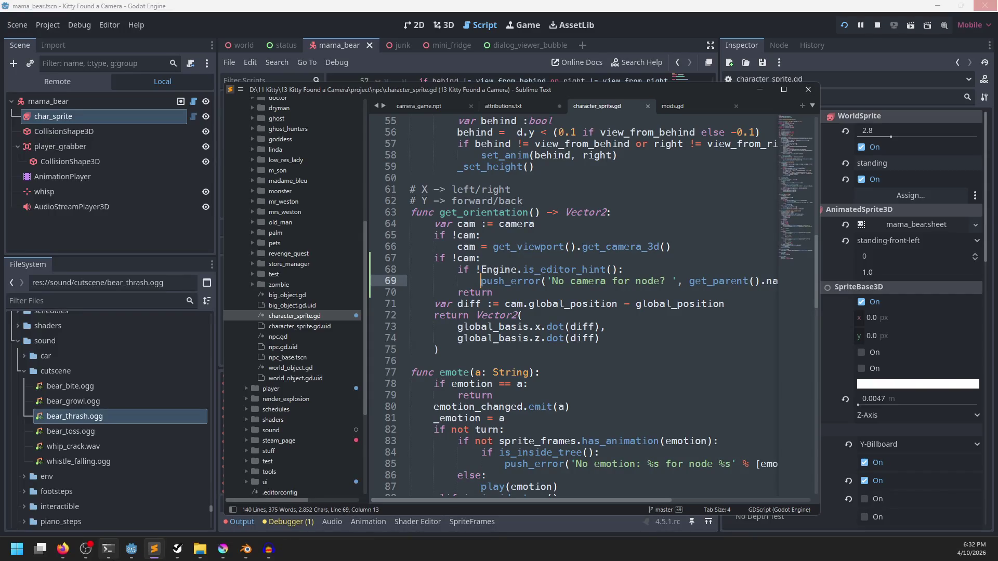
{"action": "right_click", "coordinate": [132, 551]}
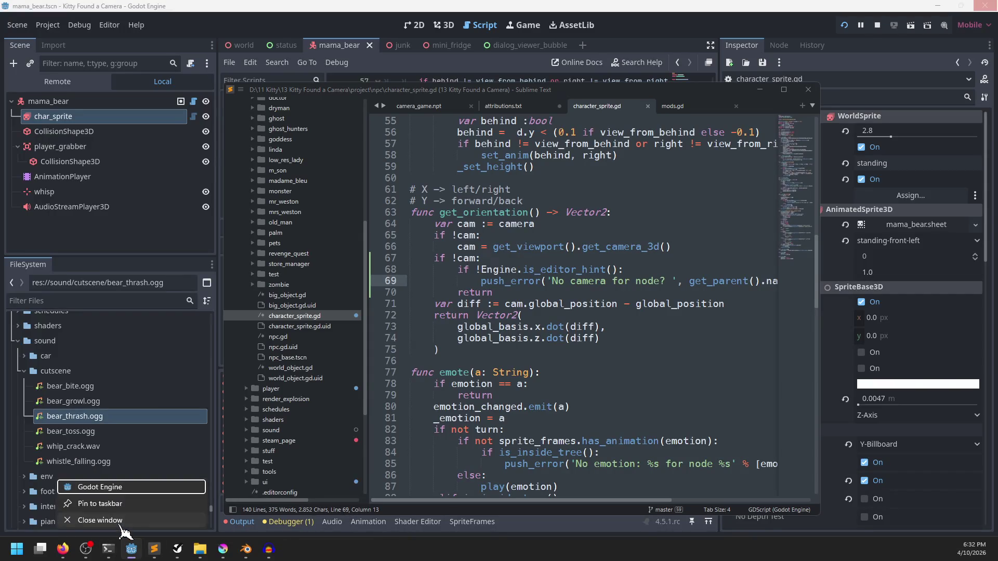
{"action": "left_click", "coordinate": [133, 551]}
{"action": "mouse_move", "coordinate": [137, 555]}
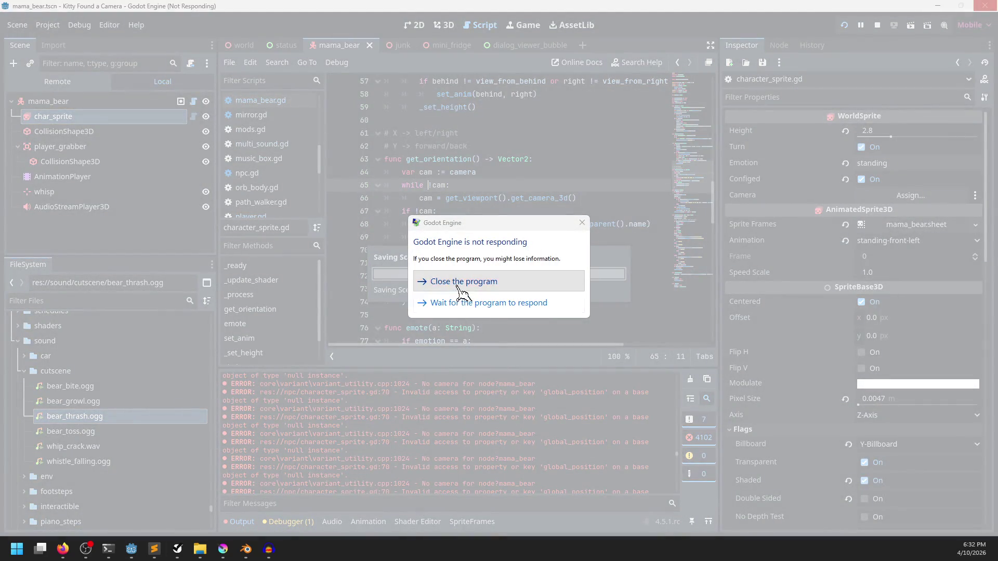
{"action": "left_click", "coordinate": [459, 282]}
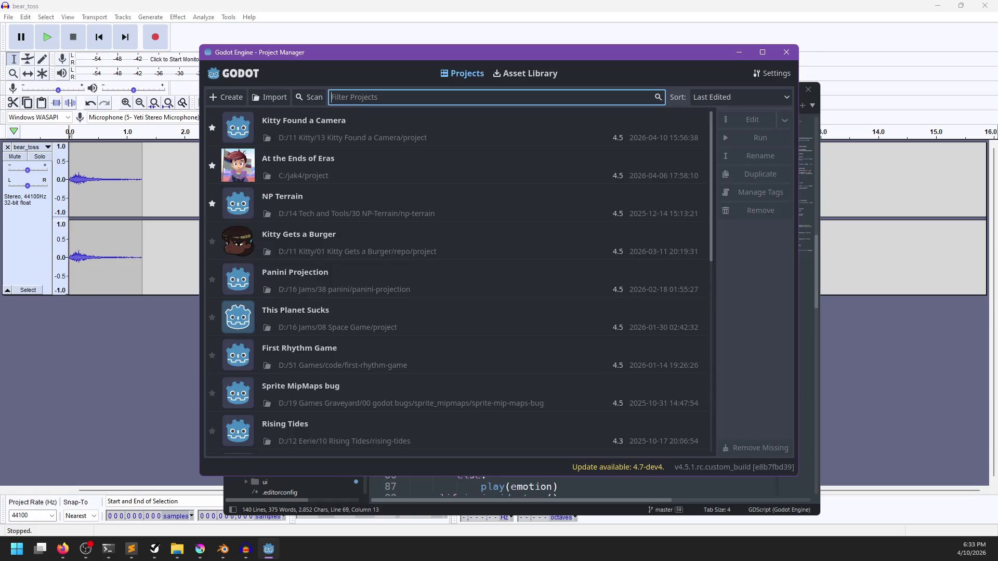
- Reopen the Kitty Found a Camera project from the Project Manager
{"action": "double_click", "coordinate": [327, 137]}
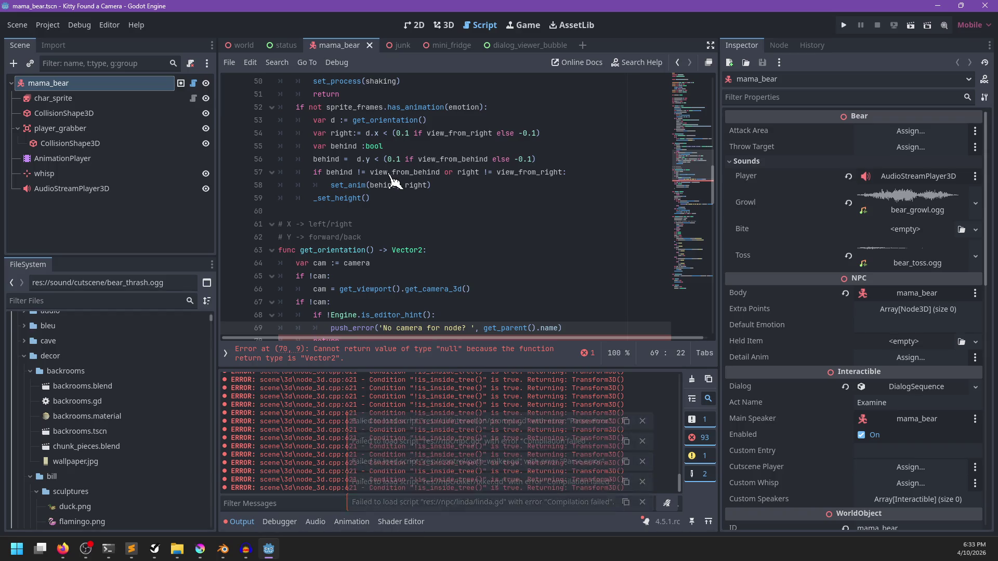
- Jump to the line 70 error and delete the bare return line, saving the script
{"action": "left_click", "coordinate": [647, 523]}
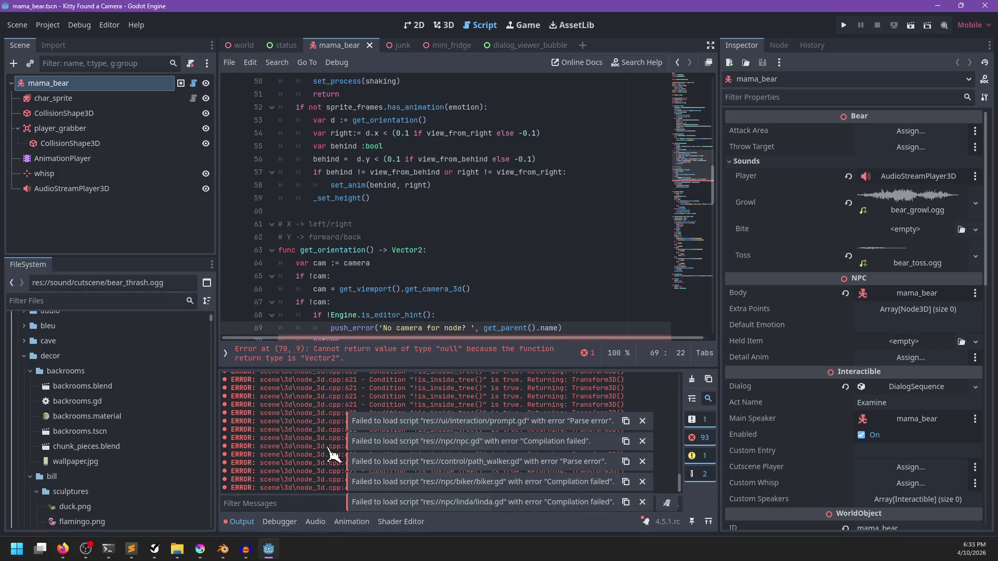
{"action": "left_click", "coordinate": [148, 298]}
{"action": "left_click", "coordinate": [433, 353]}
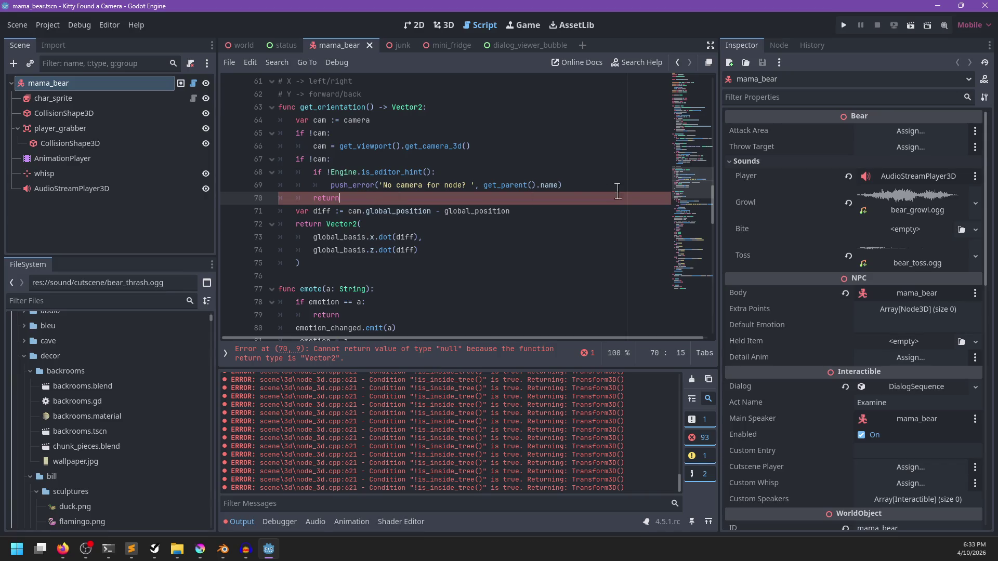
{"action": "left_click", "coordinate": [616, 186]}
{"action": "key", "text": "shift+Down"}
{"action": "key", "text": "BackSpace"}
{"action": "key", "text": "ctrl+s"}
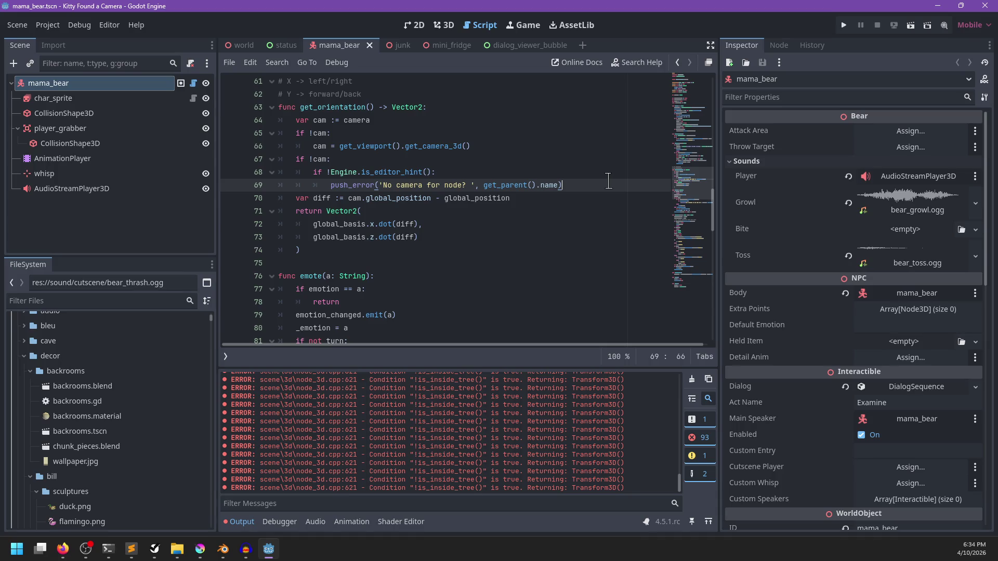
- Add 'return Vector2.ZERO' after push_error, save, and run the game with F5
{"action": "key", "text": "Return"}
{"action": "type", "text": "return Vector2.ZERO"}
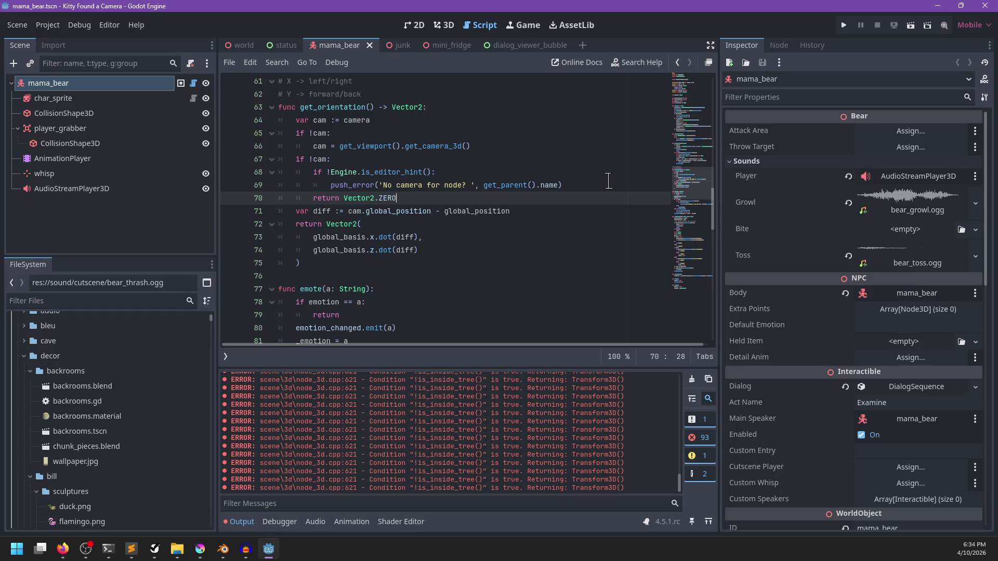
{"action": "key", "text": "ctrl+s"}
{"action": "left_click", "coordinate": [611, 286]}
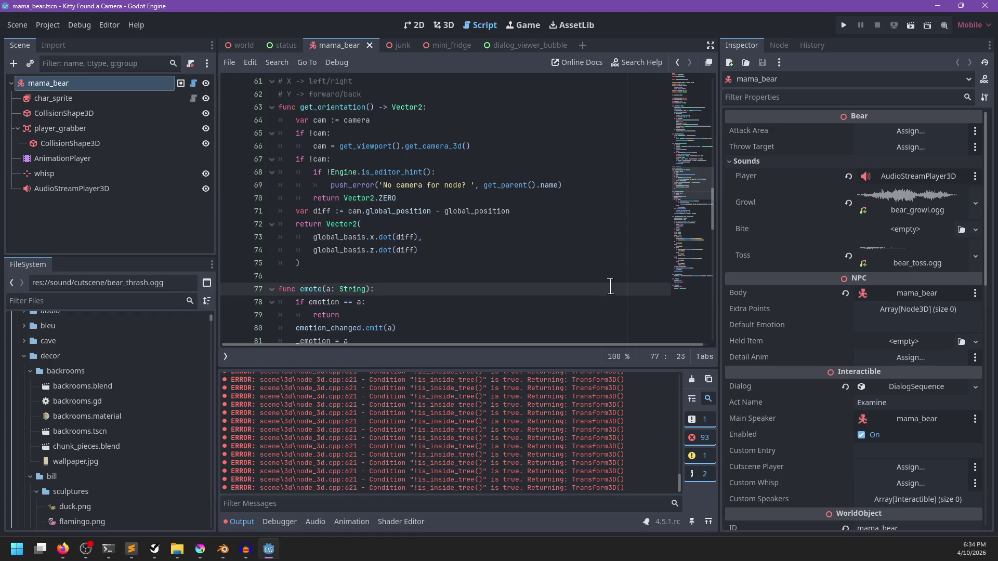
{"action": "key", "text": "F5"}
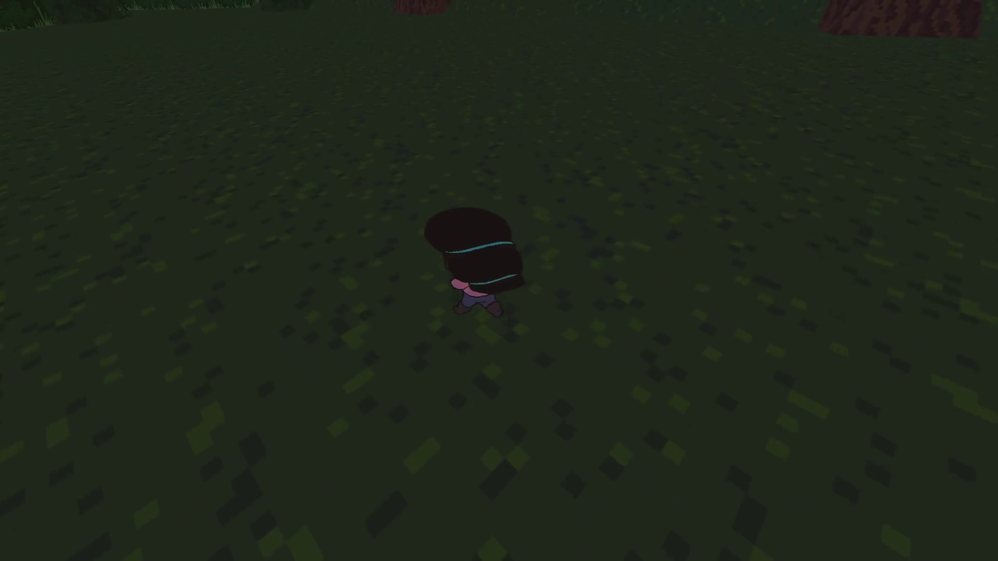
- Pause the game, check the Debugger's Errors tab, then resume play
{"action": "key", "text": "Escape"}
{"action": "key", "text": "alt+Tab"}
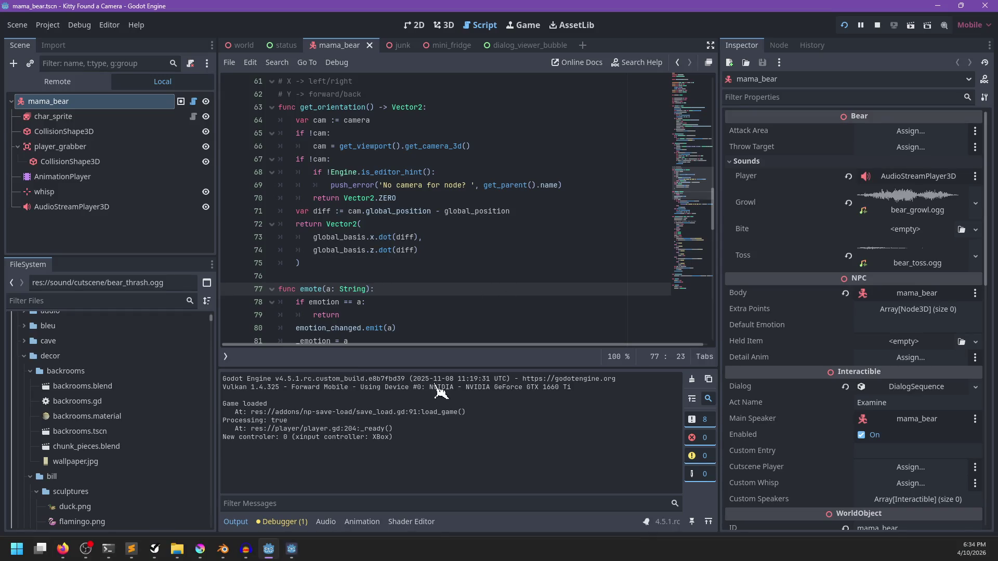
{"action": "left_click", "coordinate": [281, 522]}
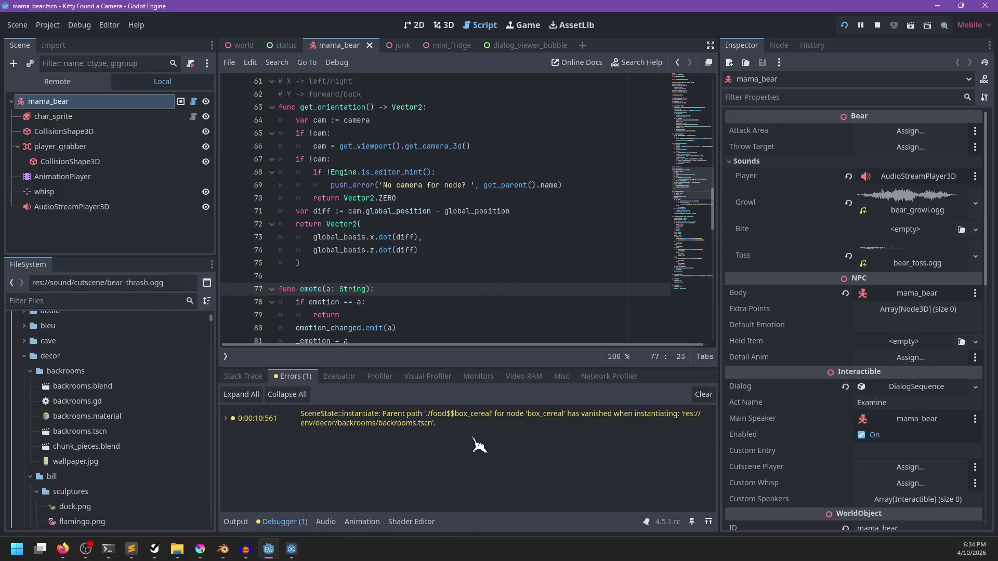
{"action": "key", "text": "alt+Tab"}
{"action": "key", "text": "Escape"}
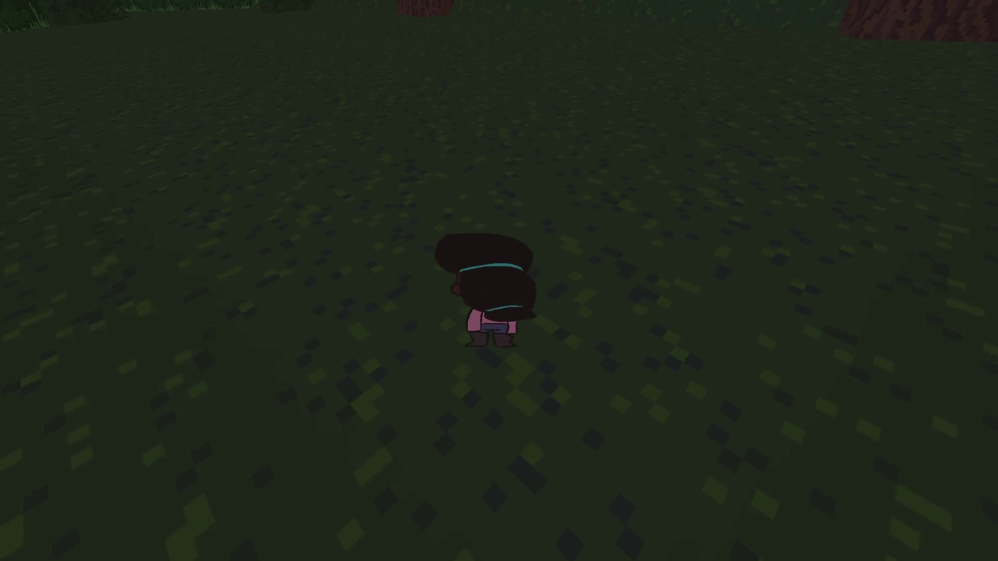
- Walk the kitty up the forest path until the bear attacks
{"action": "key", "text": "w"}
{"action": "key", "text": "s"}
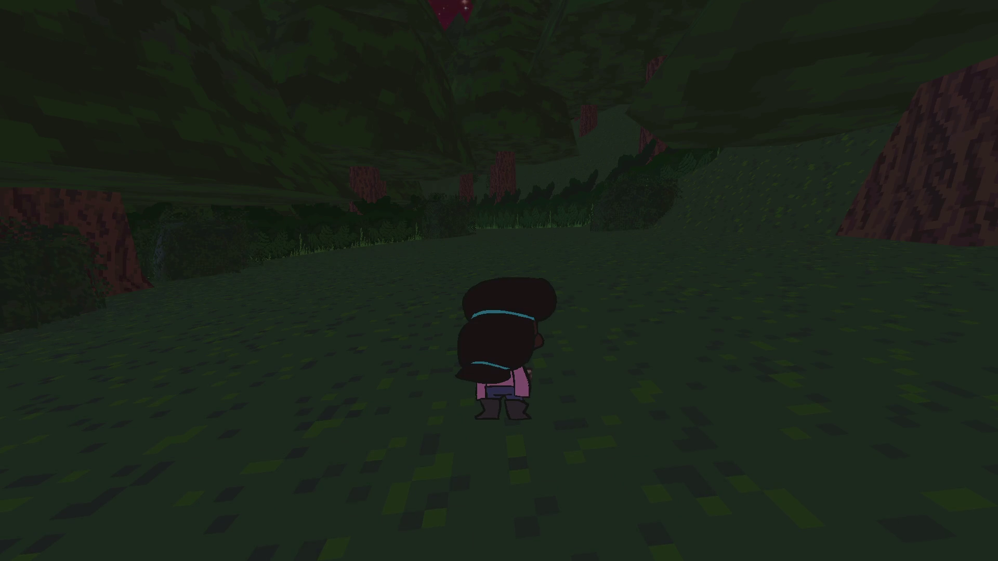
{"action": "key", "text": "w"}
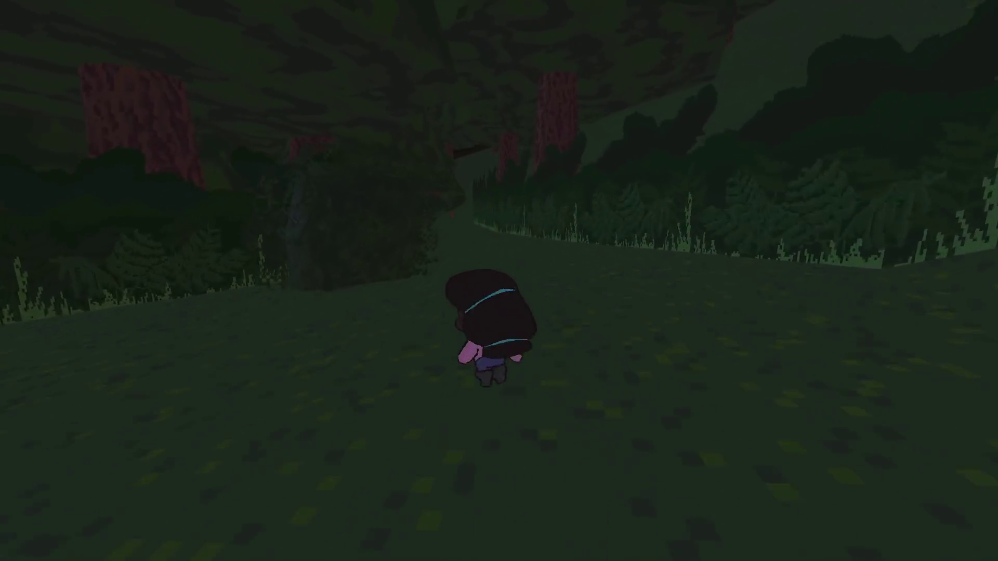
{"action": "key", "text": "Escape"}
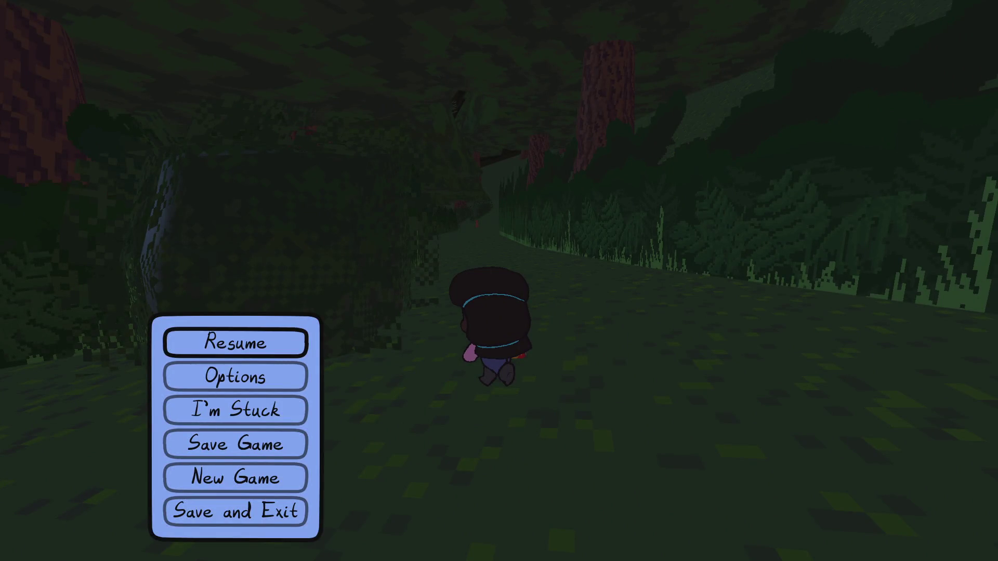
{"action": "mouse_move", "coordinate": [62, 549]}
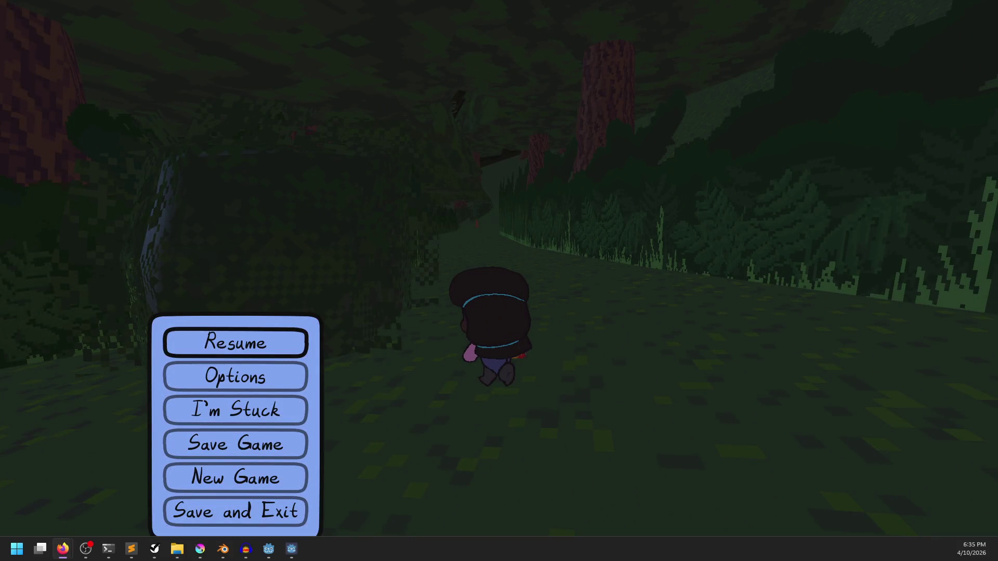
{"action": "left_click", "coordinate": [295, 353]}
{"action": "key", "text": "w"}
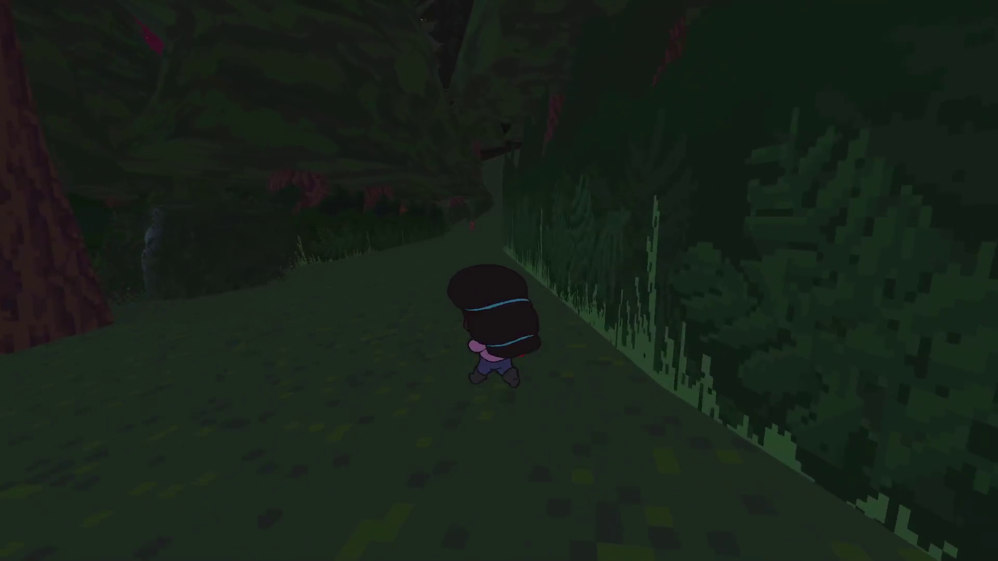
{"action": "key", "text": "w"}
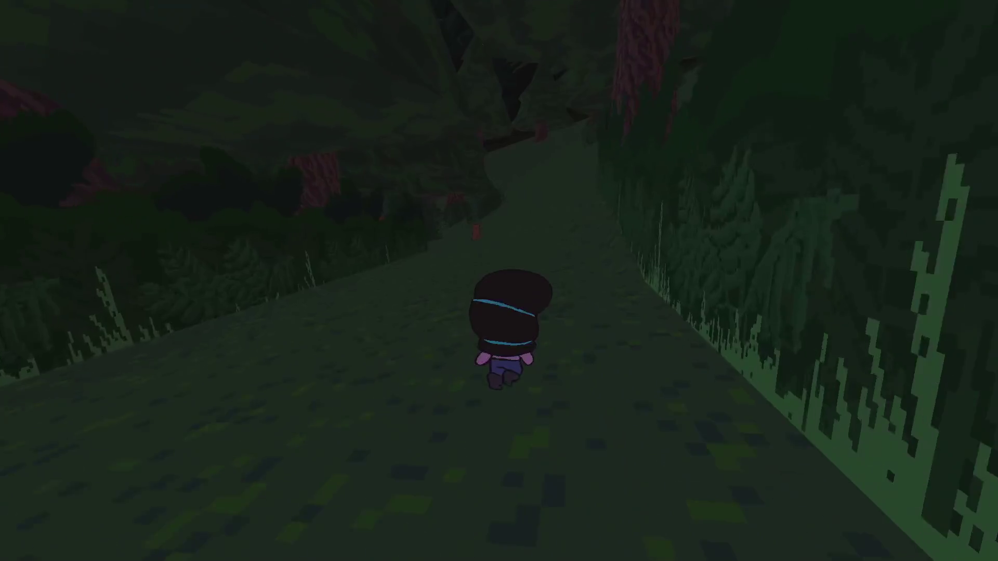
{"action": "key", "text": "w"}
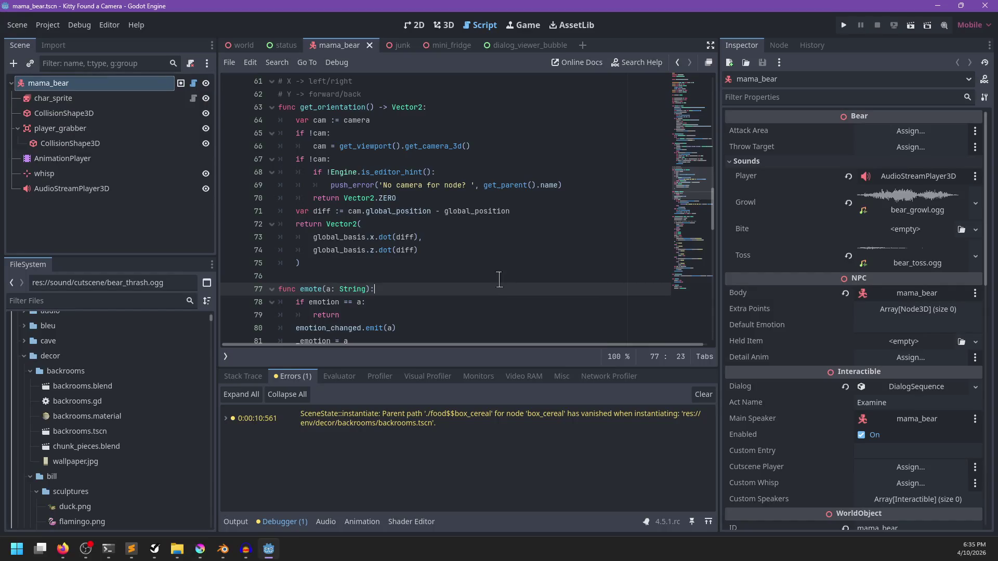
- Play bear_toss and re-export it as bear_toss.ogg, replacing the existing file
{"action": "mouse_move", "coordinate": [246, 549]}
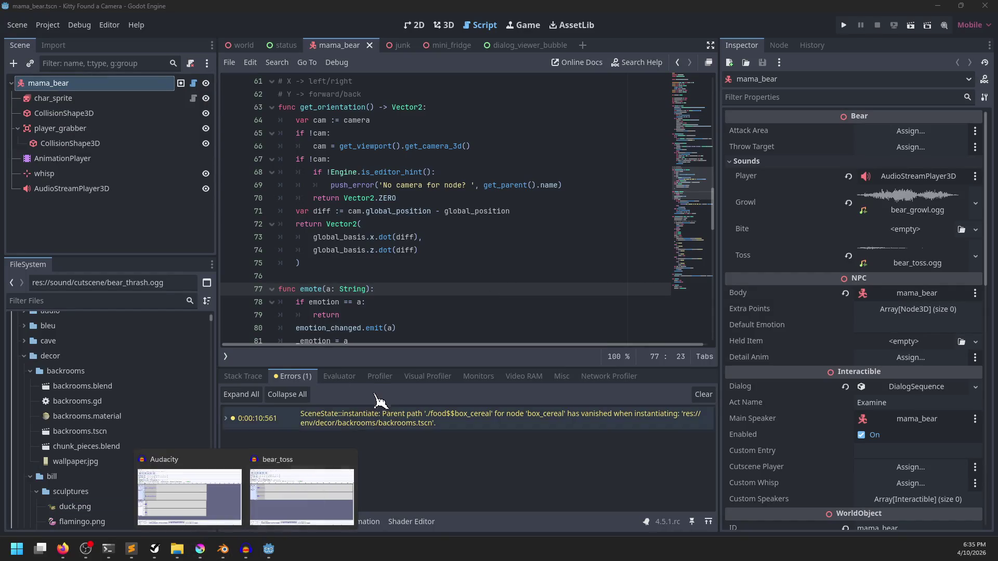
{"action": "left_click", "coordinate": [301, 505]}
{"action": "key", "text": "space"}
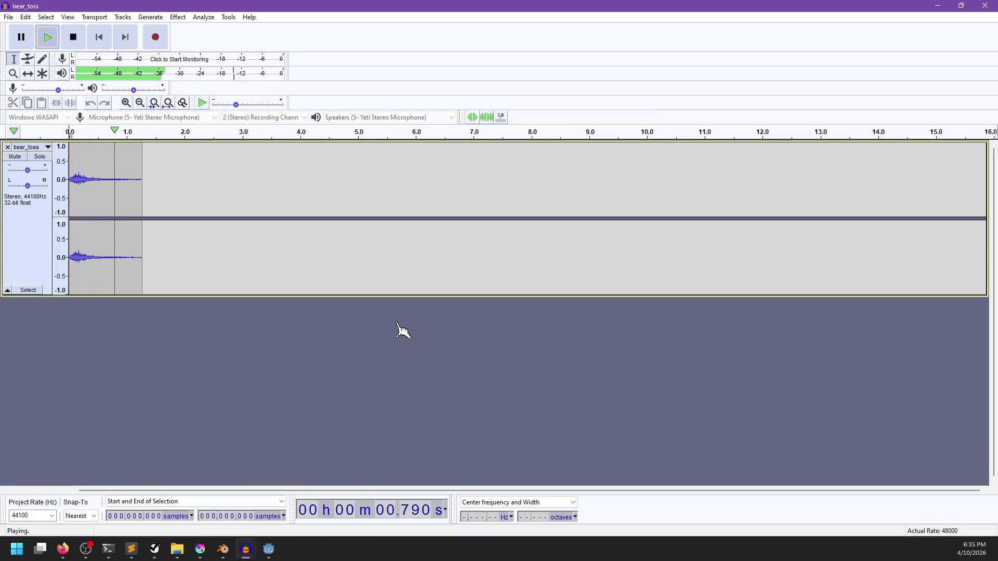
{"action": "key", "text": "ctrl+shift+e"}
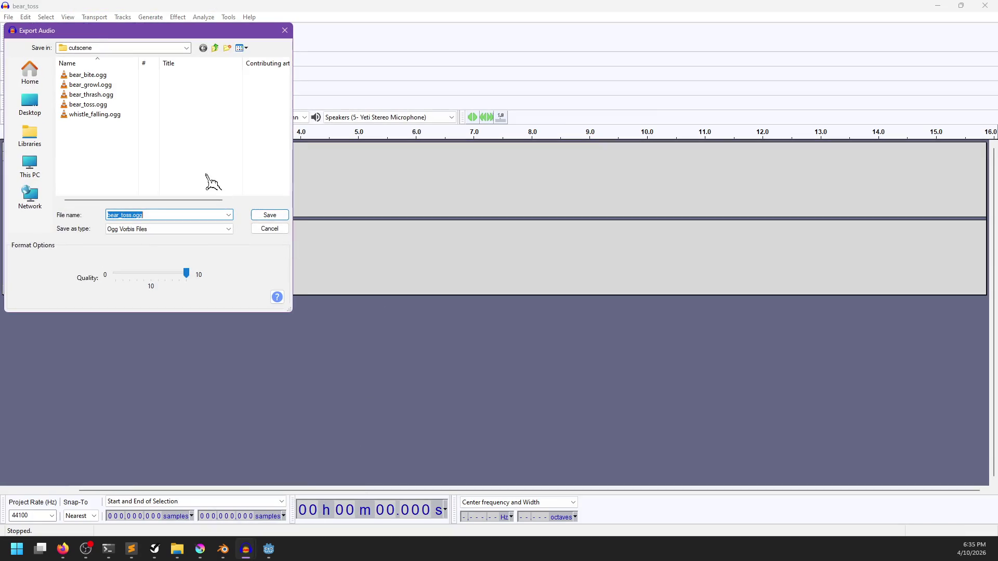
{"action": "key", "text": "Return"}
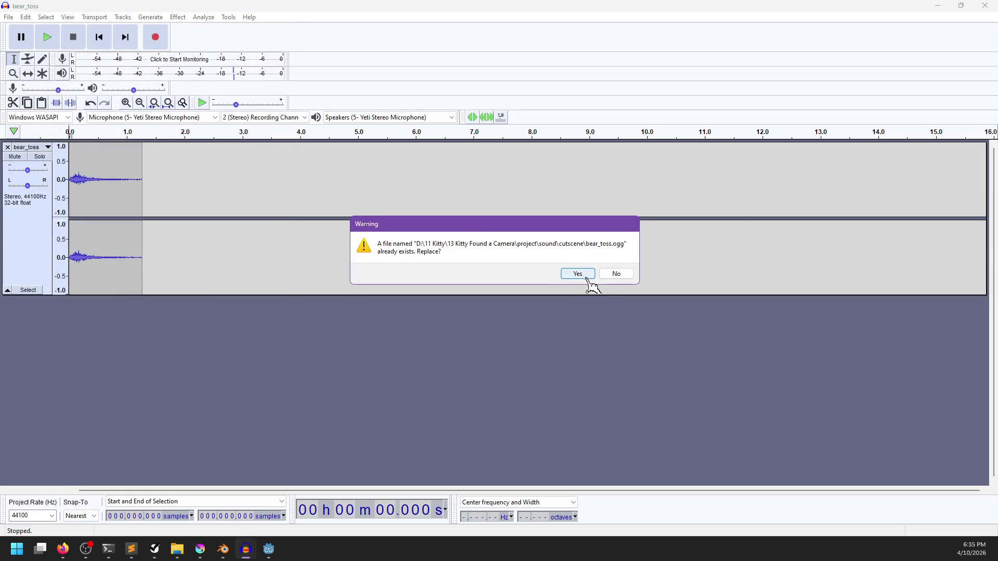
{"action": "left_click", "coordinate": [580, 275]}
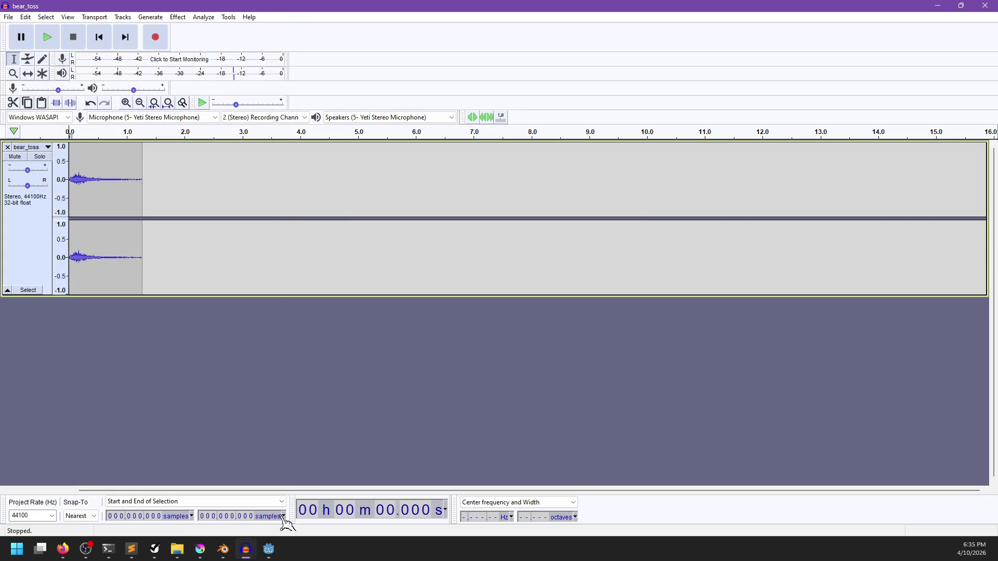
- Close the second Audacity window without saving the extra recording
{"action": "mouse_move", "coordinate": [245, 549]}
{"action": "left_click", "coordinate": [187, 494]}
{"action": "mouse_move", "coordinate": [948, 24]}
{"action": "left_mouse_down"}
{"action": "mouse_move", "coordinate": [701, 49]}
{"action": "mouse_move", "coordinate": [857, 50]}
{"action": "mouse_move", "coordinate": [609, 86]}
{"action": "left_mouse_up"}
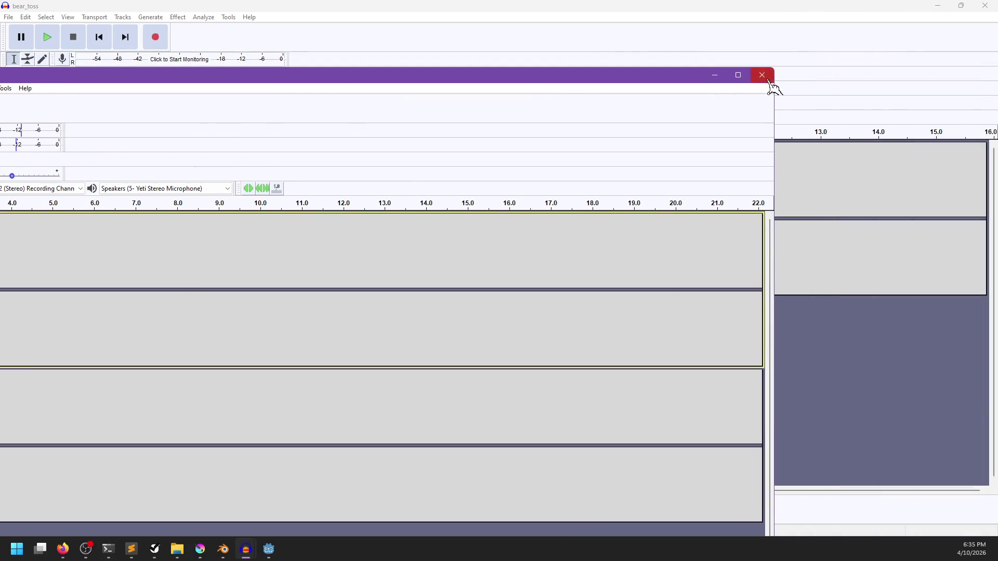
{"action": "left_click", "coordinate": [762, 75]}
{"action": "left_click", "coordinate": [312, 342]}
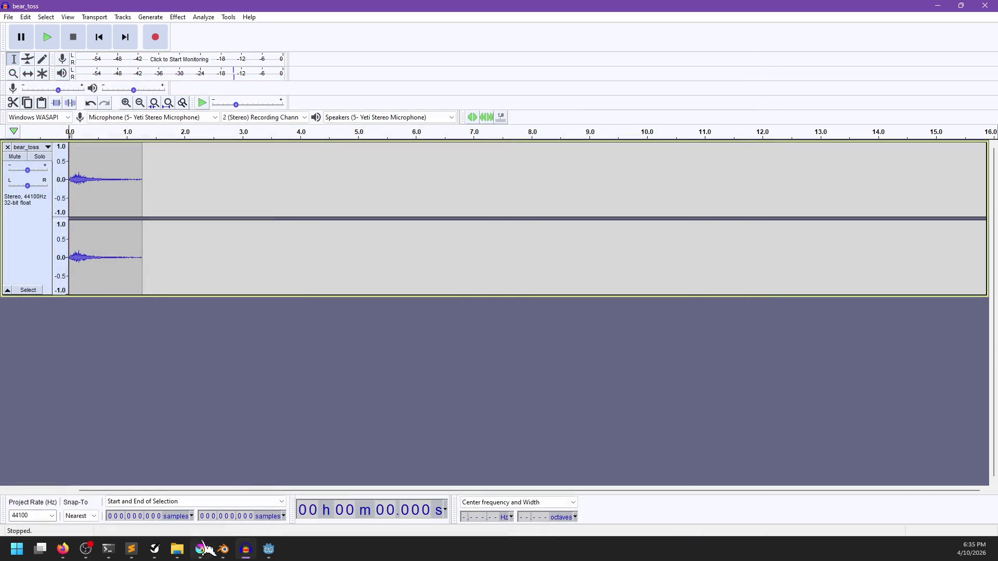
{"action": "left_click", "coordinate": [270, 551]}
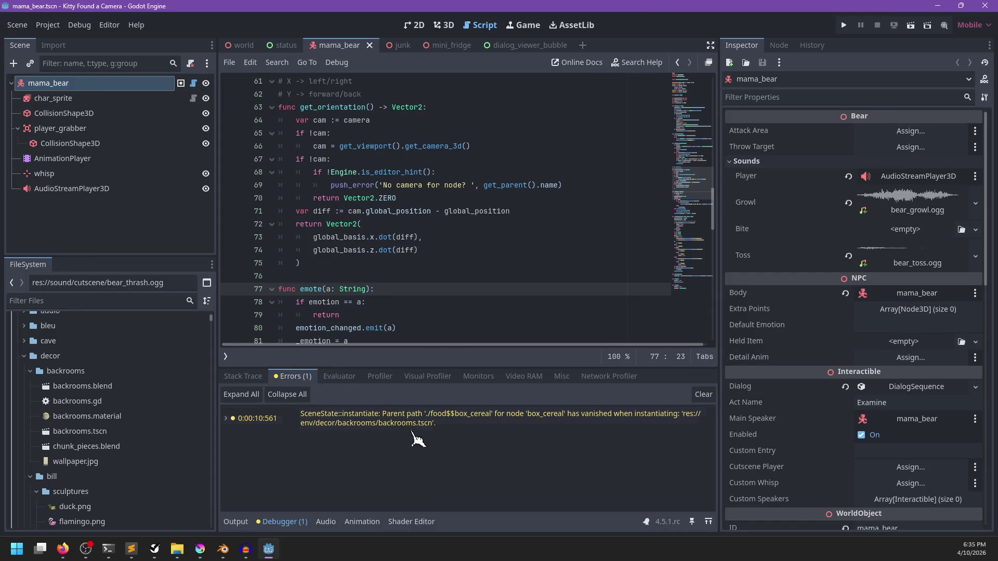
- Inspect the Toss resource bear_toss.ogg's BPM, beat and loop settings, then run the game
{"action": "left_click", "coordinate": [891, 254]}
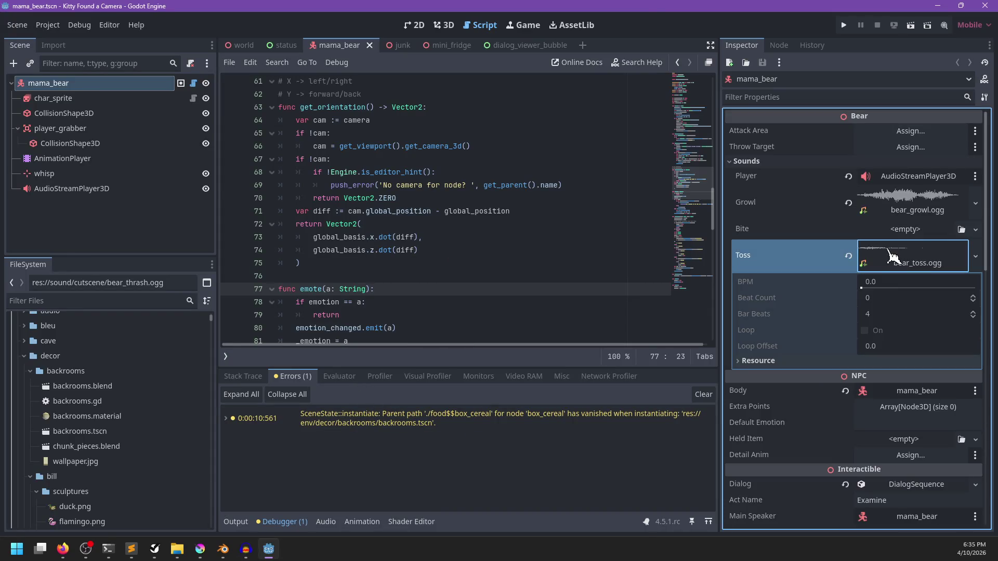
{"action": "left_click", "coordinate": [890, 262]}
{"action": "left_click", "coordinate": [891, 263]}
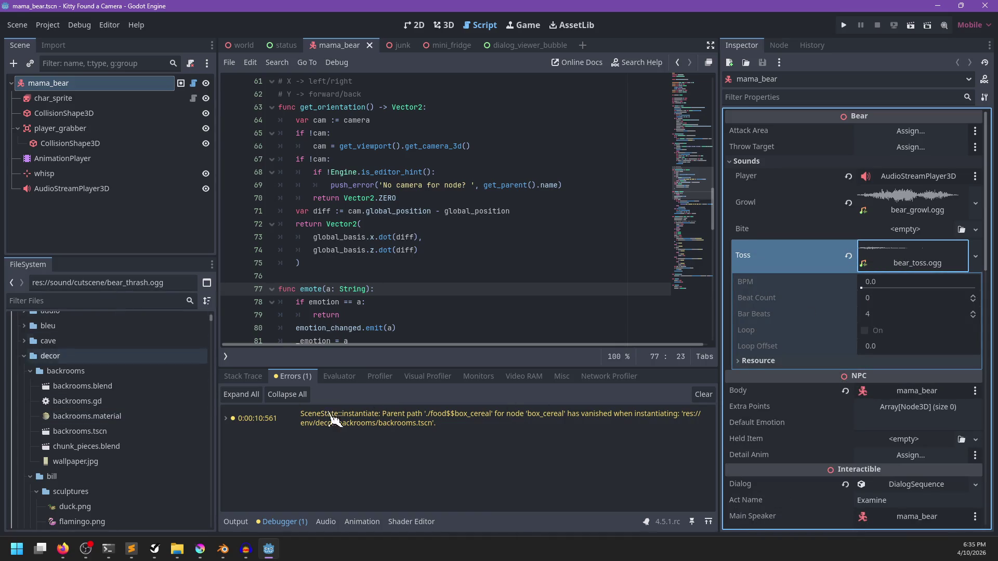
{"action": "key", "text": "F5"}
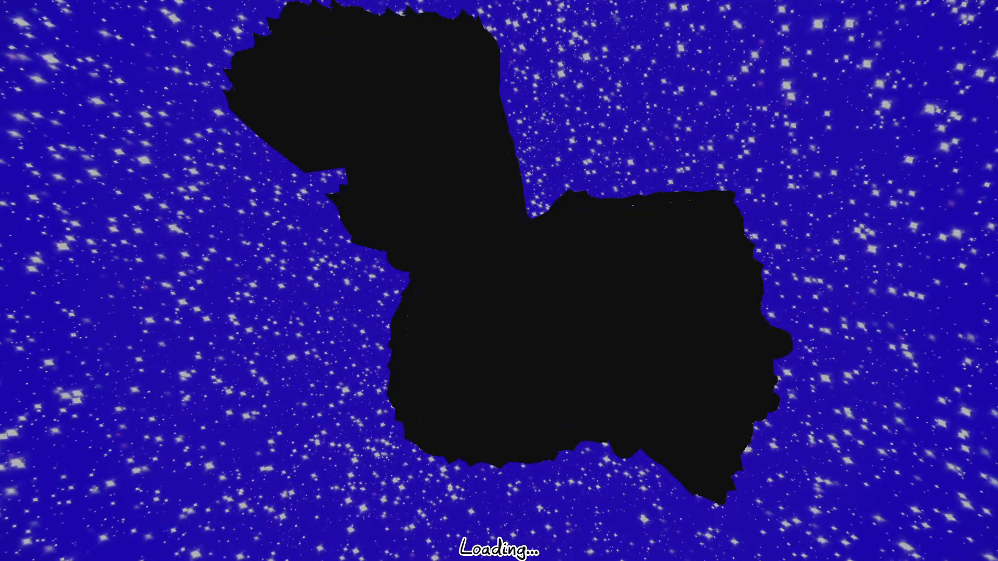
- Walk the kitty along the forest path with W until the bear grabs it
{"action": "key", "text": "w"}
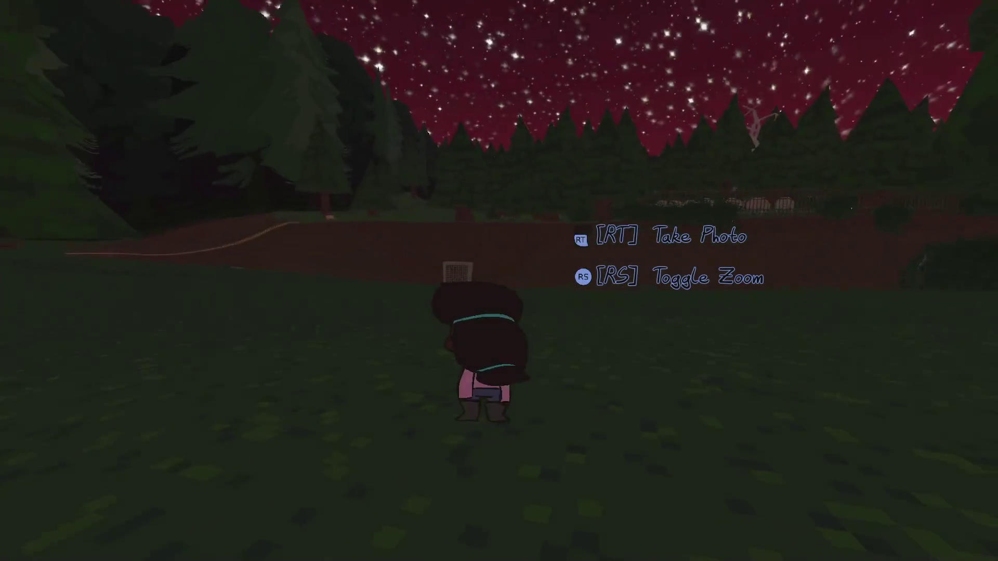
{"action": "key", "text": "w"}
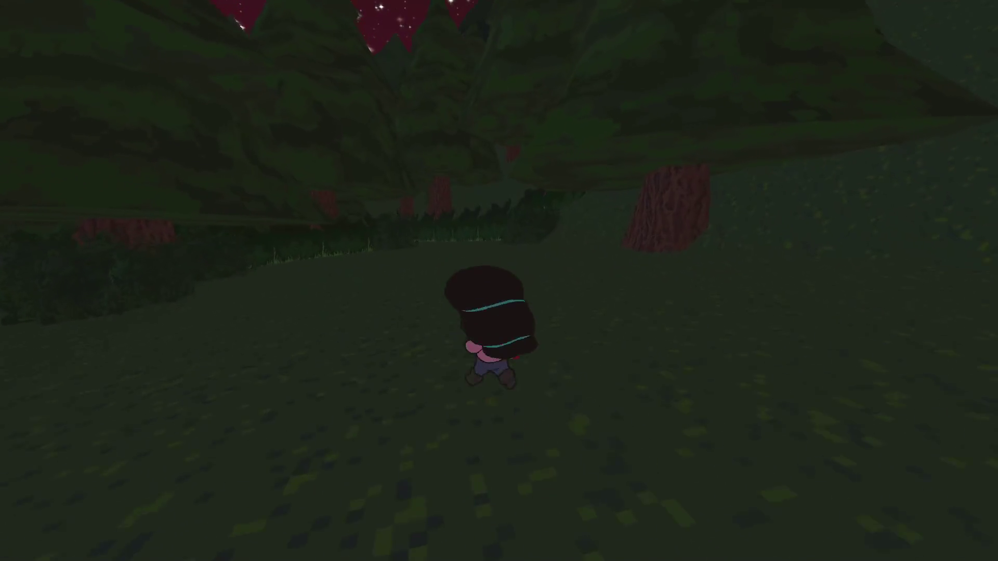
{"action": "key", "text": "w"}
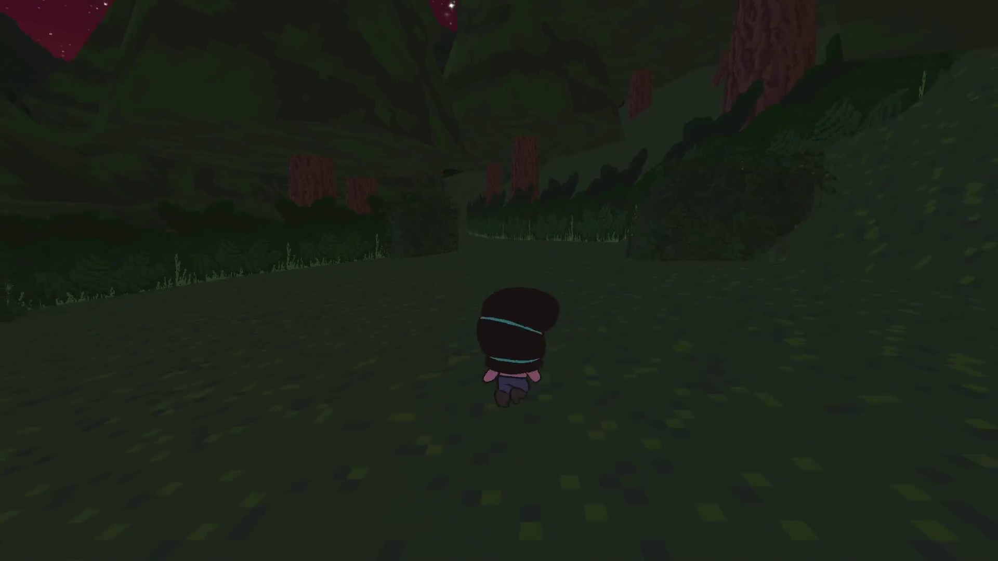
{"action": "key", "text": "w"}
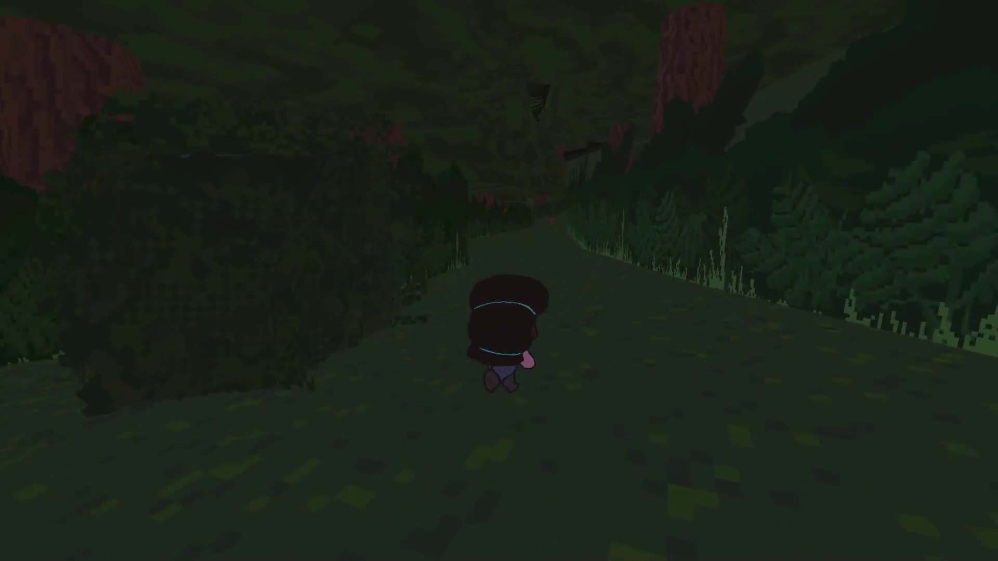
{"action": "key", "text": "w"}
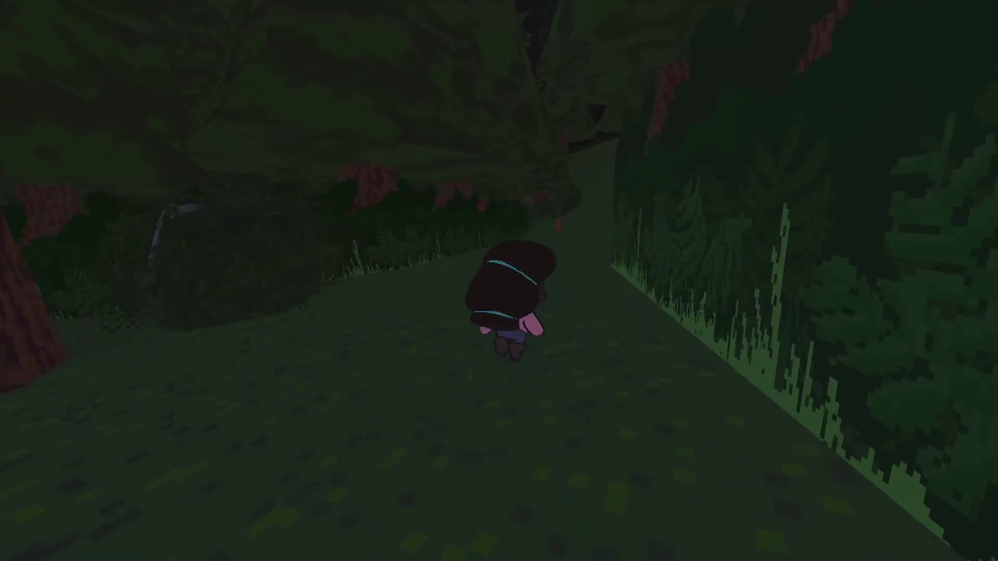
{"action": "key", "text": "w"}
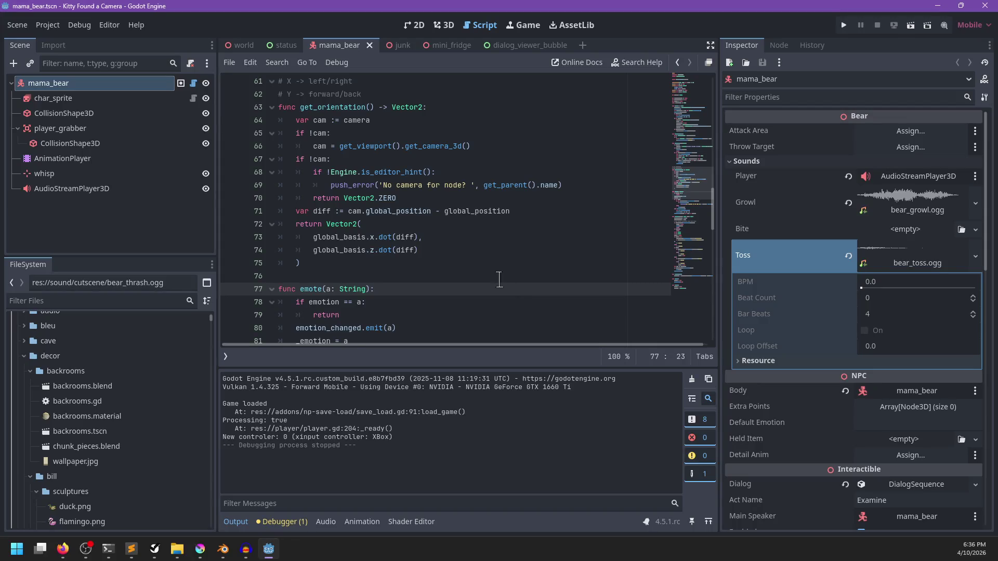
- Switch mama_bear's AnimationPlayer to RESET, set its playing key to off, and save
{"action": "left_click", "coordinate": [68, 158]}
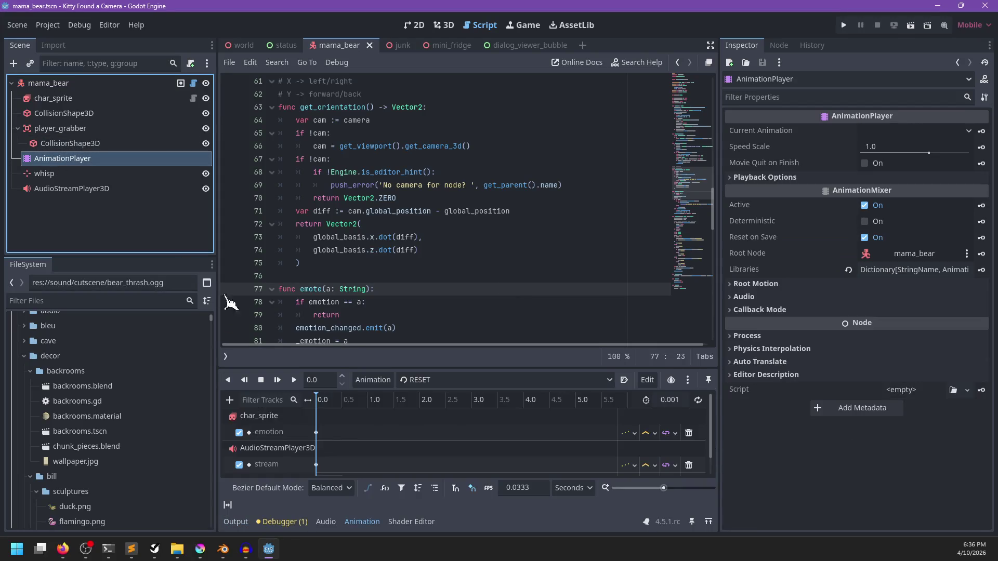
{"action": "scroll", "coordinate": [410, 444], "scroll_direction": "down", "scroll_amount": 1}
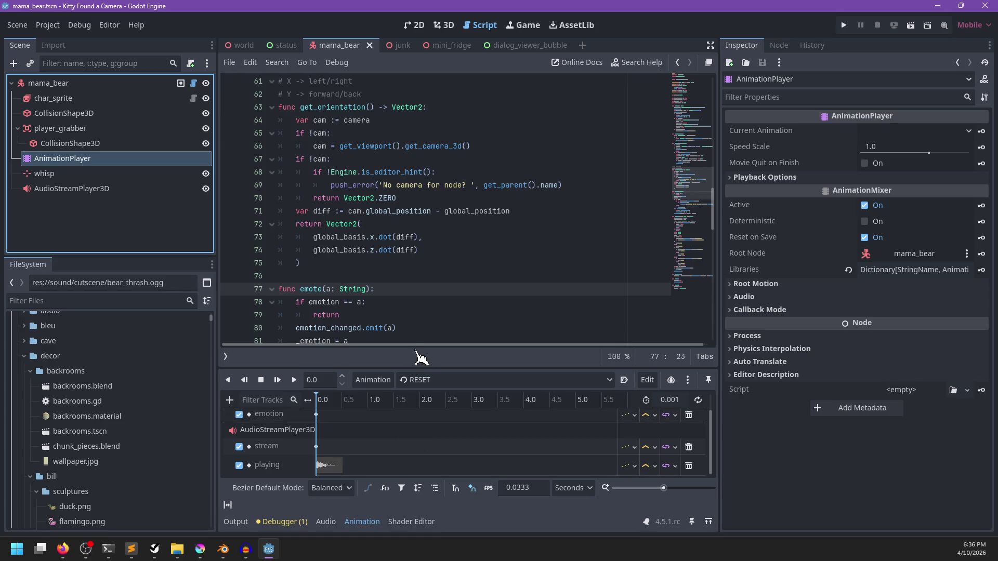
{"action": "mouse_move", "coordinate": [431, 368]}
{"action": "left_mouse_down"}
{"action": "mouse_move", "coordinate": [437, 236]}
{"action": "mouse_move", "coordinate": [436, 281]}
{"action": "left_mouse_up"}
{"action": "left_click", "coordinate": [437, 293]}
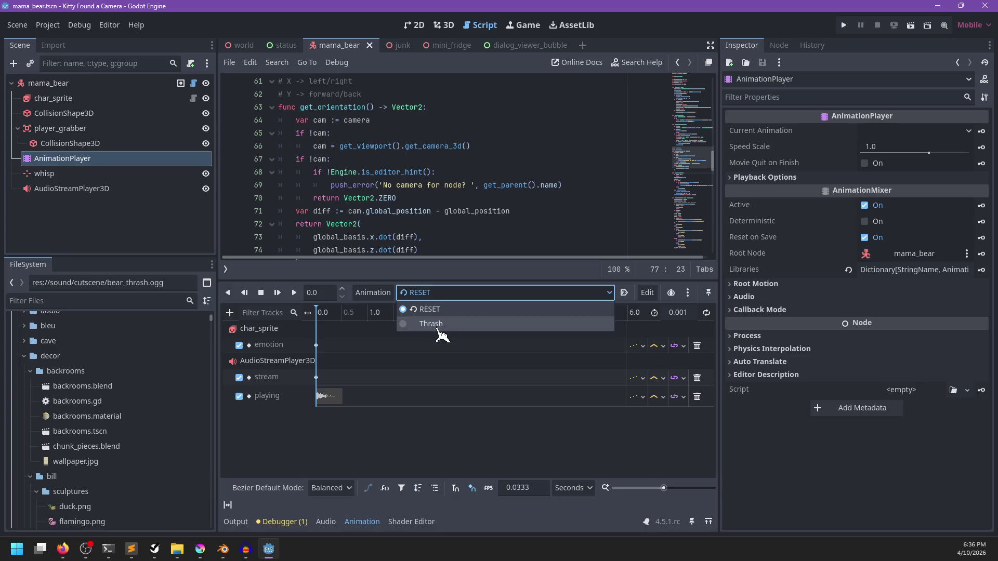
{"action": "left_click", "coordinate": [431, 326]}
{"action": "left_click", "coordinate": [424, 294]}
{"action": "left_click", "coordinate": [426, 310]}
{"action": "left_click", "coordinate": [317, 396]}
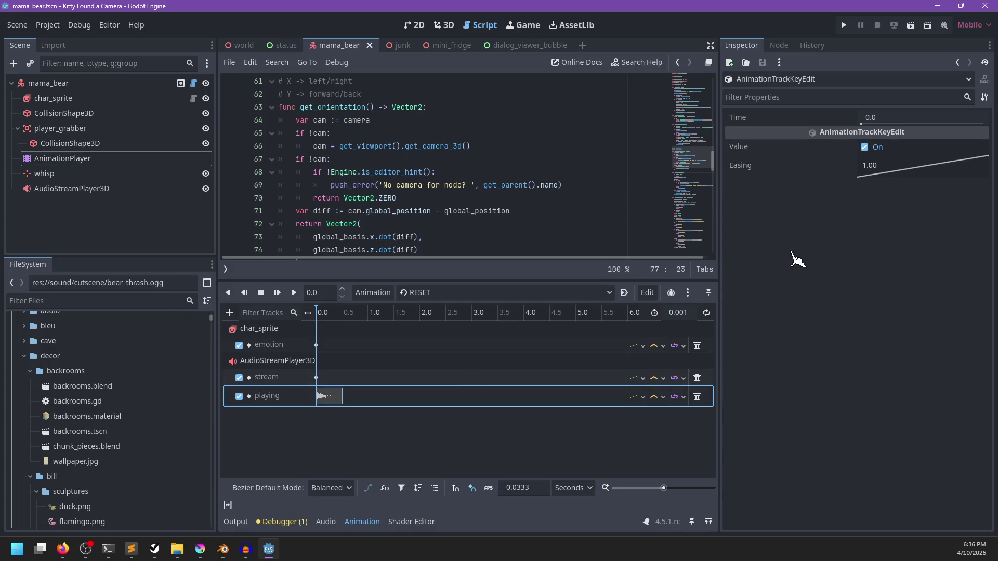
{"action": "left_click", "coordinate": [865, 147]}
{"action": "left_click", "coordinate": [497, 440]}
{"action": "key", "text": "ctrl+s"}
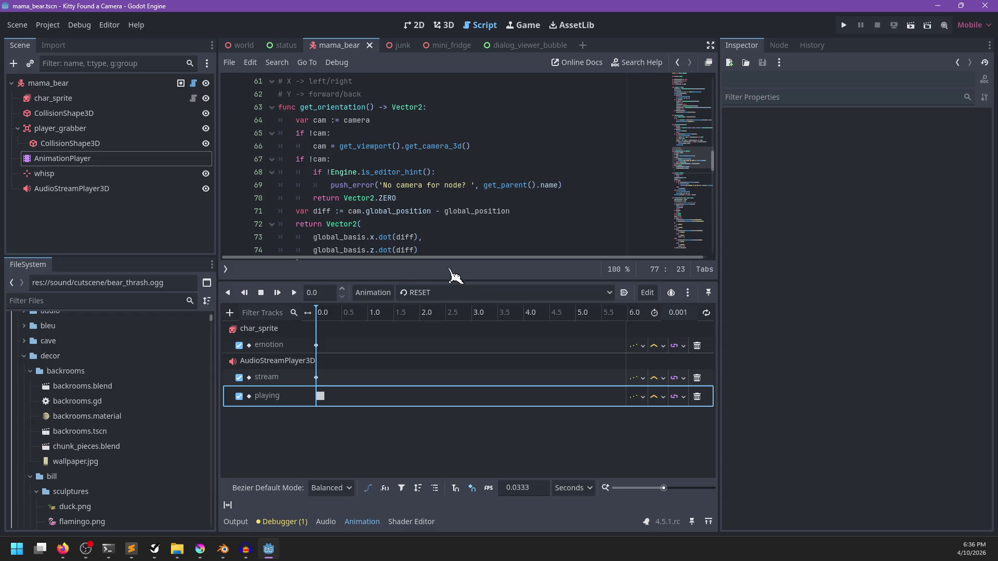
- Delete the stream track from the RESET animation and save the scene
{"action": "left_click", "coordinate": [697, 378]}
{"action": "left_click_drag", "start_coordinate": [388, 283], "coordinate": [400, 407]}
{"action": "key", "text": "ctrl+s"}
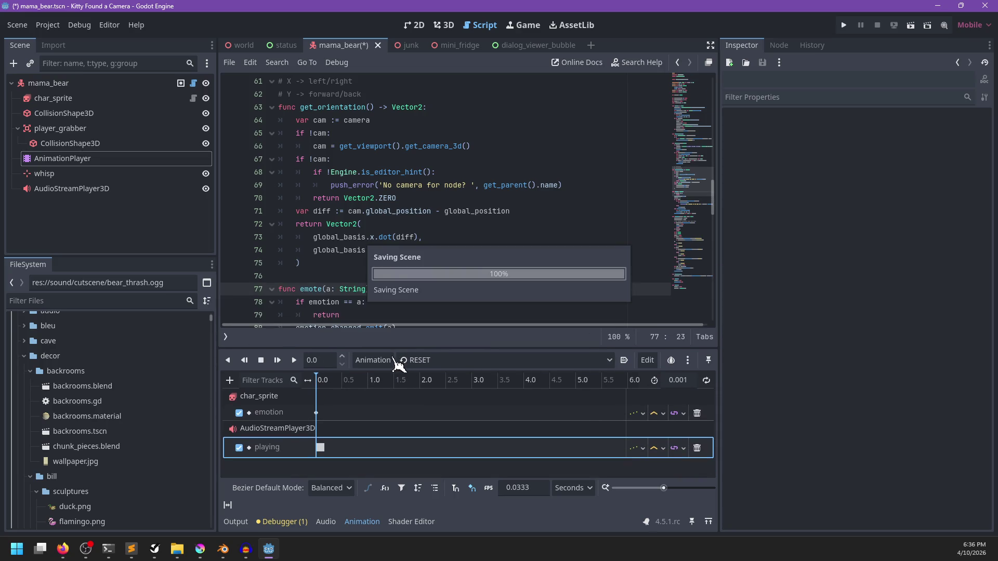
{"action": "left_click", "coordinate": [443, 25]}
{"action": "scroll", "coordinate": [501, 245], "scroll_direction": "down", "scroll_amount": 5}
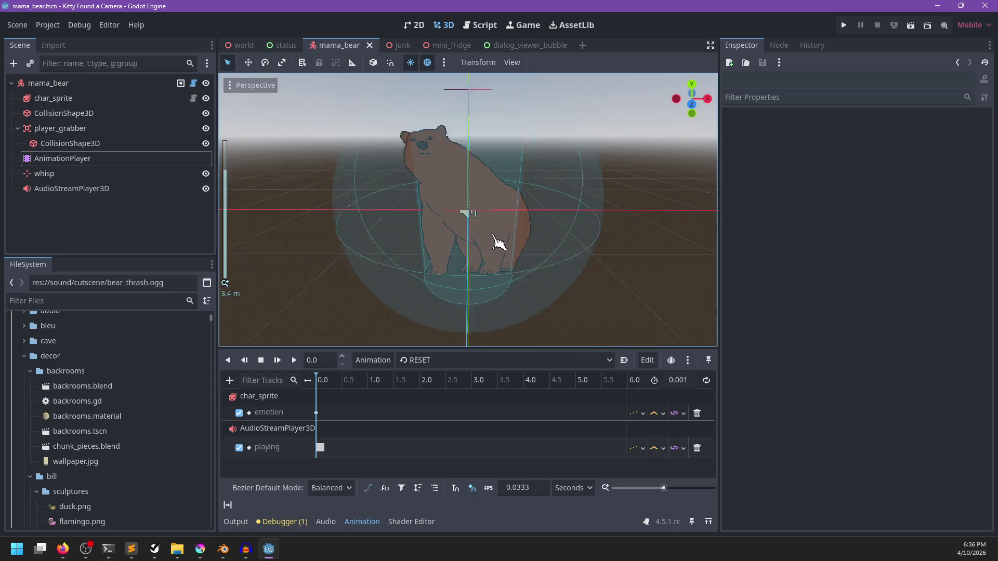
- Filter the FileSystem dock for 'toss' to find bear_toss.ogg
{"action": "left_click_drag", "start_coordinate": [508, 251], "coordinate": [453, 263]}
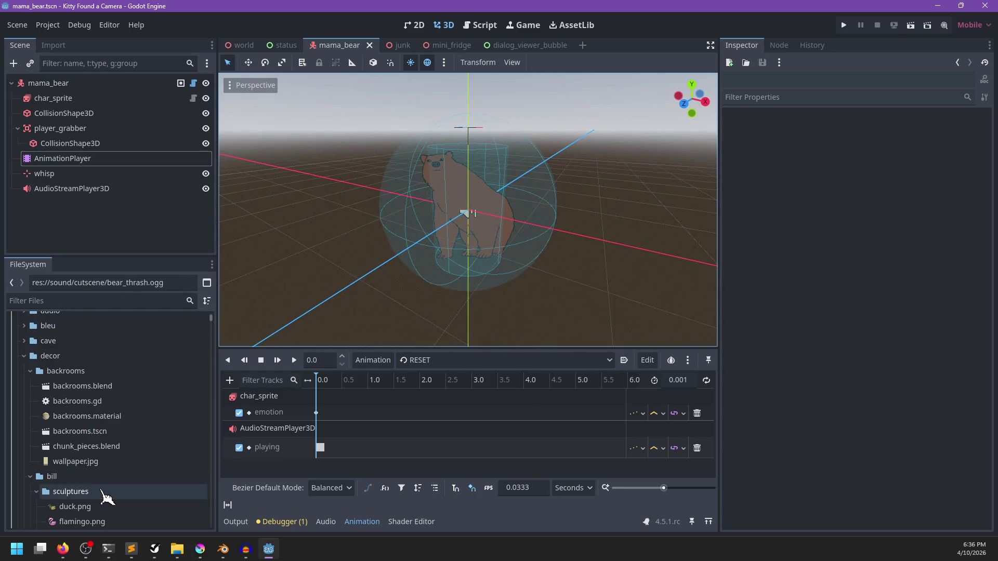
{"action": "scroll", "coordinate": [115, 447], "scroll_direction": "down", "scroll_amount": 4}
{"action": "left_click", "coordinate": [110, 302]}
{"action": "type", "text": "toss"}
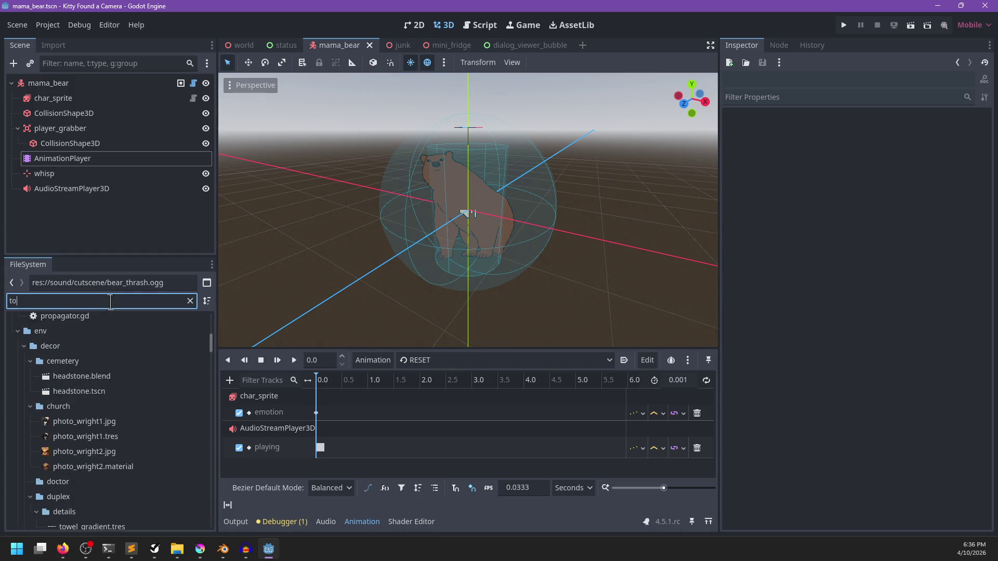
- Preview bear_toss.ogg in its import settings, close them, and run the game with F5
{"action": "left_click", "coordinate": [98, 382]}
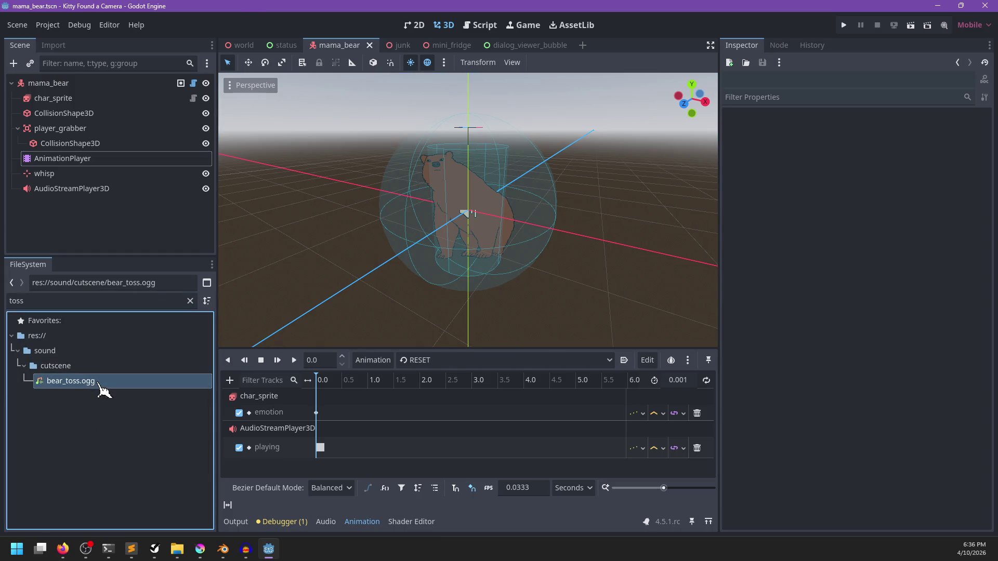
{"action": "double_click", "coordinate": [99, 382]}
{"action": "left_click", "coordinate": [350, 360]}
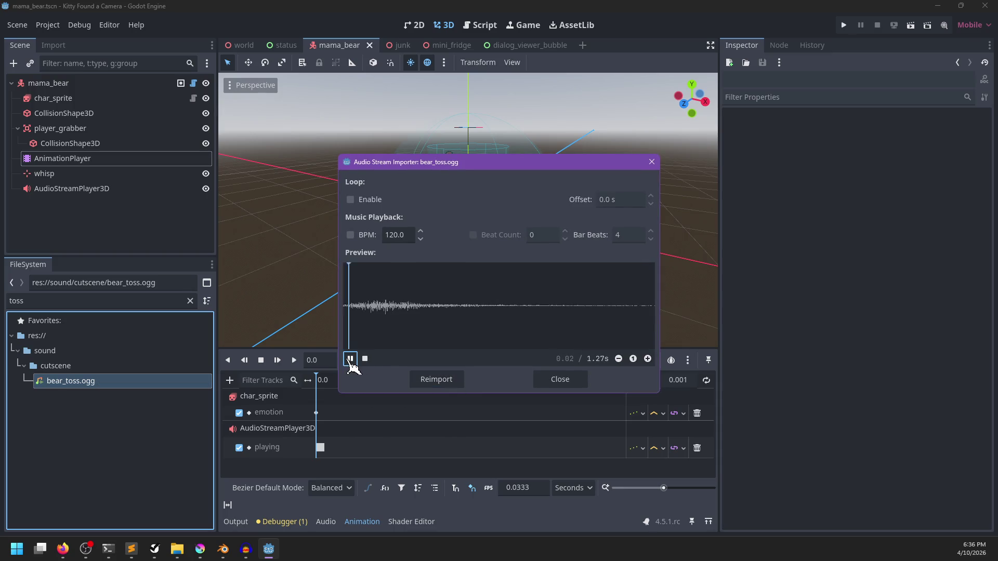
{"action": "left_click", "coordinate": [553, 377]}
{"action": "left_click", "coordinate": [165, 446]}
{"action": "key", "text": "F5"}
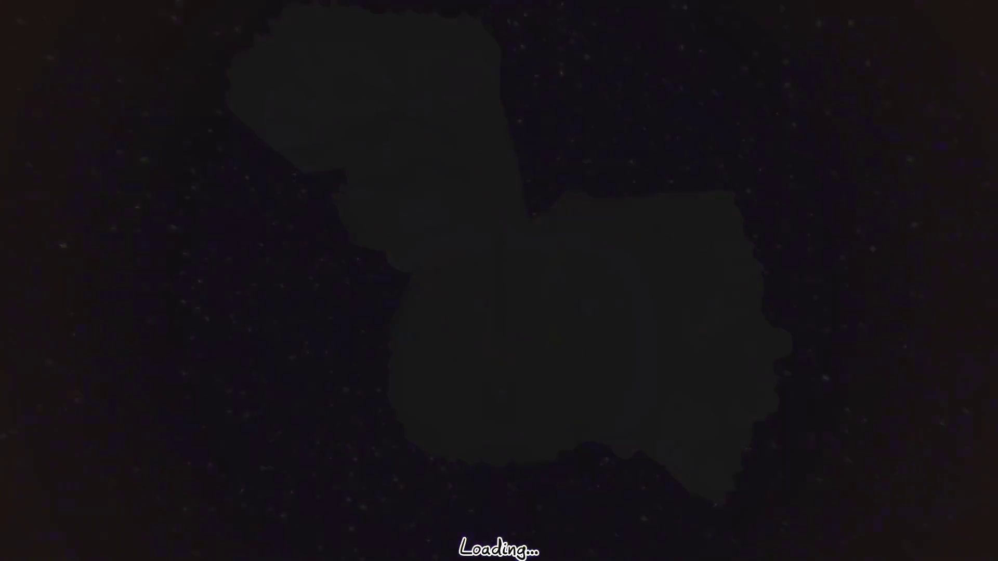
- Walk the kitty down the forest path, then quit the playtest via the pause menu and F8
{"action": "key", "text": "w"}
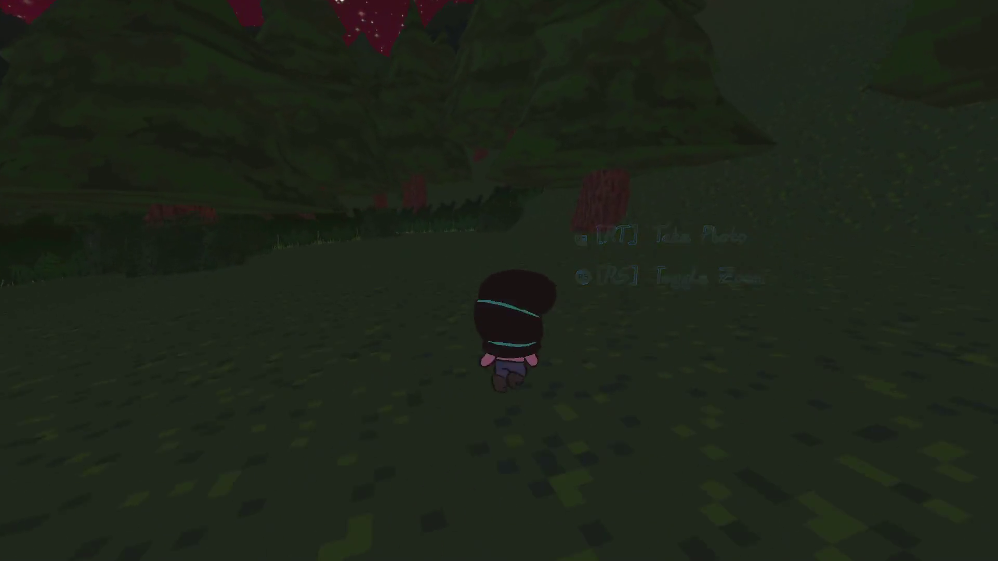
{"action": "key", "text": "w"}
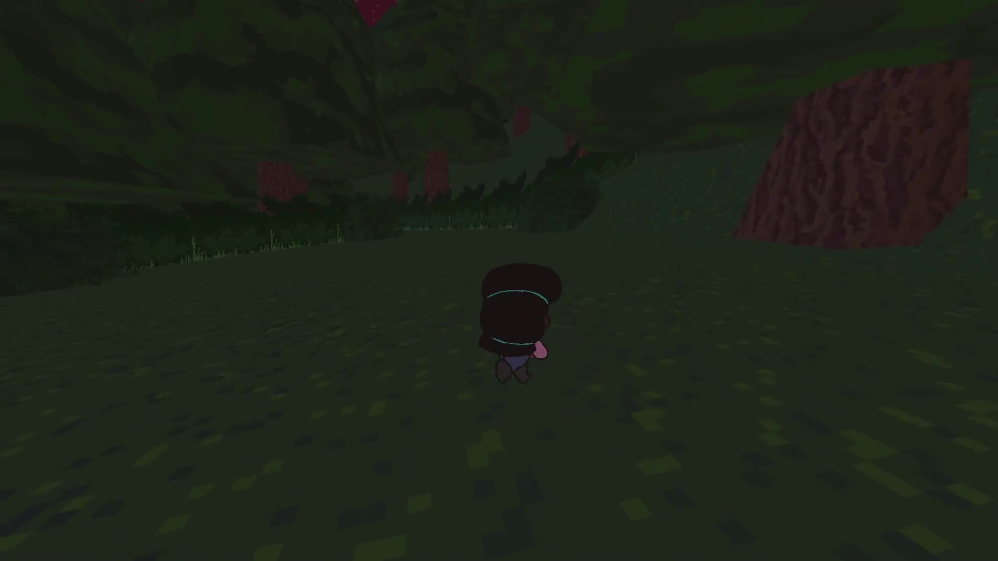
{"action": "key", "text": "w"}
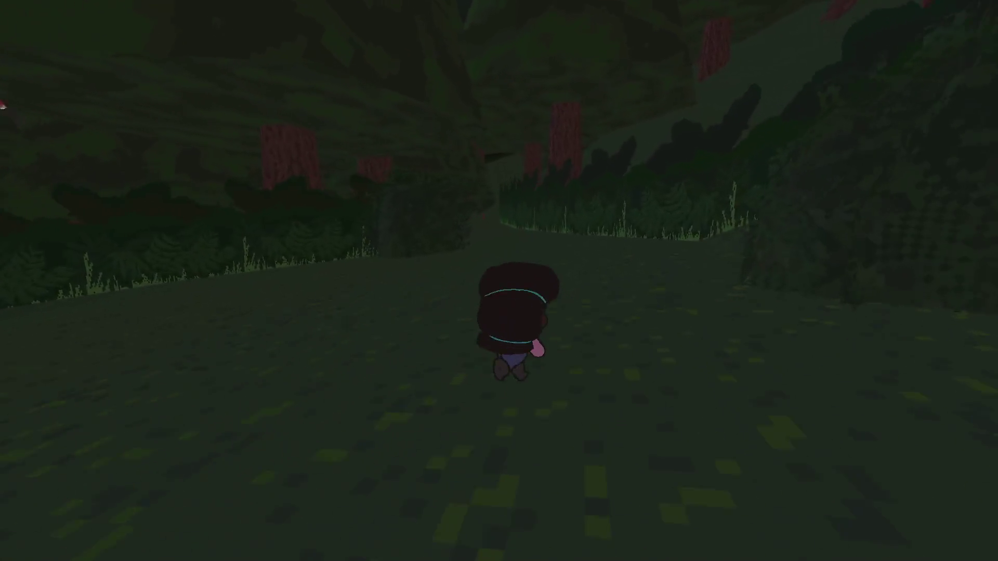
{"action": "key", "text": "w"}
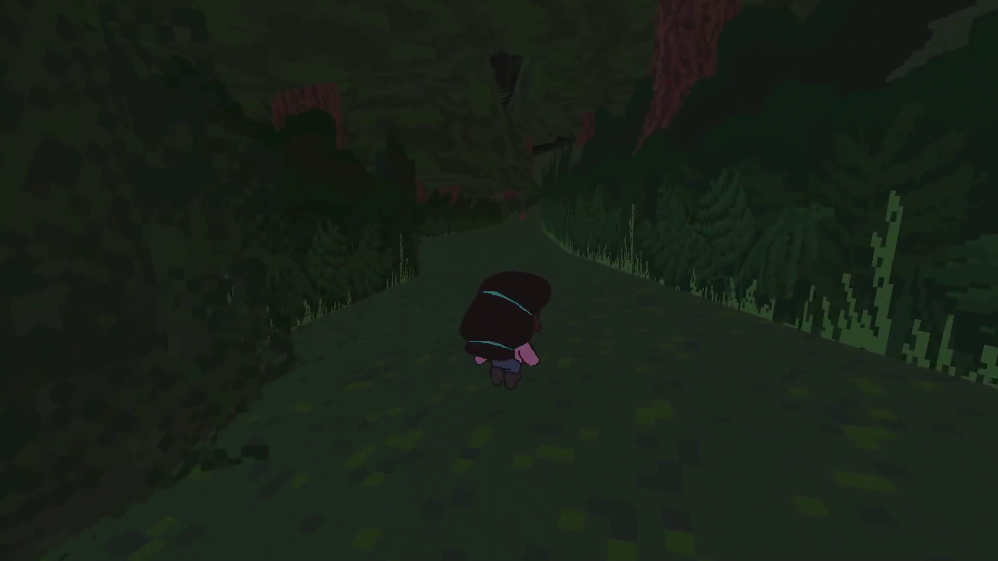
{"action": "key", "text": "Escape"}
{"action": "key", "text": "F8"}
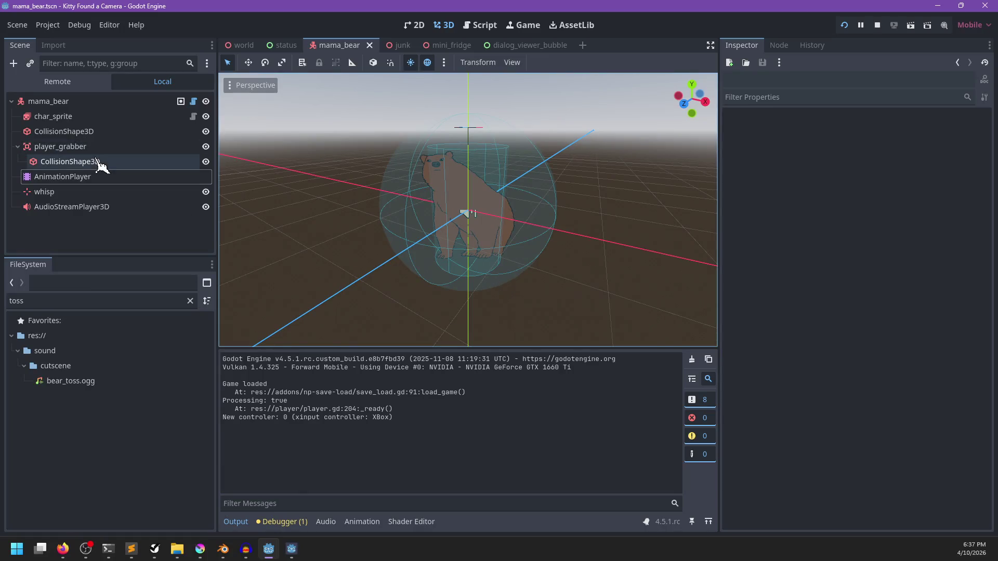
- Select mama_bear's AnimationPlayer and preview the Thrash animation forward and backwards, then stop it
{"action": "left_click", "coordinate": [101, 177]}
{"action": "left_click", "coordinate": [415, 360]}
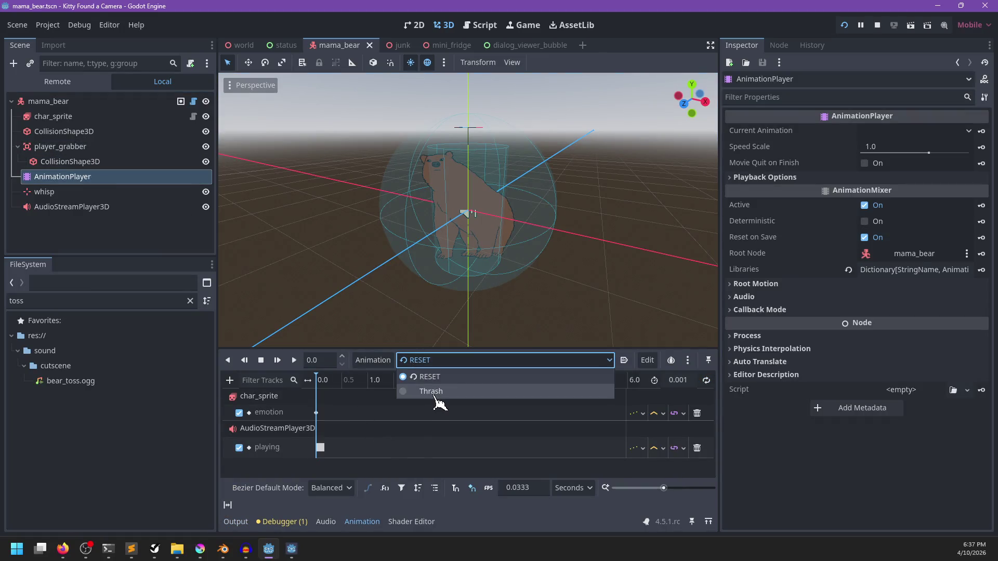
{"action": "left_click", "coordinate": [431, 391]}
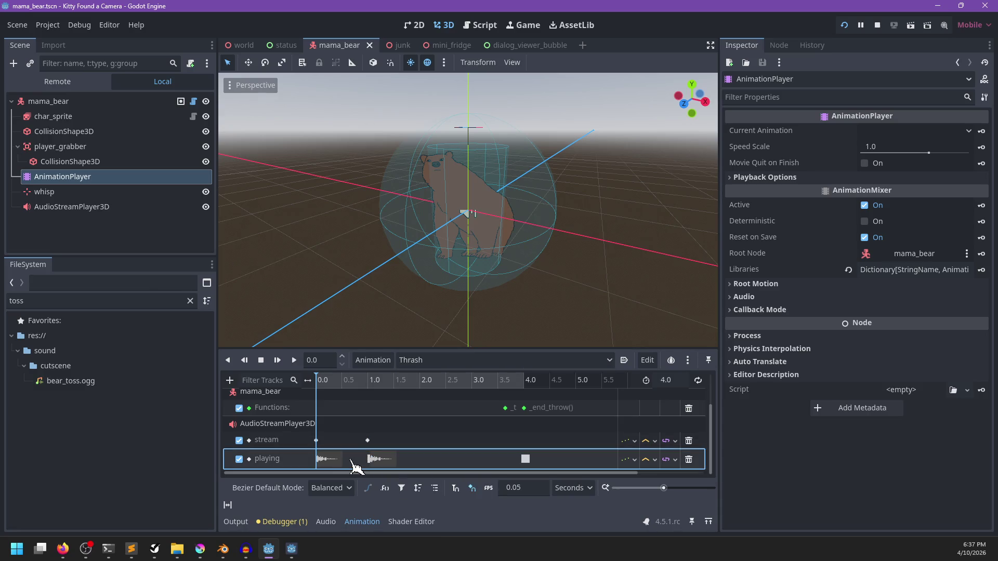
{"action": "left_click", "coordinate": [279, 361]}
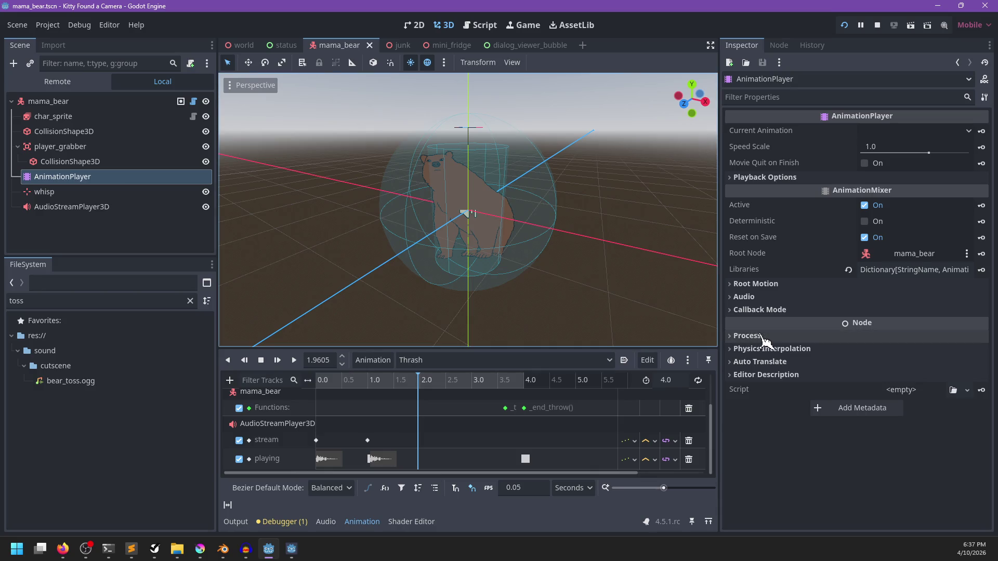
{"action": "left_click", "coordinate": [877, 26]}
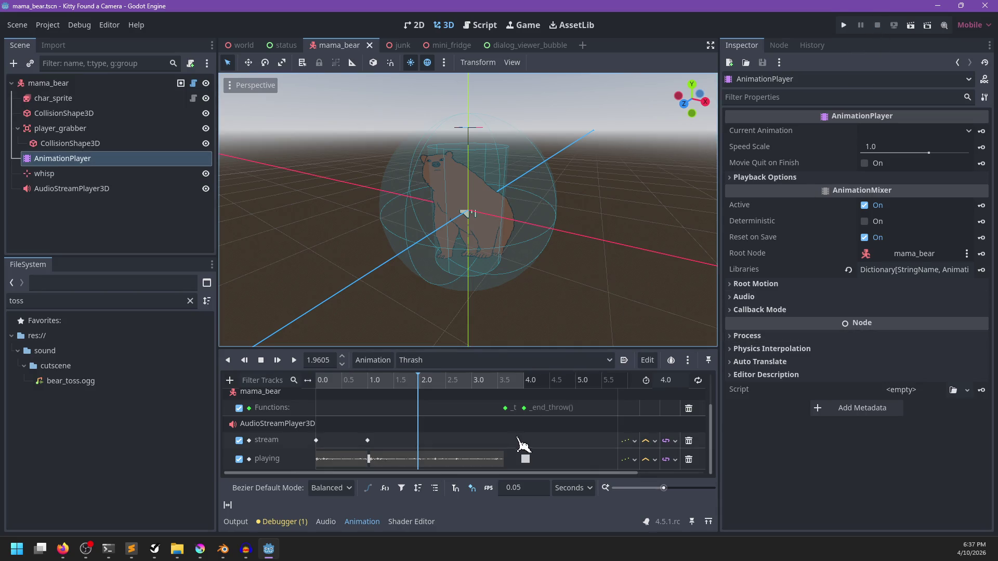
{"action": "left_click", "coordinate": [244, 360]}
{"action": "key", "text": "s"}
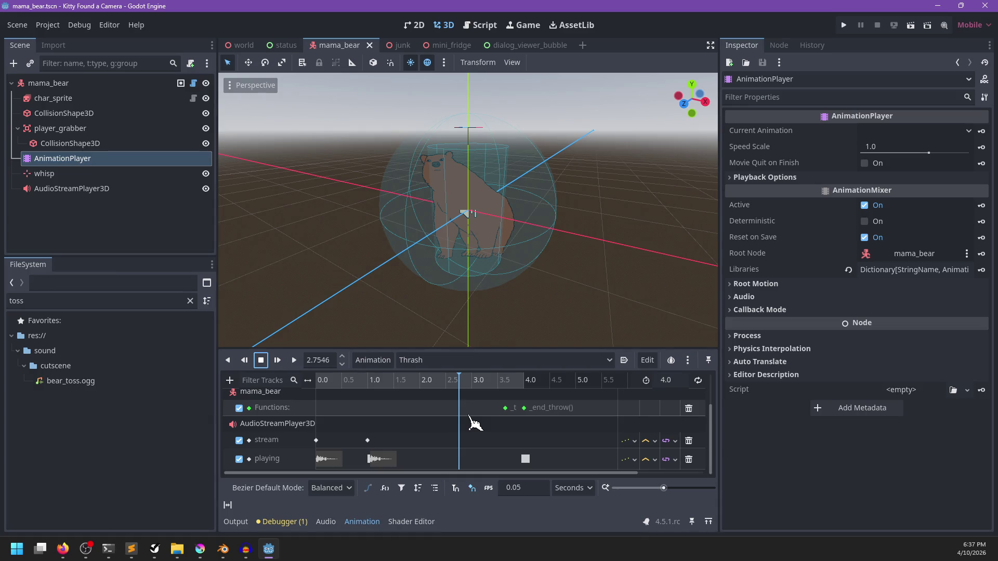
- Save mama_bear.tscn with Ctrl+S
{"action": "key", "text": "ctrl+s"}
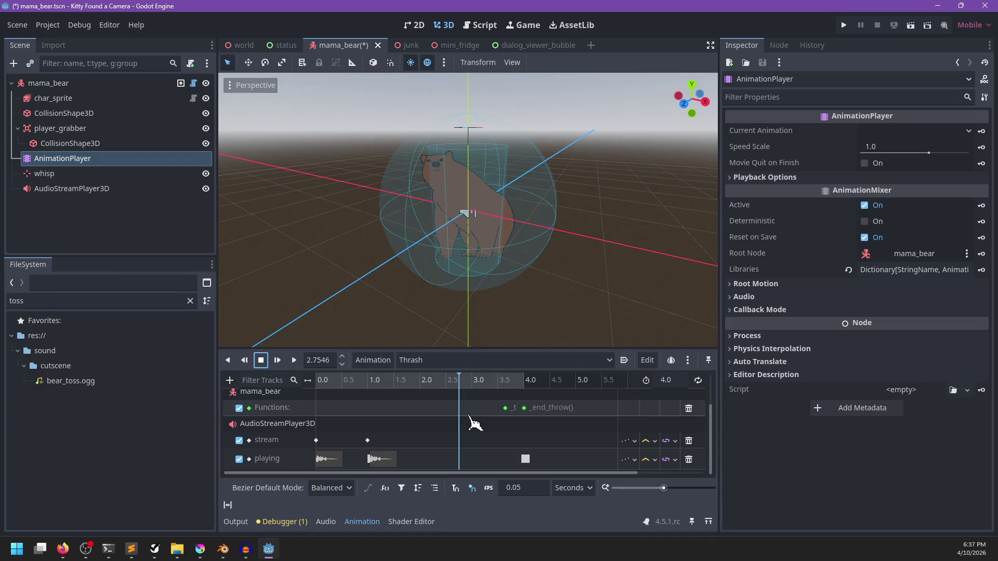
{"action": "left_click", "coordinate": [154, 441]}
{"action": "key", "text": "ctrl+s"}
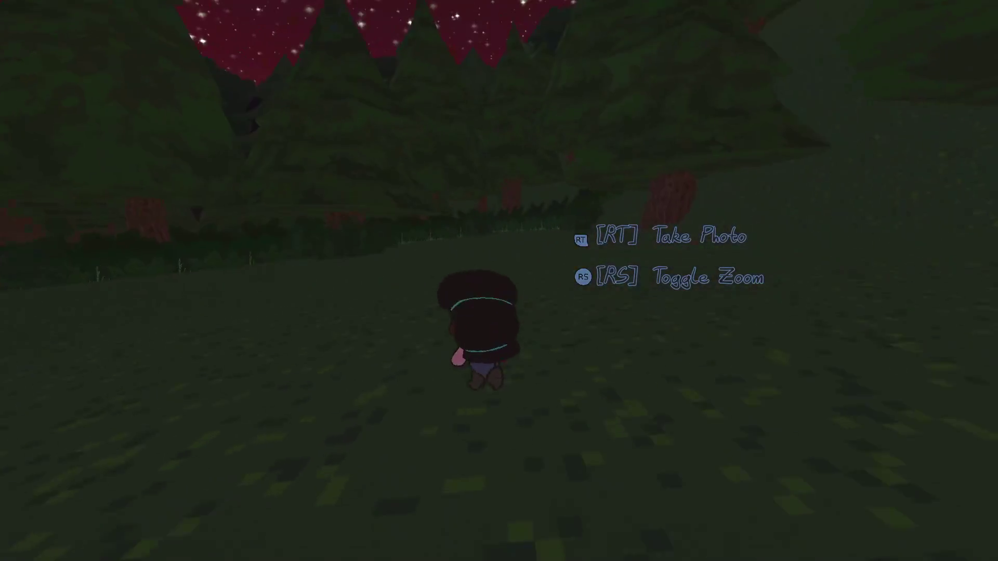
- Walk the kitty across the clearing and up the bending forest path toward the bear
{"action": "key", "text": "w"}
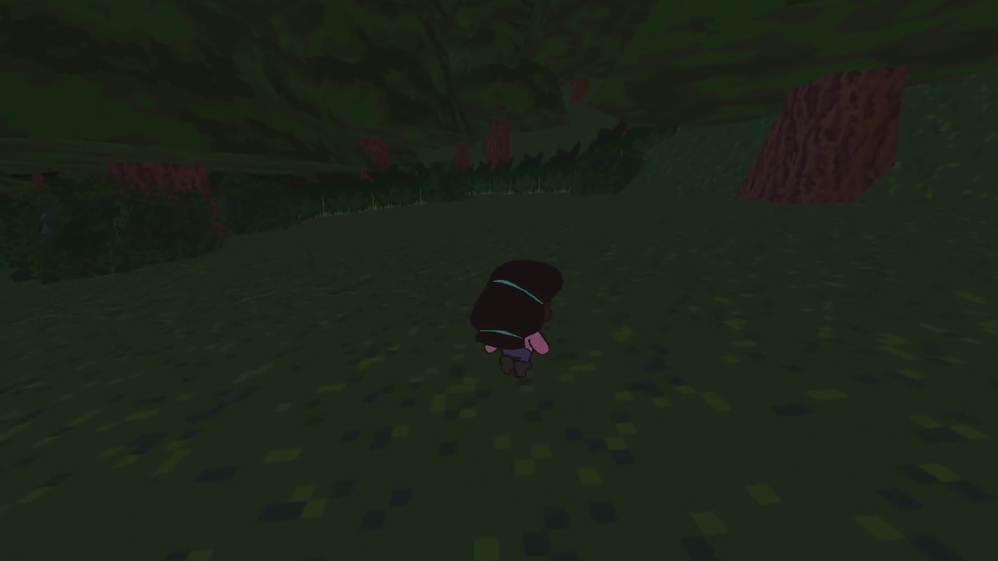
{"action": "key", "text": "w"}
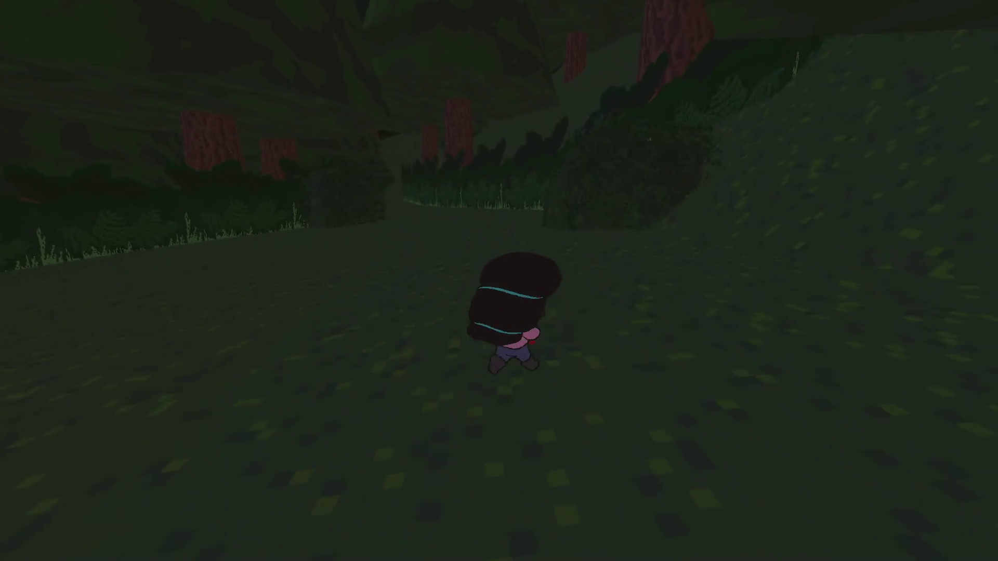
{"action": "key", "text": "w"}
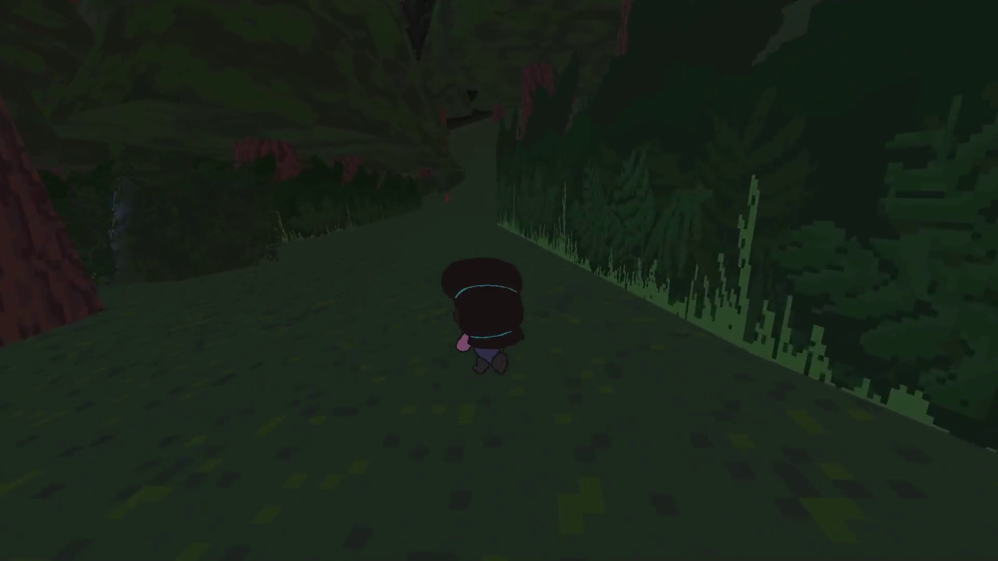
{"action": "key", "text": "s"}
{"action": "key", "text": "w"}
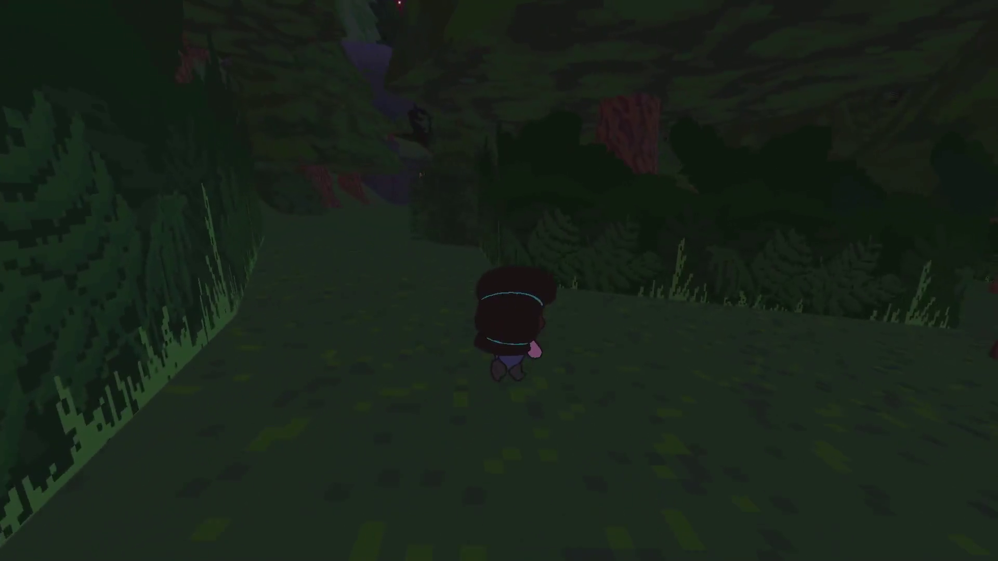
{"action": "key", "text": "s"}
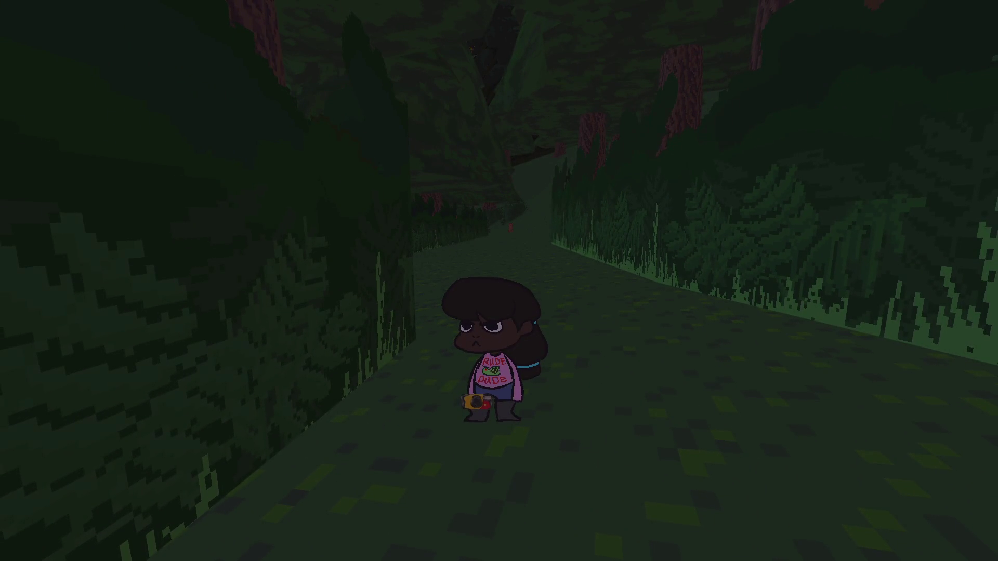
{"action": "key", "text": "w"}
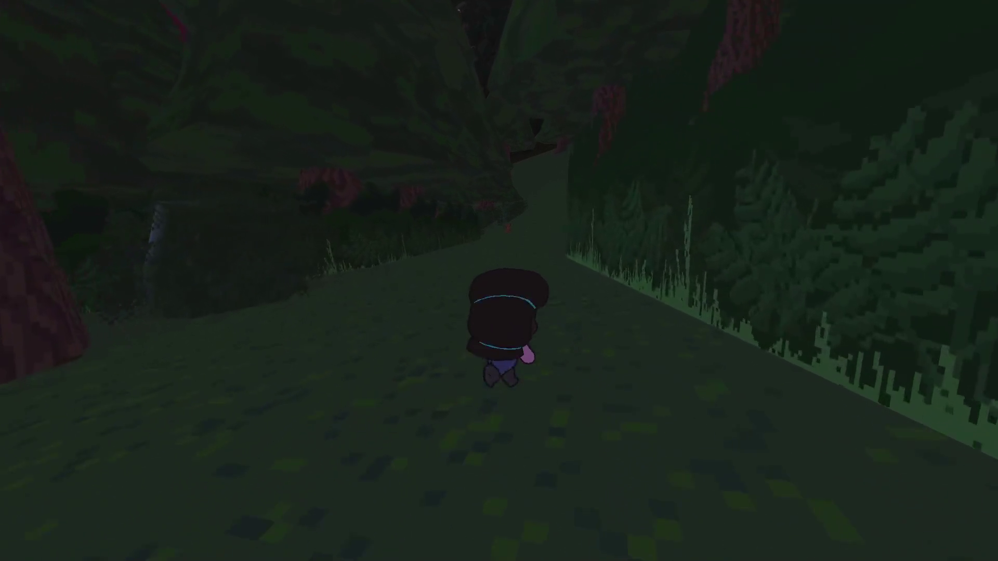
{"action": "key", "text": "w"}
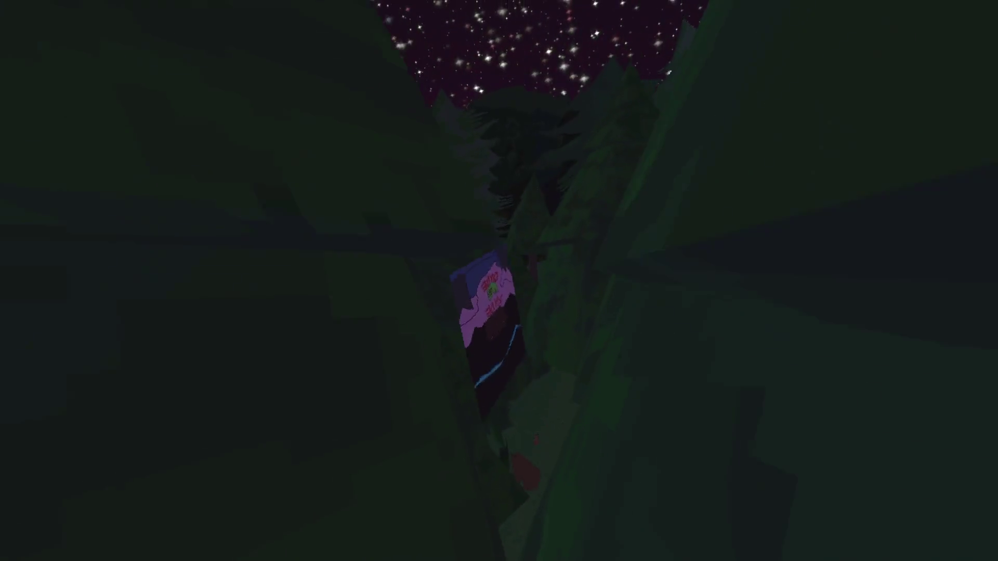
- Quit the game from the pause menu and close all open scene tabs in Godot
{"action": "key", "text": "Escape"}
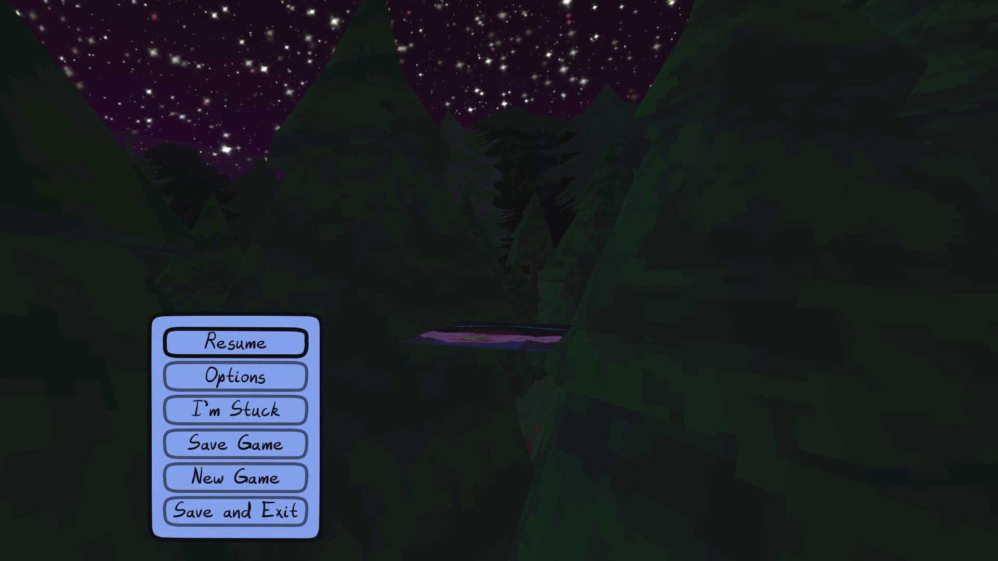
{"action": "key", "text": "F8"}
{"action": "right_click", "coordinate": [335, 45]}
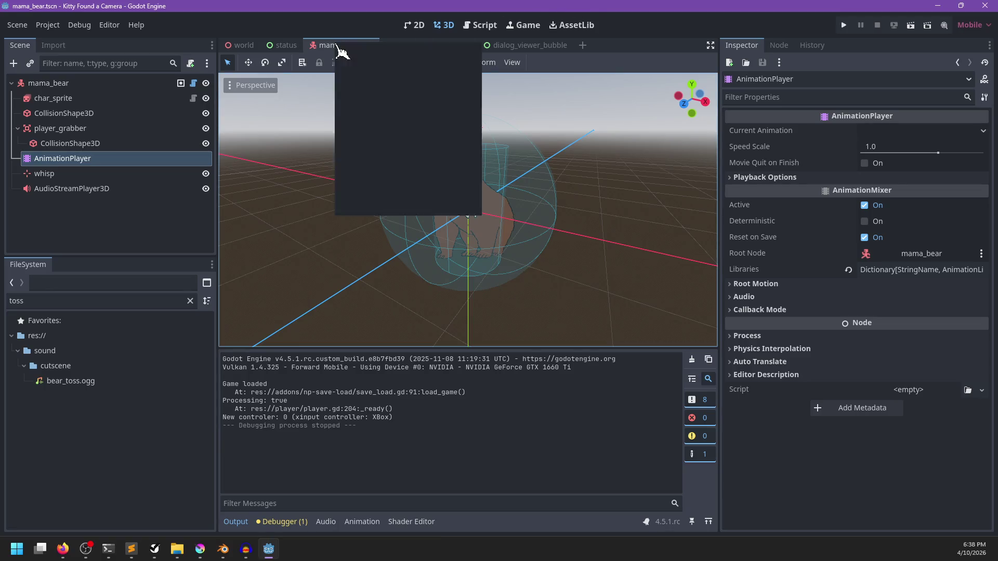
{"action": "left_click", "coordinate": [385, 206]}
{"action": "key", "text": "alt+Tab"}
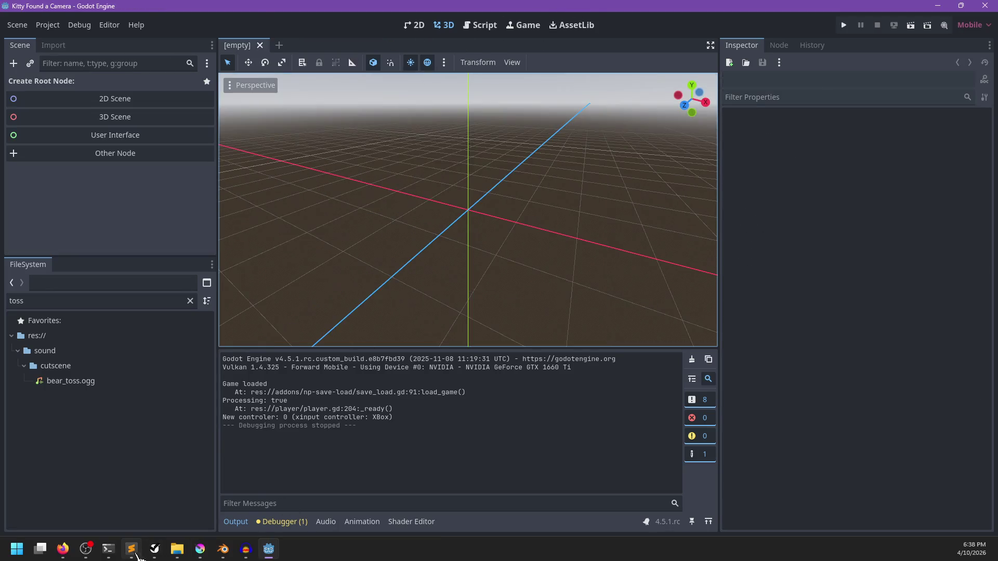
- Expand the bears folder in Sublime Text and search mama_bear.dialog for 'sound_'
{"action": "left_click", "coordinate": [276, 284]}
{"action": "scroll", "coordinate": [307, 276], "scroll_direction": "up", "scroll_amount": 4}
{"action": "left_click", "coordinate": [276, 159]}
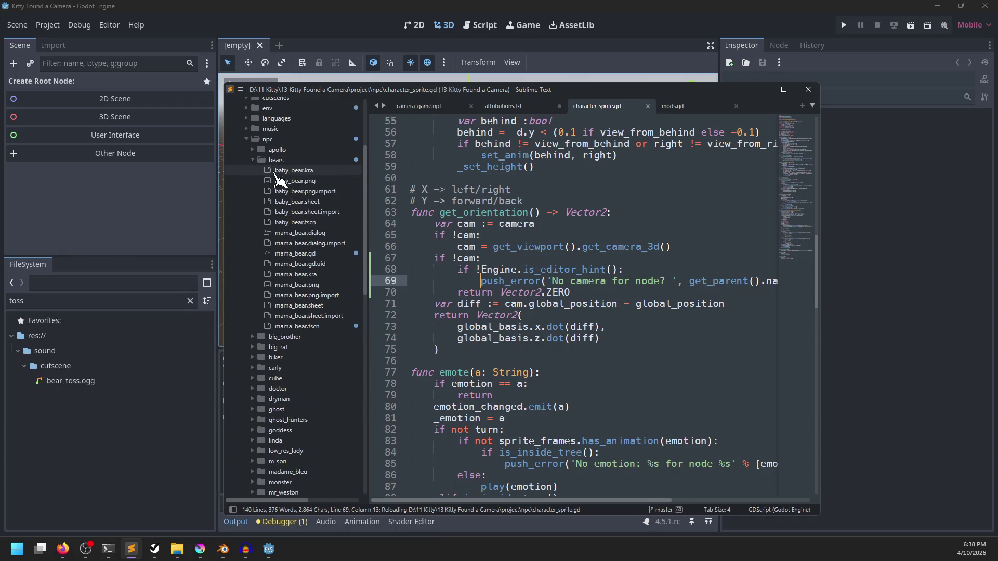
{"action": "left_click", "coordinate": [300, 233]}
{"action": "key", "text": "ctrl+f"}
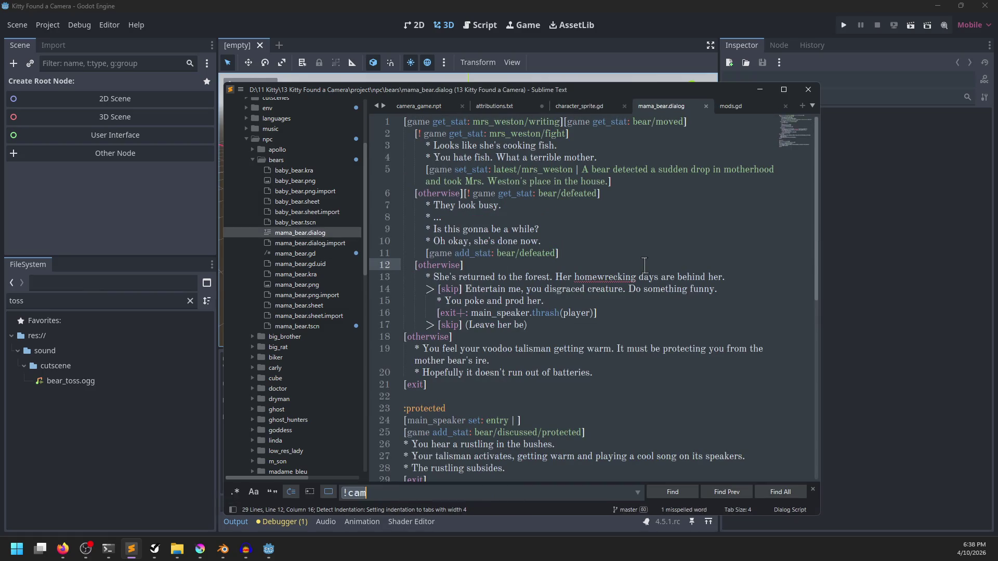
{"action": "type", "text": "sound_"}
{"action": "key", "text": "Escape"}
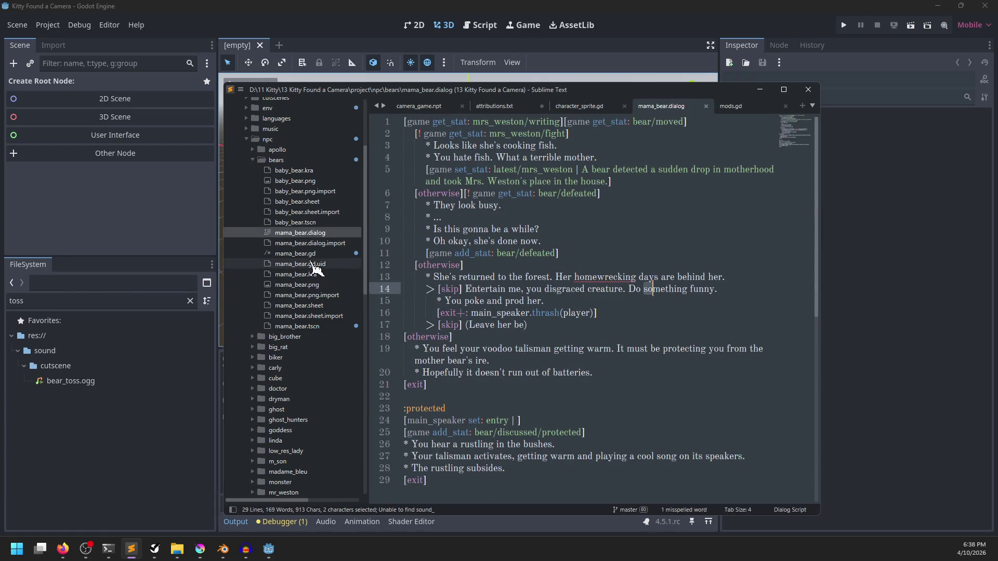
- In mama_bear.tscn, find sound_toss and trace its id 3_cdkkn to bear_toss.ogg's import settings
{"action": "left_click", "coordinate": [295, 223]}
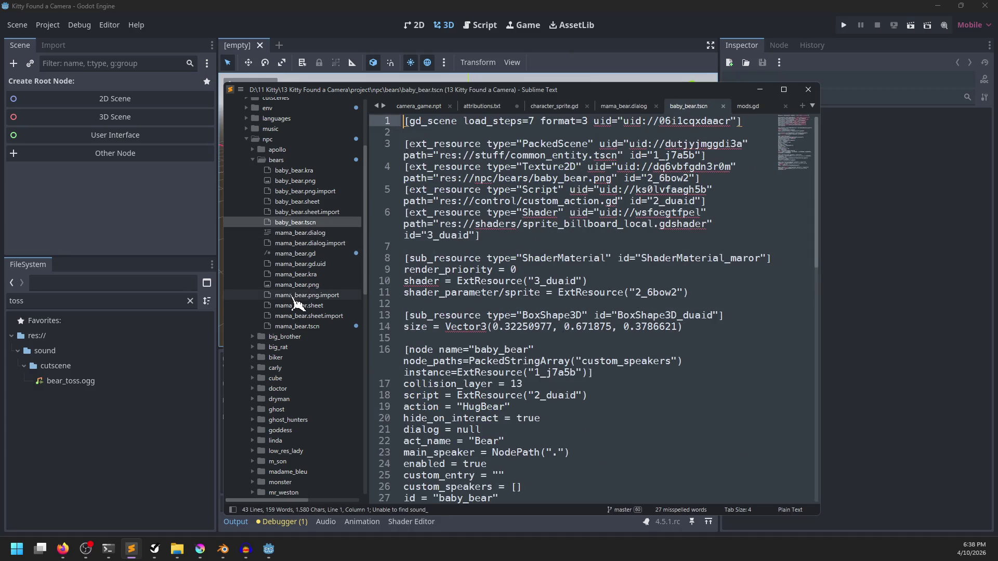
{"action": "left_click", "coordinate": [299, 326]}
{"action": "key", "text": "ctrl+f"}
{"action": "type", "text": "sound_toss"}
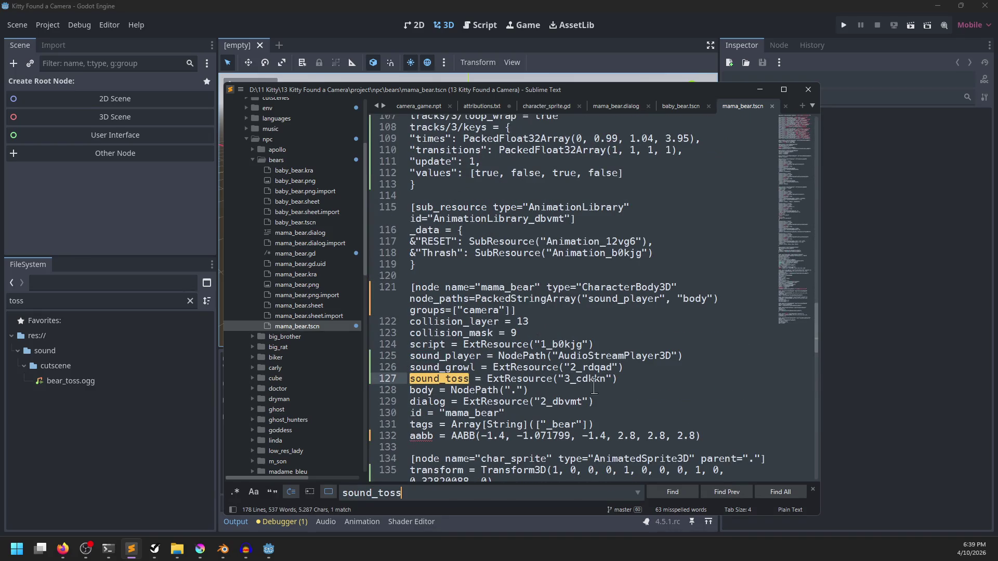
{"action": "left_click", "coordinate": [587, 383]}
{"action": "double_click", "coordinate": [587, 383]}
{"action": "key", "text": "ctrl+f"}
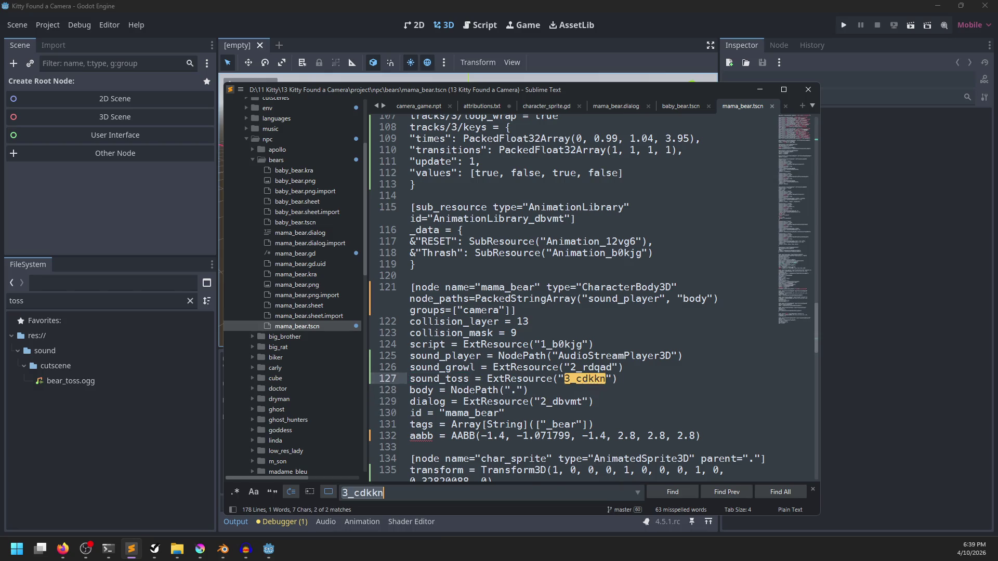
{"action": "key", "text": "Return"}
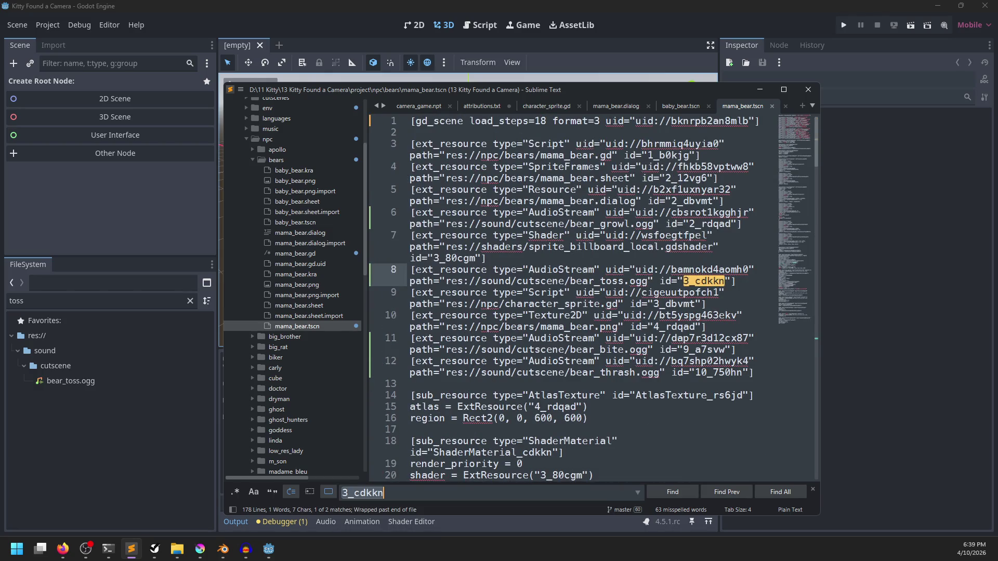
{"action": "double_click", "coordinate": [78, 381]}
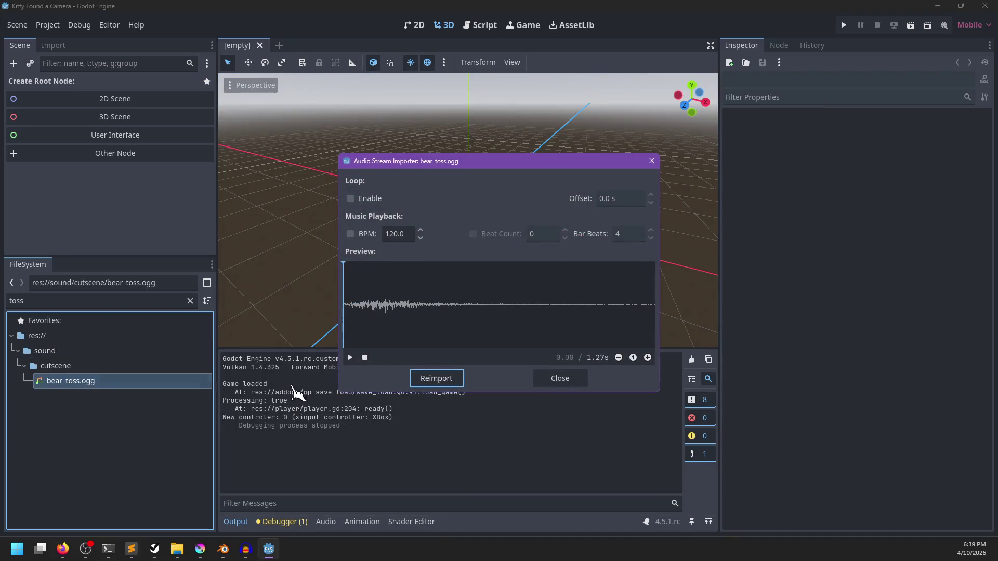
- Play bear_toss.ogg in the importer, then quit Godot and reopen Kitty Found a Camera
{"action": "left_click", "coordinate": [350, 358]}
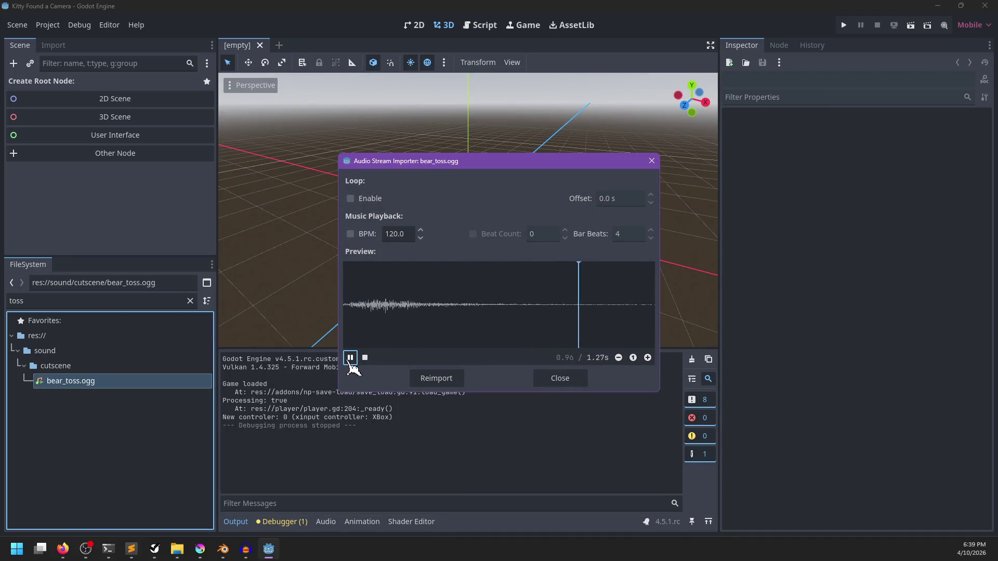
{"action": "left_click", "coordinate": [556, 378]}
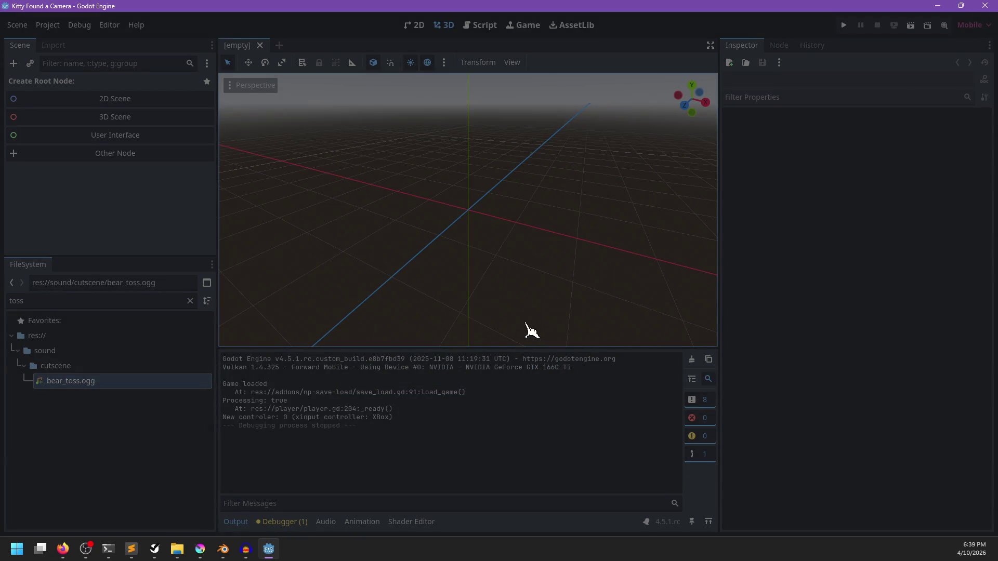
{"action": "key", "text": "alt+F4"}
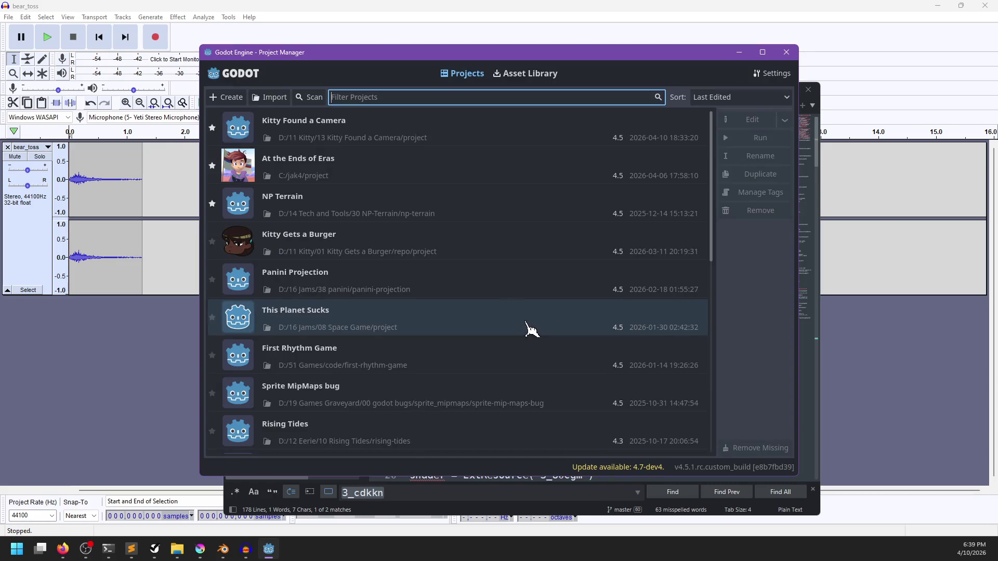
{"action": "double_click", "coordinate": [377, 136]}
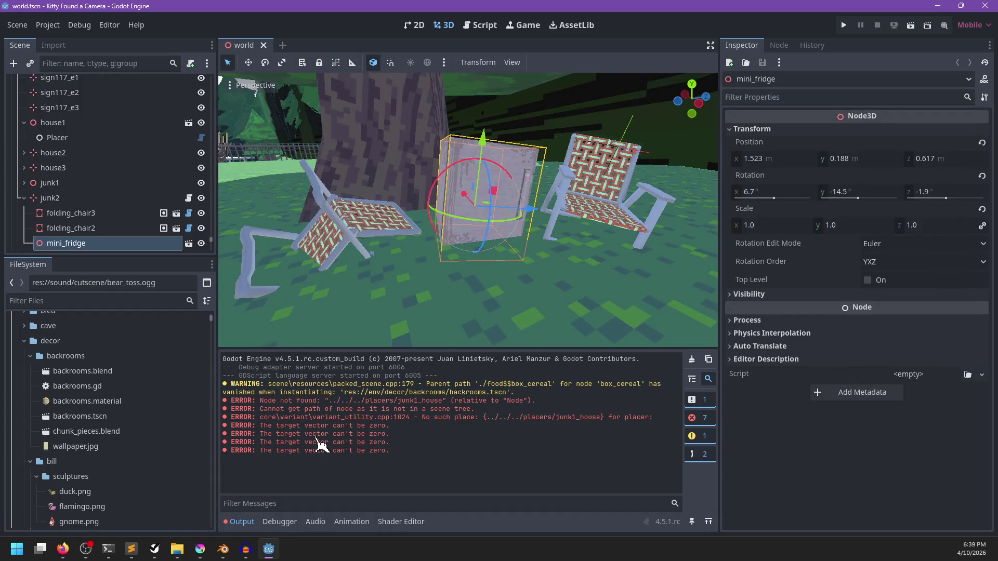
- Run the game with F5, walk the kitty up the forest path, then stop with F8
{"action": "key", "text": "F5"}
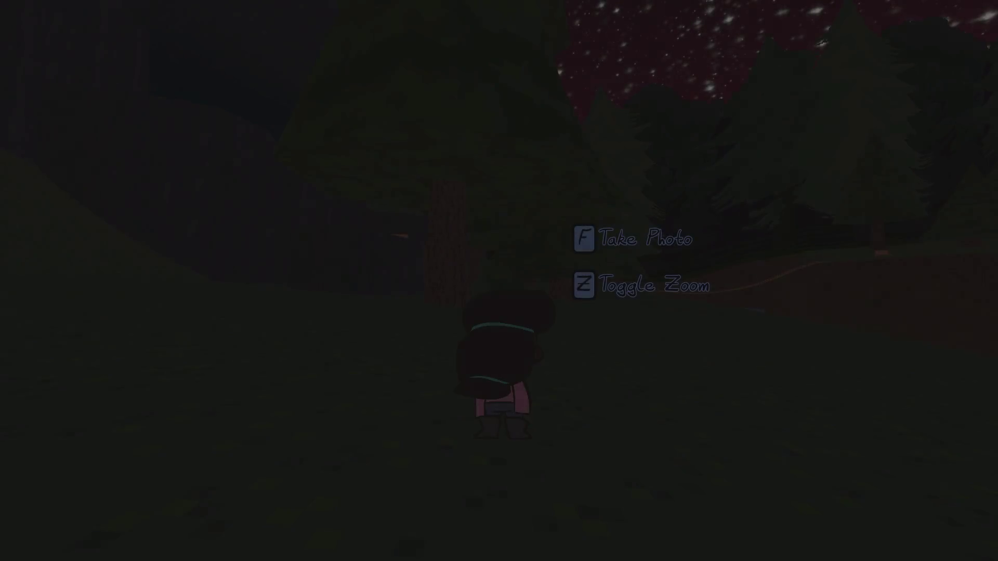
{"action": "key", "text": "w"}
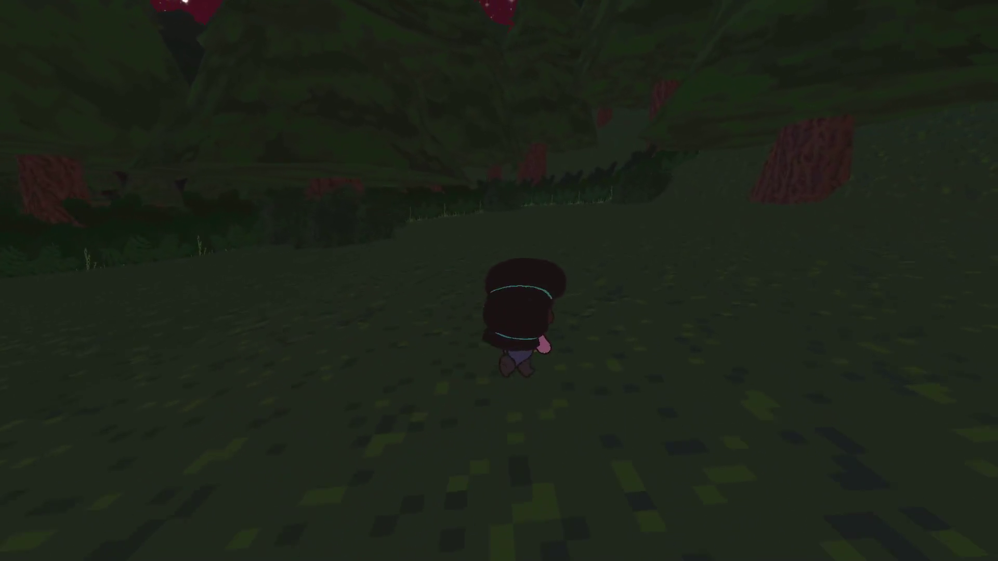
{"action": "key", "text": "w"}
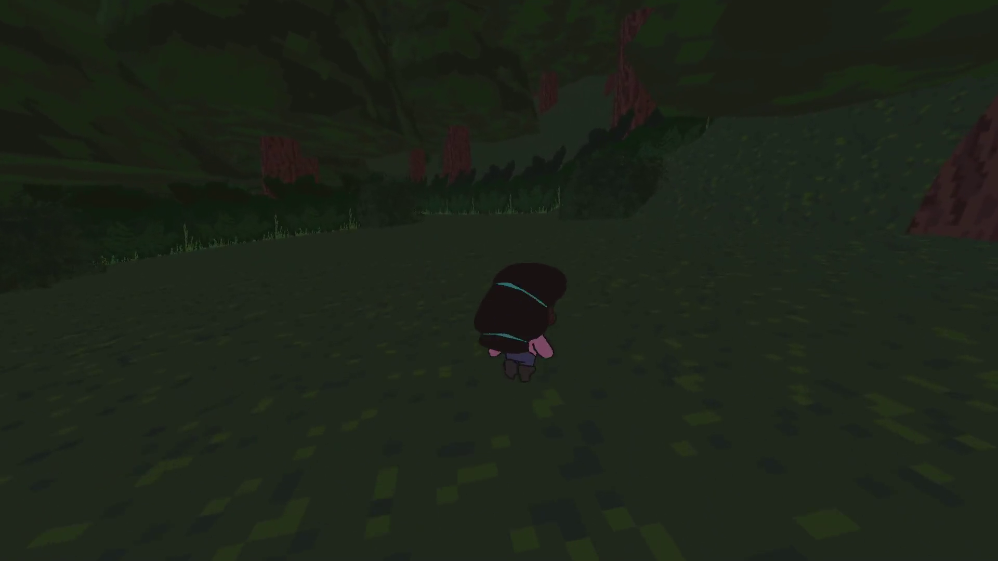
{"action": "key", "text": "w"}
{"action": "key", "text": "w"}
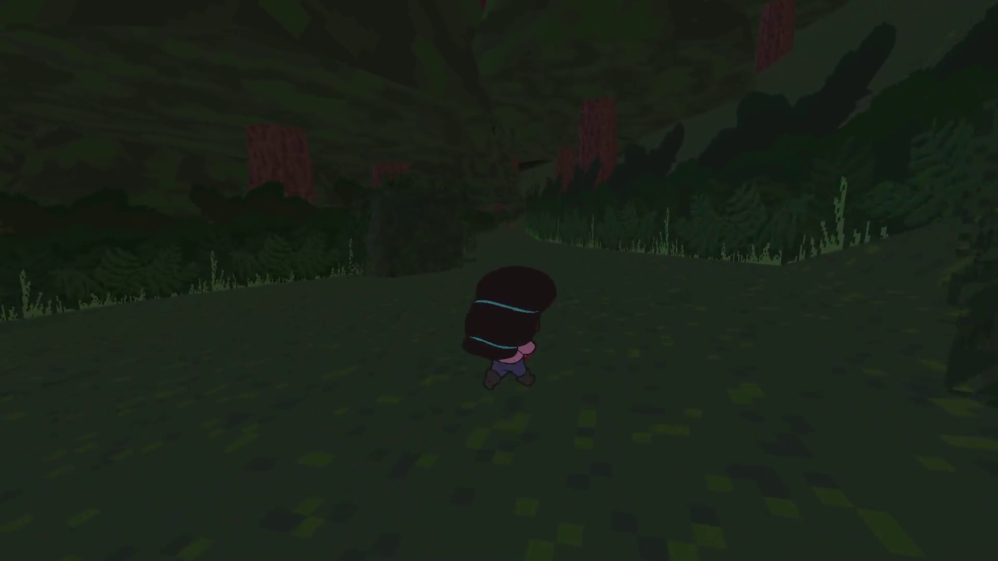
{"action": "key", "text": "w"}
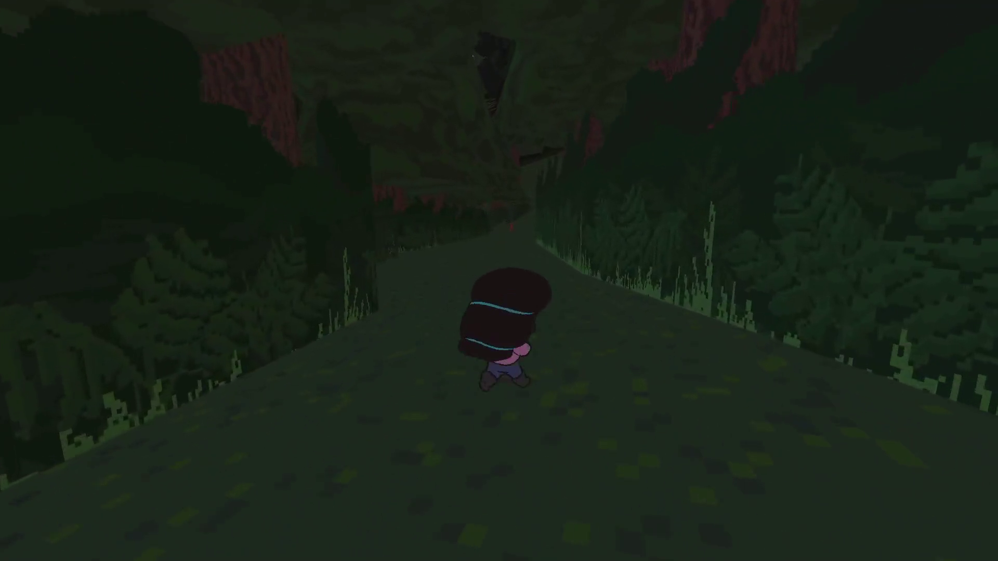
{"action": "key", "text": "w"}
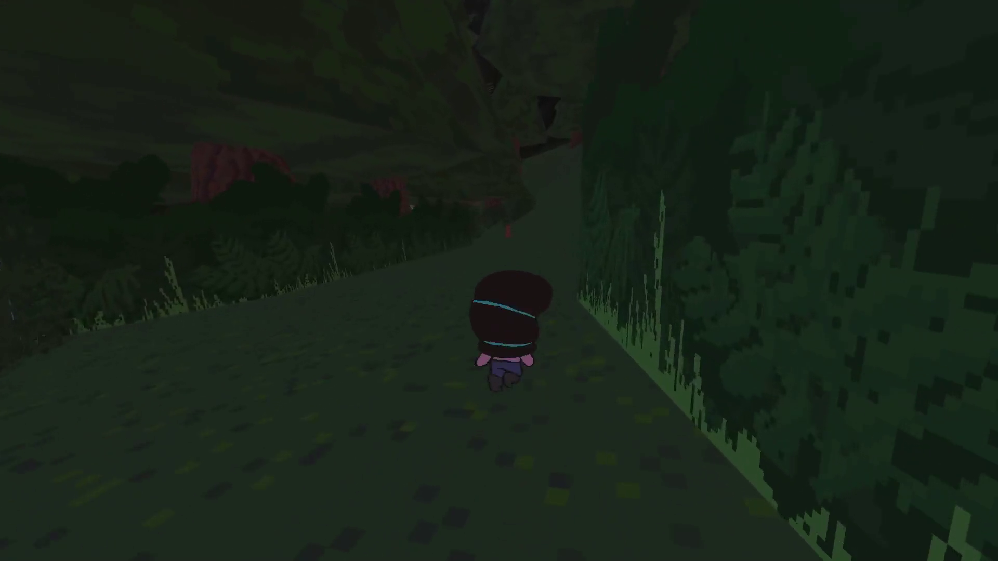
{"action": "key", "text": "w"}
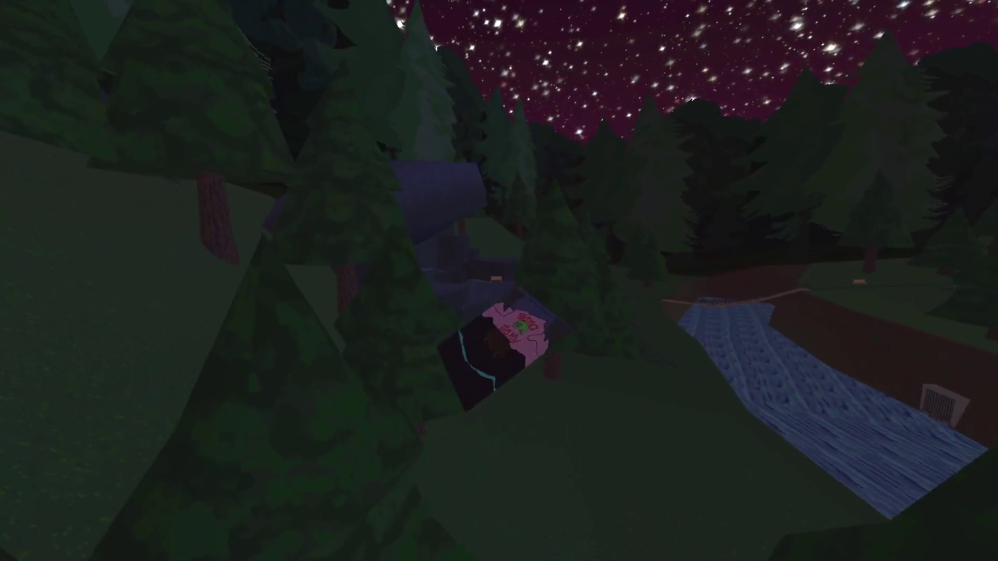
{"action": "key", "text": "F8"}
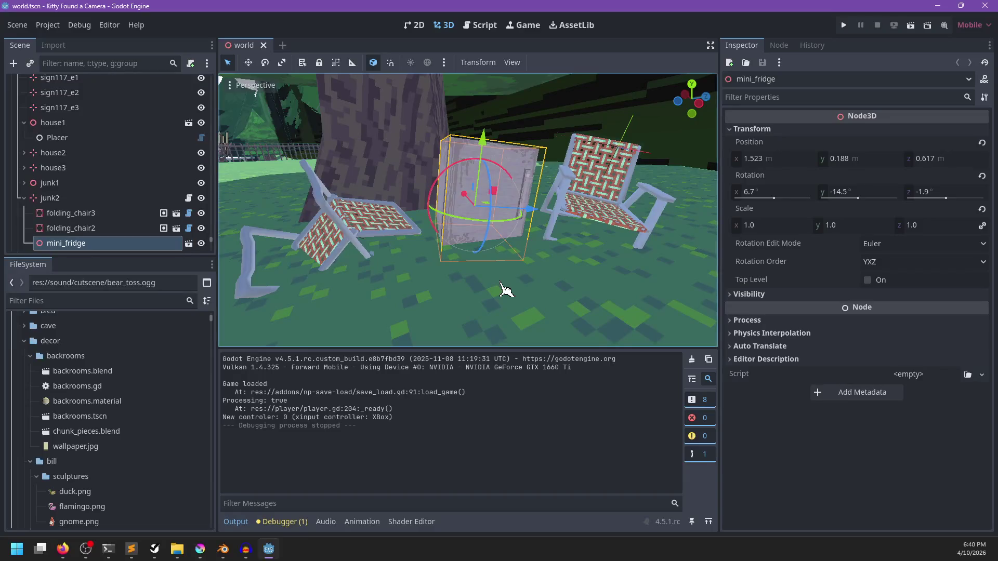
- Filter the FileSystem for 'mama' and open mama_bear.tscn
{"action": "left_click", "coordinate": [113, 302]}
{"action": "scroll", "coordinate": [124, 472], "scroll_direction": "down", "scroll_amount": 10}
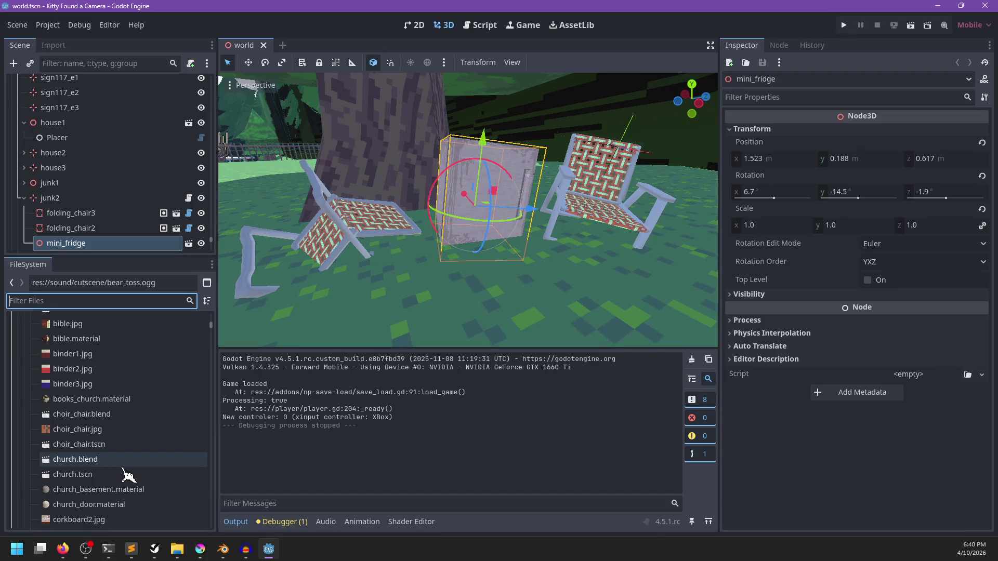
{"action": "type", "text": "mama_"}
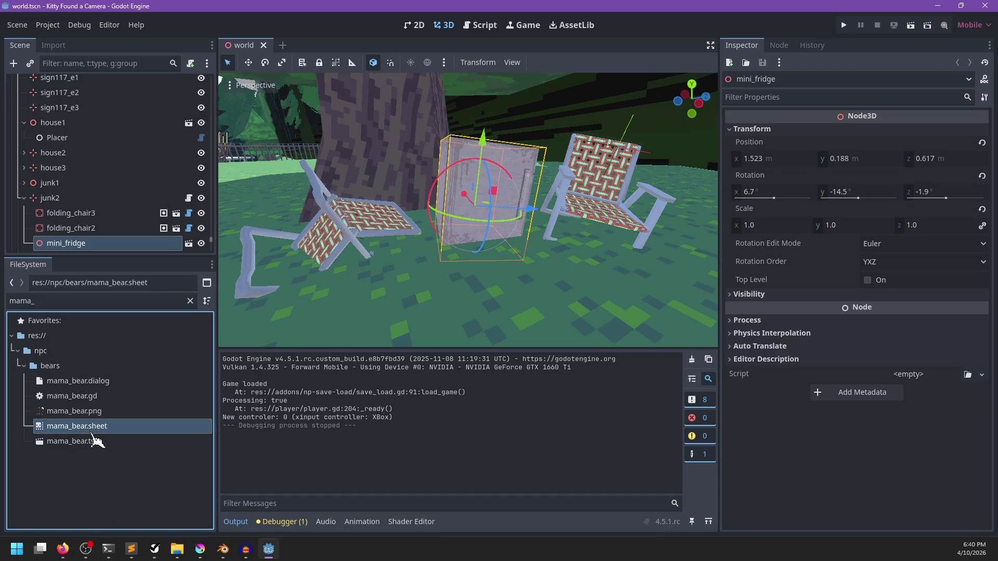
{"action": "double_click", "coordinate": [156, 441]}
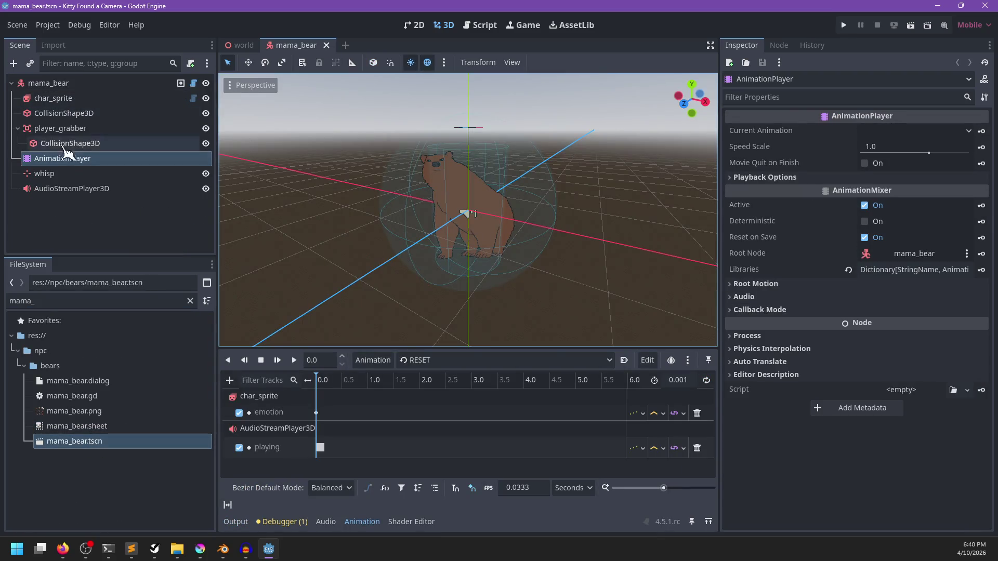
- Set AudioStreamPlayer3D Unit Size to 30, save, and close every other scene tab
{"action": "left_click", "coordinate": [68, 189]}
{"action": "scroll", "coordinate": [612, 255], "scroll_direction": "up", "scroll_amount": 3}
{"action": "mouse_move", "coordinate": [613, 255]}
{"action": "left_mouse_down"}
{"action": "mouse_move", "coordinate": [606, 289]}
{"action": "mouse_move", "coordinate": [570, 303]}
{"action": "mouse_move", "coordinate": [597, 303]}
{"action": "left_mouse_up"}
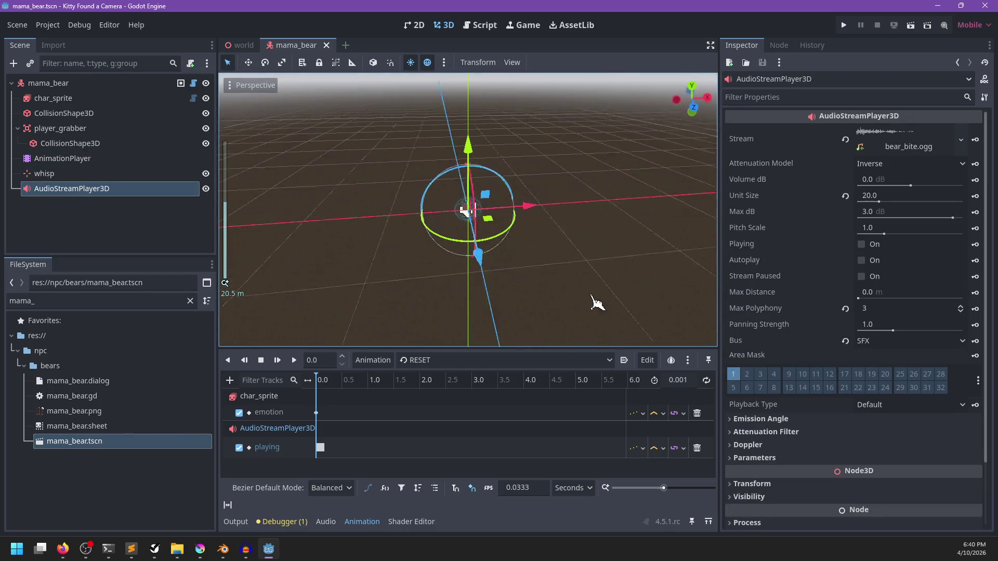
{"action": "left_click", "coordinate": [890, 201]}
{"action": "type", "text": "30"}
{"action": "key", "text": "Return"}
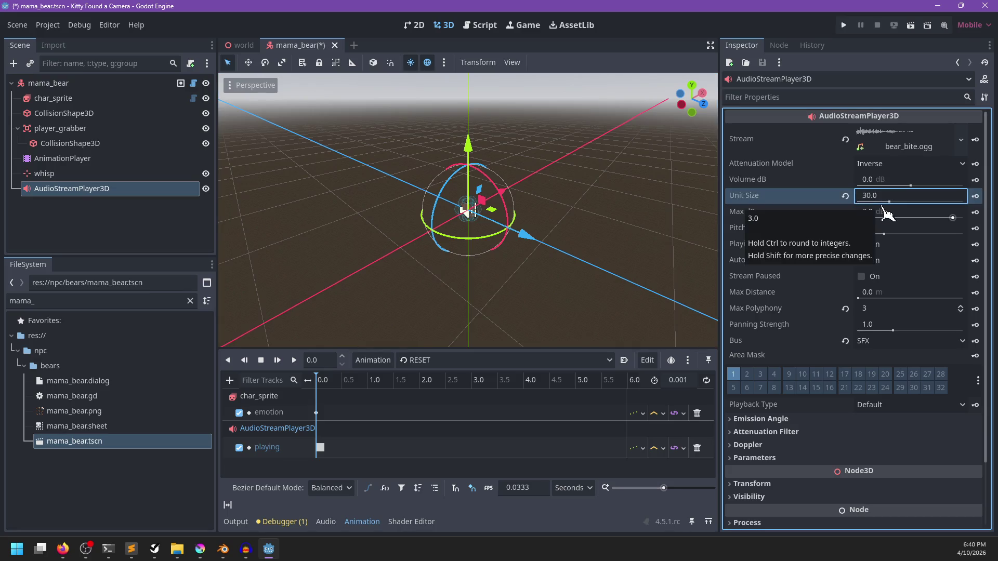
{"action": "key", "text": "ctrl+s"}
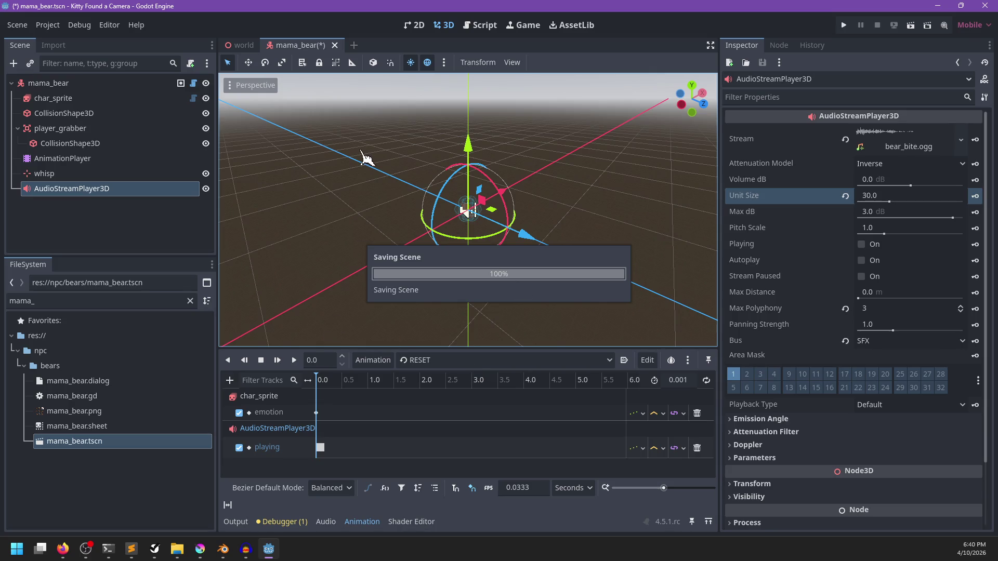
{"action": "right_click", "coordinate": [294, 47]}
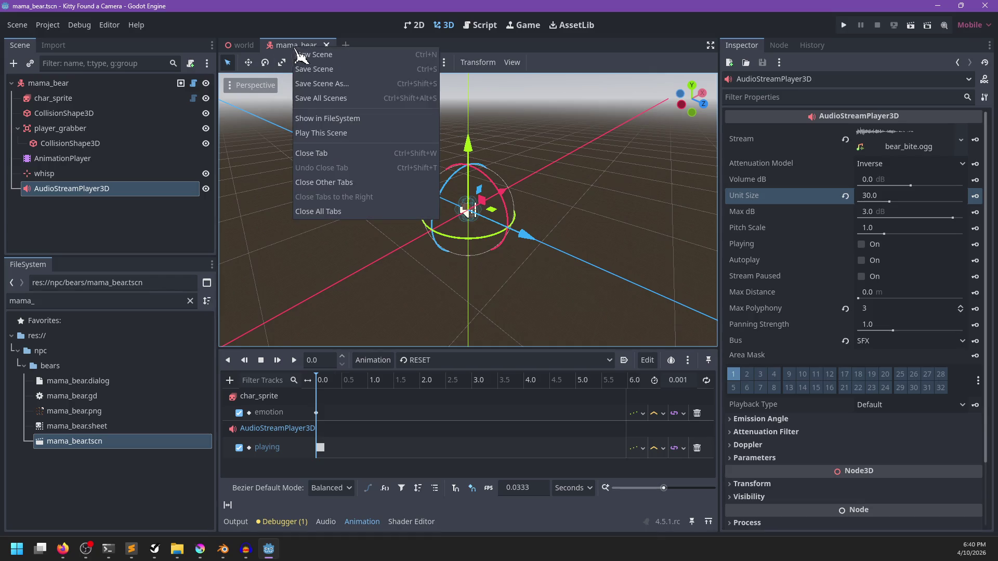
{"action": "left_click", "coordinate": [335, 187]}
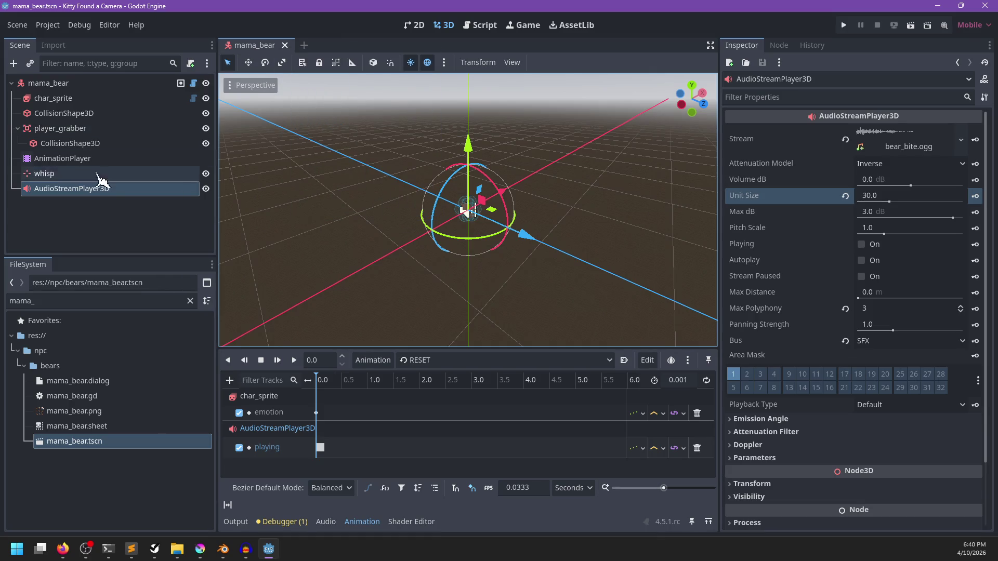
- Open mama_bear.gd with Ctrl+F3 and scroll through the code to the set_state function
{"action": "key", "text": "ctrl+F3"}
{"action": "scroll", "coordinate": [504, 239], "scroll_direction": "down", "scroll_amount": 6}
{"action": "scroll", "coordinate": [499, 241], "scroll_direction": "up", "scroll_amount": 3}
{"action": "scroll", "coordinate": [498, 243], "scroll_direction": "down", "scroll_amount": 3}
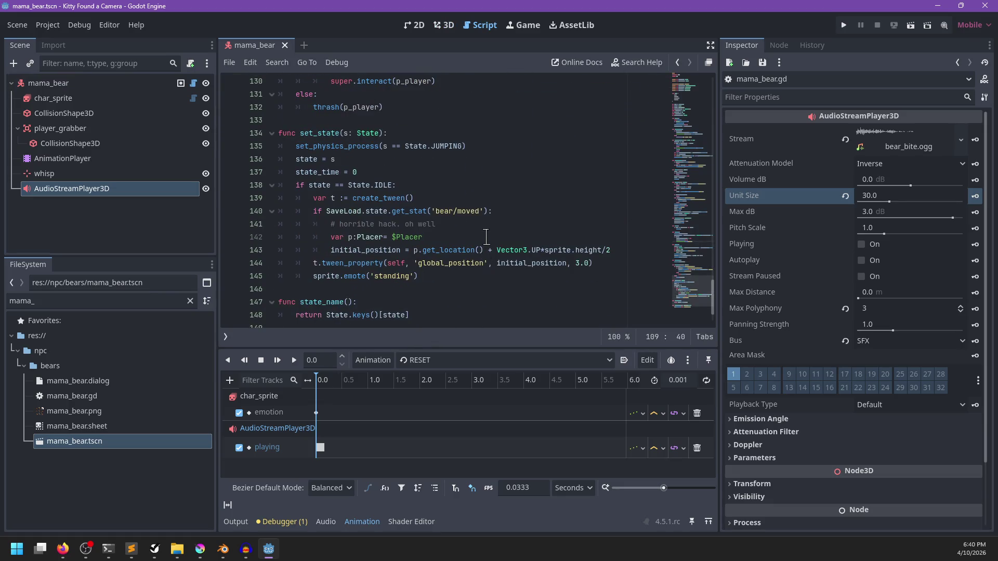
{"action": "scroll", "coordinate": [486, 236], "scroll_direction": "down", "scroll_amount": 1}
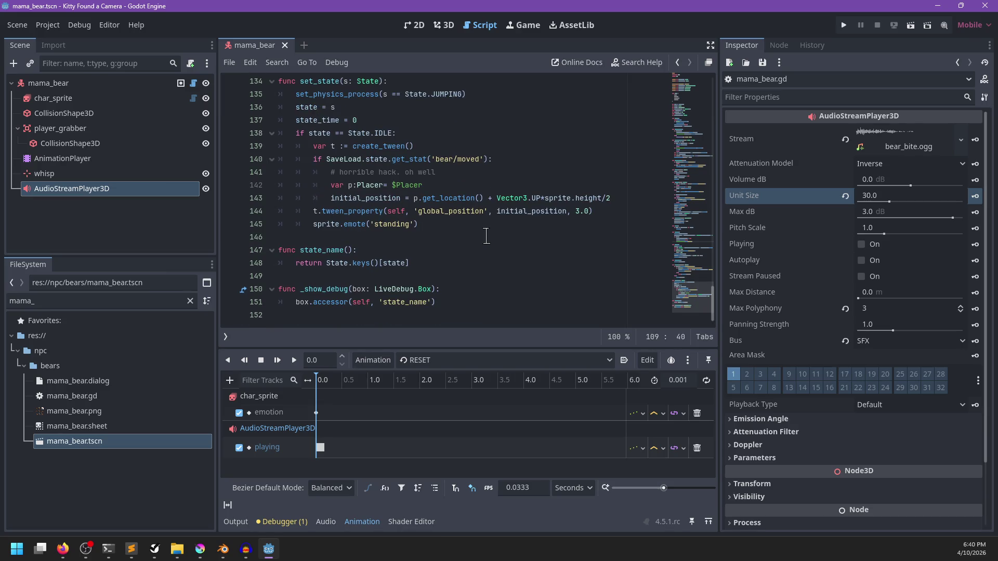
{"action": "scroll", "coordinate": [486, 235], "scroll_direction": "up", "scroll_amount": 5}
{"action": "scroll", "coordinate": [486, 236], "scroll_direction": "up", "scroll_amount": 2}
{"action": "scroll", "coordinate": [485, 235], "scroll_direction": "down", "scroll_amount": 2}
{"action": "scroll", "coordinate": [485, 236], "scroll_direction": "up", "scroll_amount": 5}
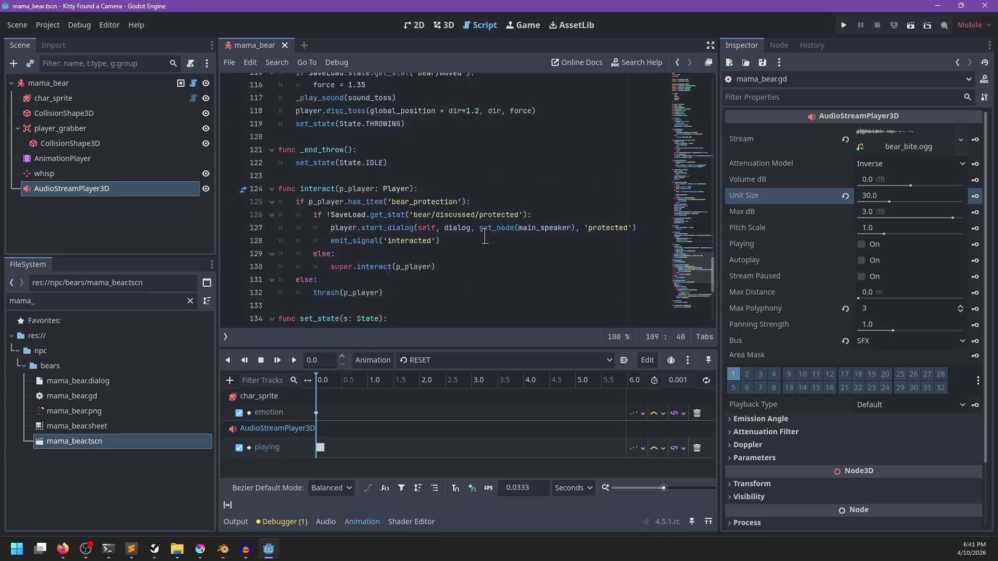
{"action": "scroll", "coordinate": [356, 291], "scroll_direction": "down", "scroll_amount": 1}
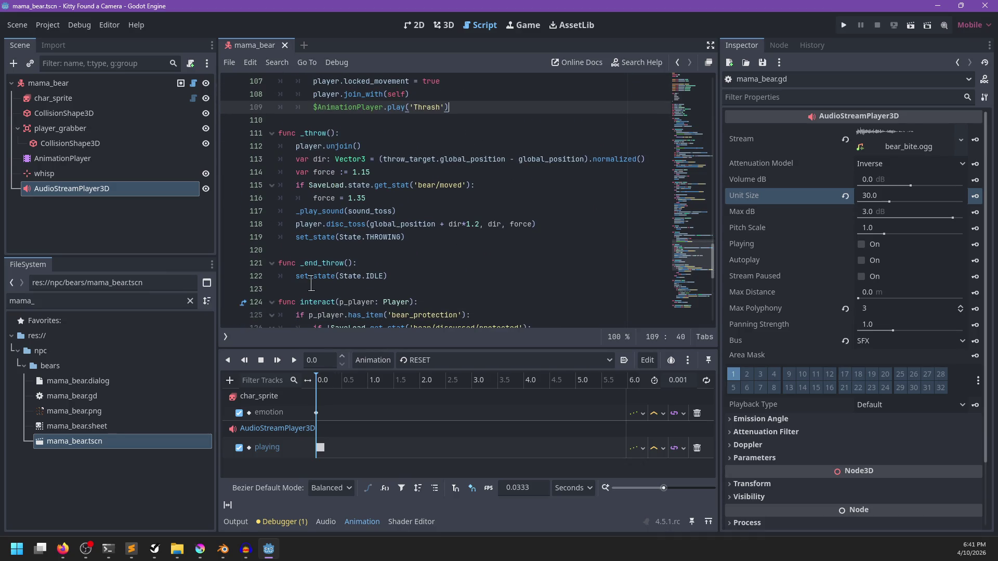
{"action": "left_click", "coordinate": [320, 281], "text": "ctrl"}
{"action": "scroll", "coordinate": [434, 234], "scroll_direction": "down", "scroll_amount": 3}
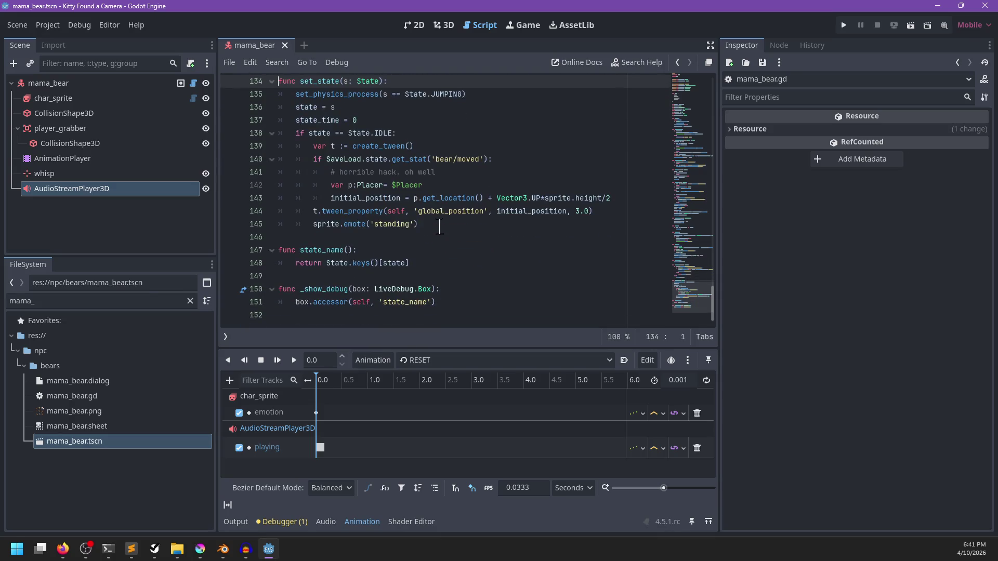
{"action": "scroll", "coordinate": [453, 248], "scroll_direction": "up", "scroll_amount": 1}
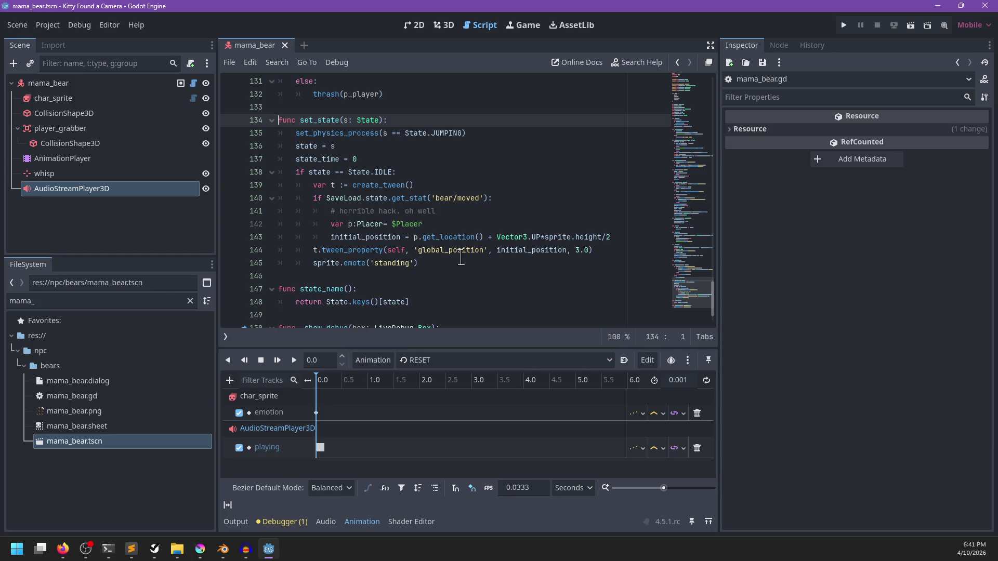
- Review the _thrash and state-change code with the scripts and methods list shown
{"action": "left_click", "coordinate": [440, 173]}
{"action": "scroll", "coordinate": [446, 176], "scroll_direction": "up", "scroll_amount": 4}
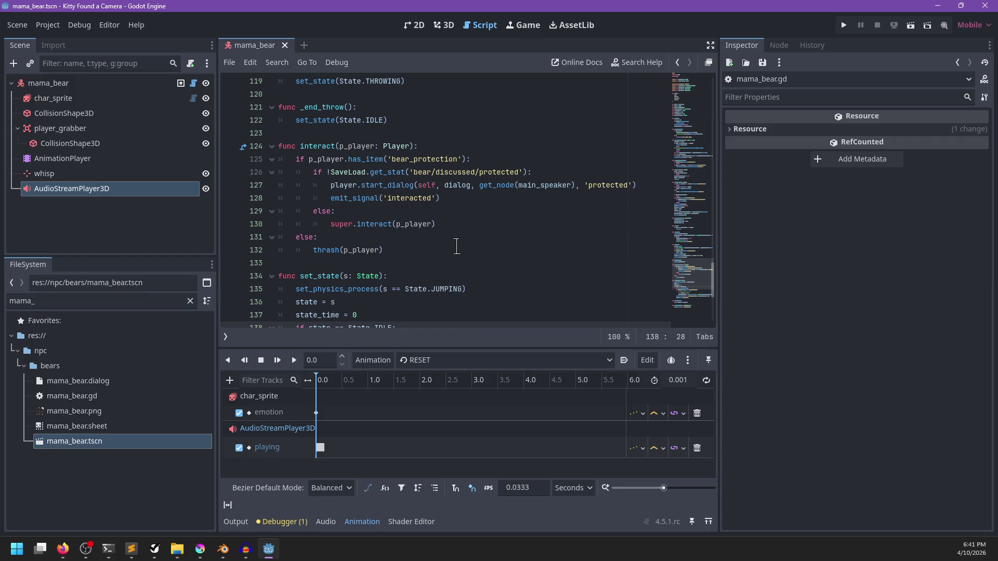
{"action": "scroll", "coordinate": [453, 240], "scroll_direction": "down", "scroll_amount": 1}
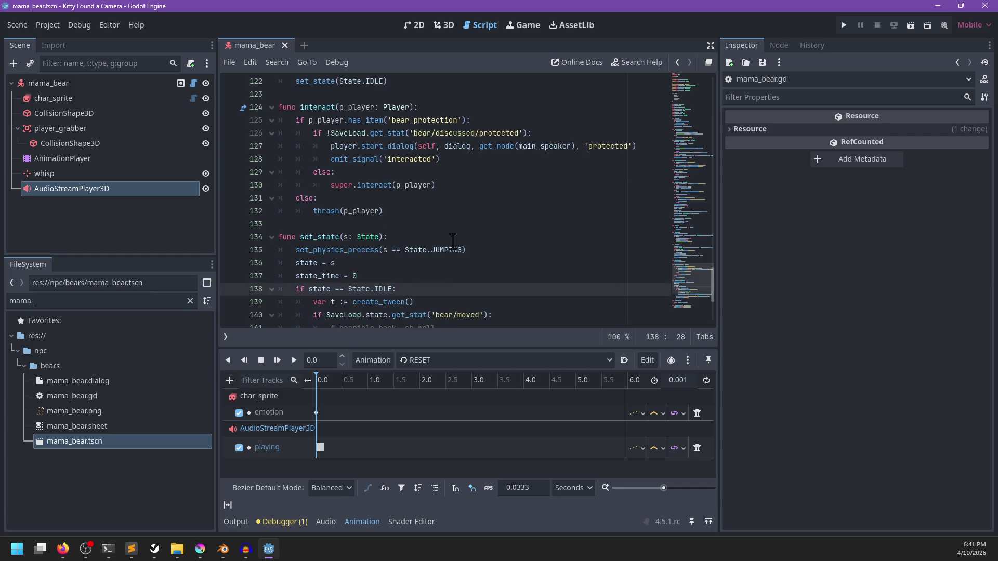
{"action": "scroll", "coordinate": [453, 241], "scroll_direction": "down", "scroll_amount": 4}
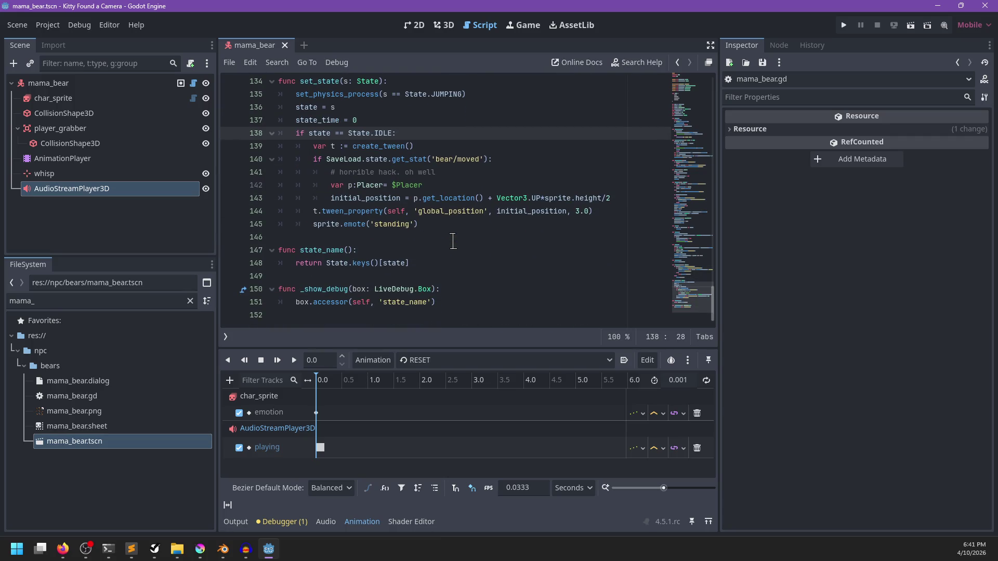
{"action": "left_click", "coordinate": [226, 337]}
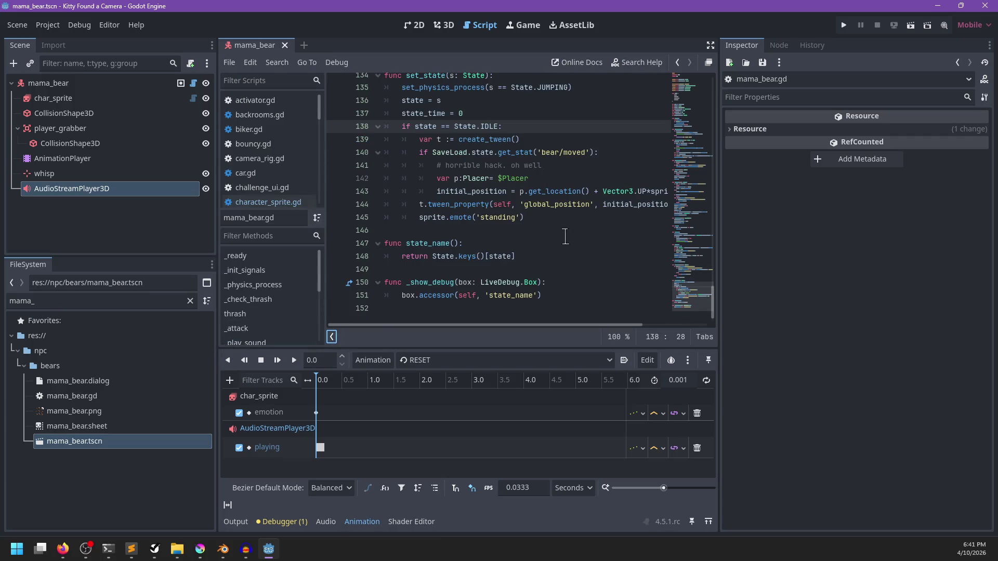
{"action": "left_click", "coordinate": [571, 236]}
{"action": "scroll", "coordinate": [515, 232], "scroll_direction": "right", "scroll_amount": 3}
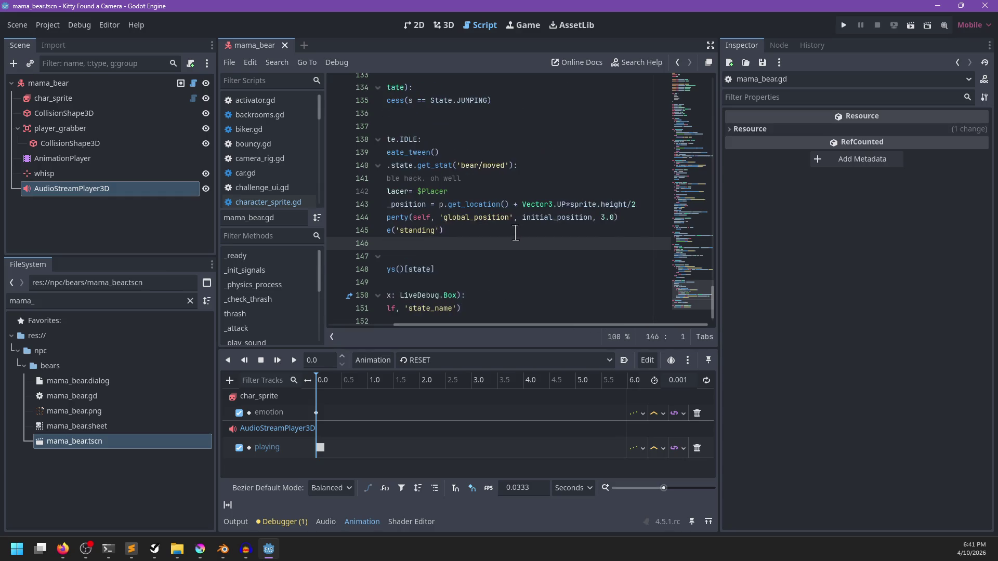
{"action": "scroll", "coordinate": [516, 232], "scroll_direction": "left", "scroll_amount": 3}
{"action": "scroll", "coordinate": [515, 232], "scroll_direction": "up", "scroll_amount": 5}
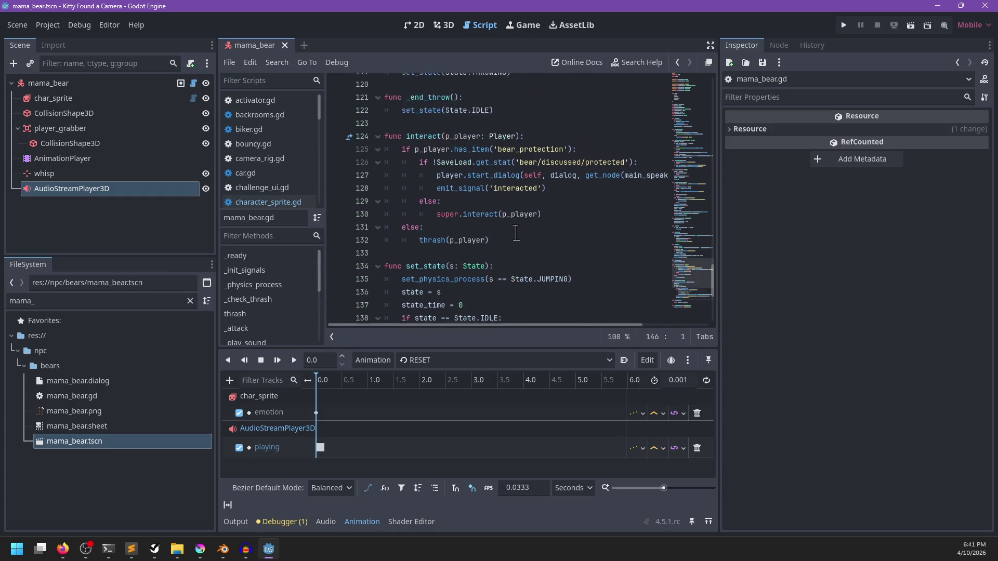
{"action": "scroll", "coordinate": [516, 232], "scroll_direction": "up", "scroll_amount": 3}
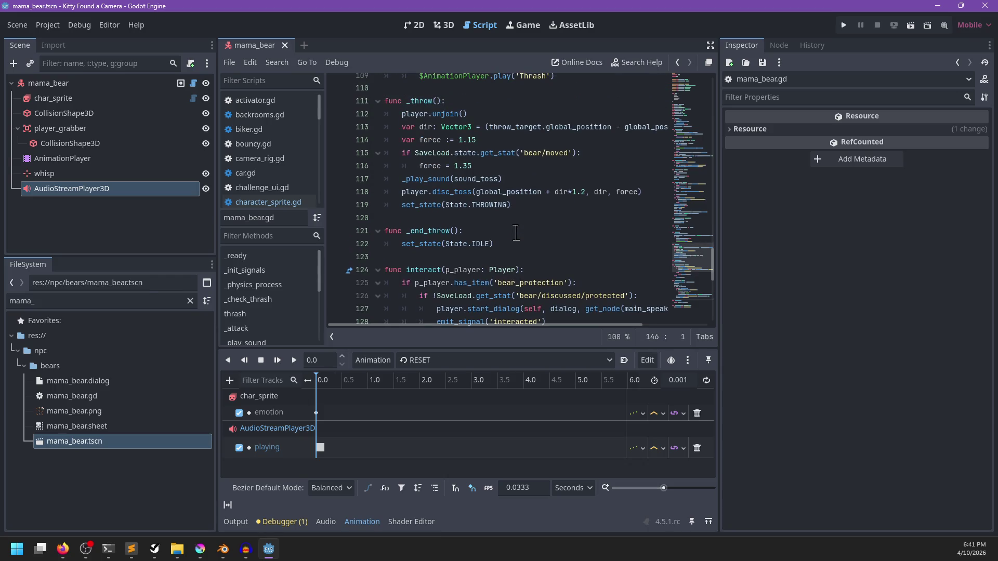
{"action": "scroll", "coordinate": [516, 233], "scroll_direction": "up", "scroll_amount": 6}
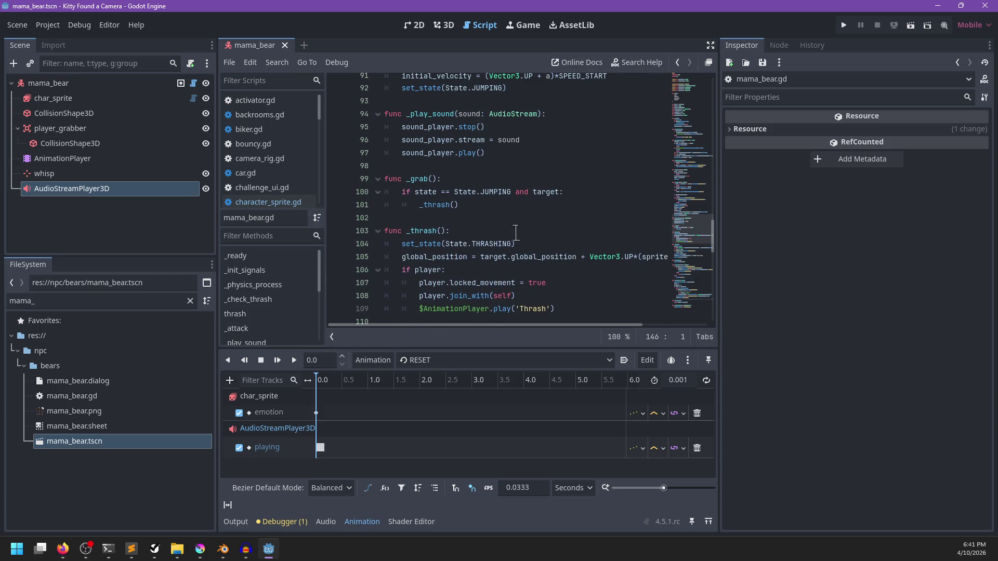
{"action": "scroll", "coordinate": [517, 232], "scroll_direction": "up", "scroll_amount": 6}
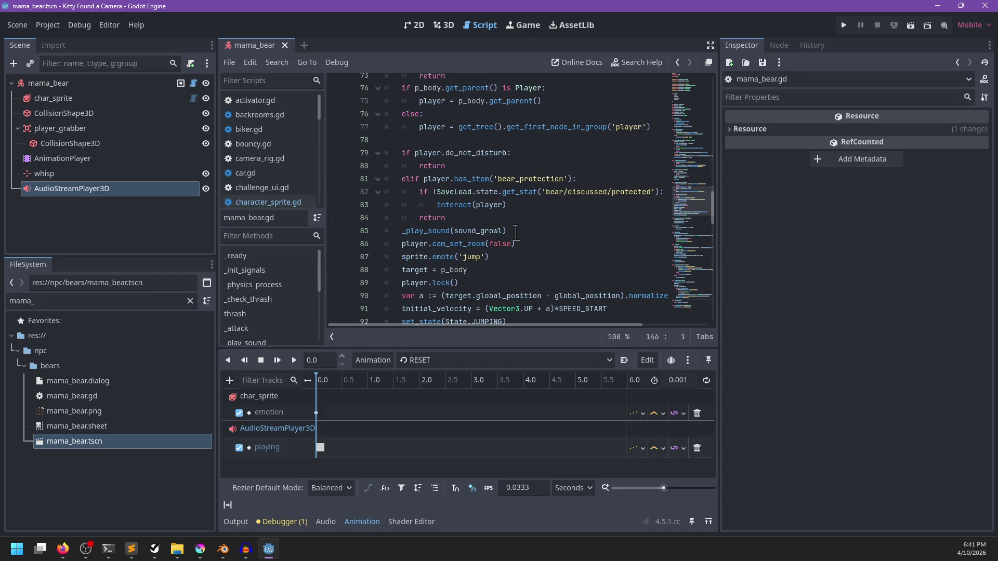
{"action": "scroll", "coordinate": [517, 232], "scroll_direction": "up", "scroll_amount": 2}
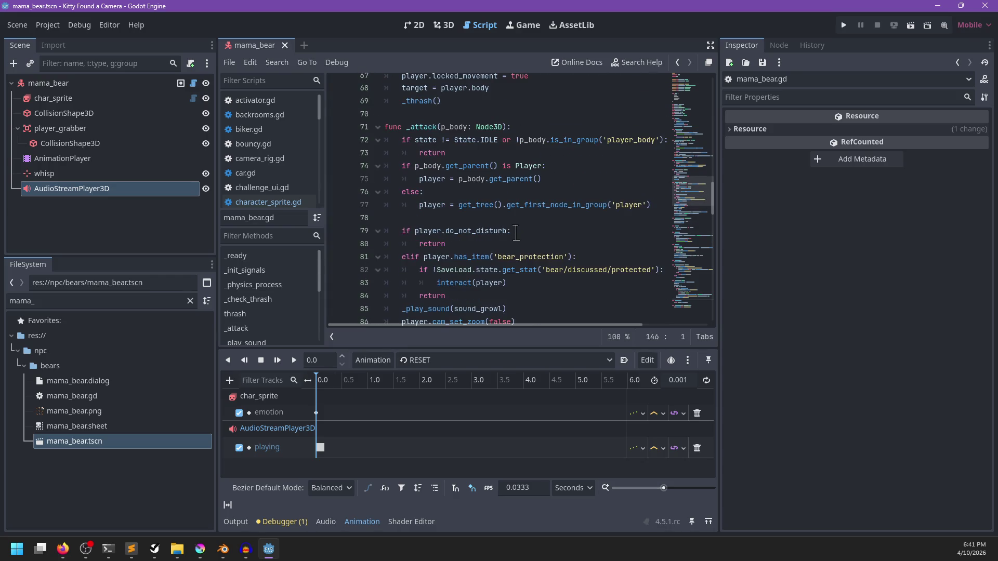
- Hide the methods list and settle on _play_sound, which stops, sets and plays sound_player
{"action": "left_click", "coordinate": [333, 337]}
{"action": "scroll", "coordinate": [434, 261], "scroll_direction": "up", "scroll_amount": 4}
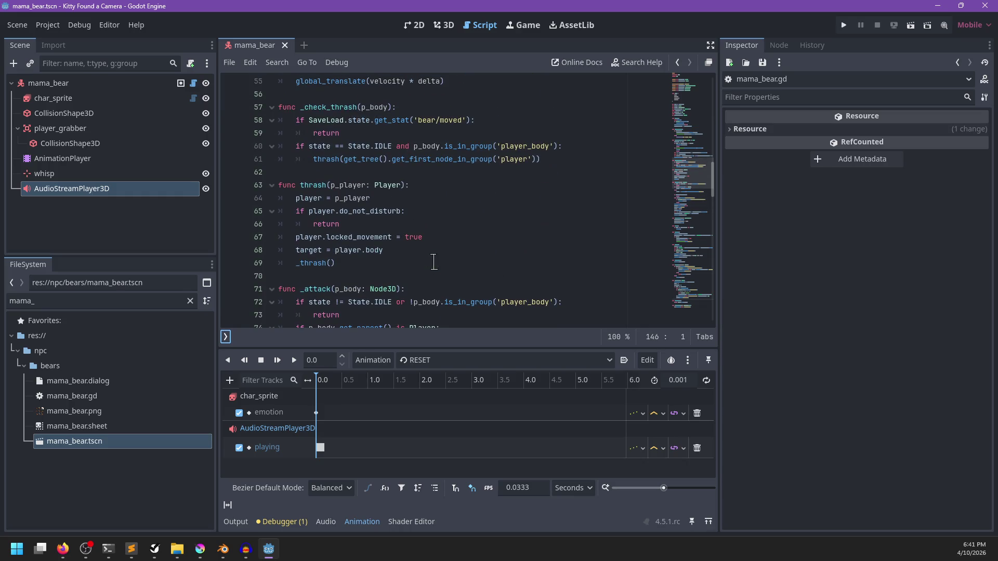
{"action": "scroll", "coordinate": [434, 261], "scroll_direction": "down", "scroll_amount": 18}
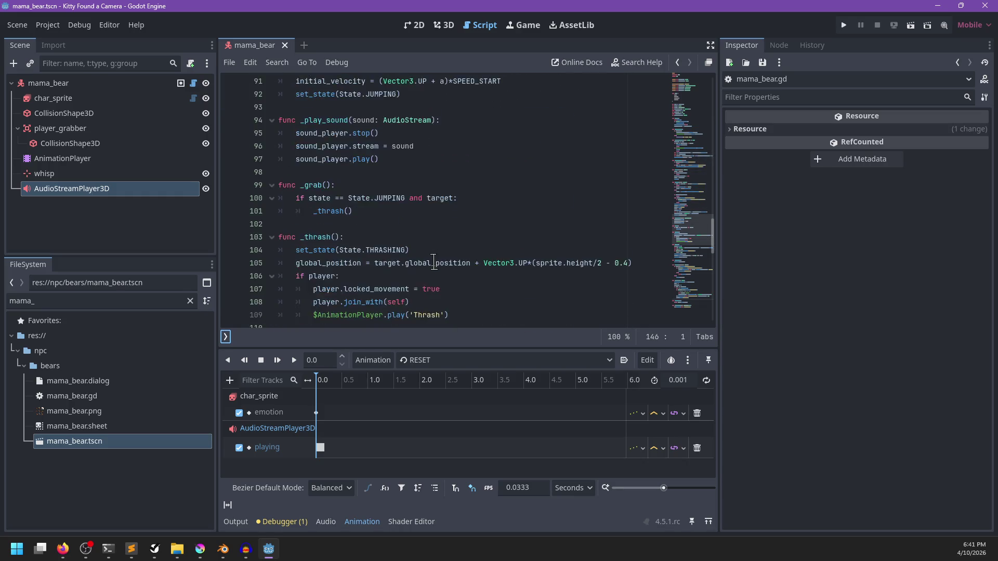
{"action": "scroll", "coordinate": [434, 262], "scroll_direction": "down", "scroll_amount": 8}
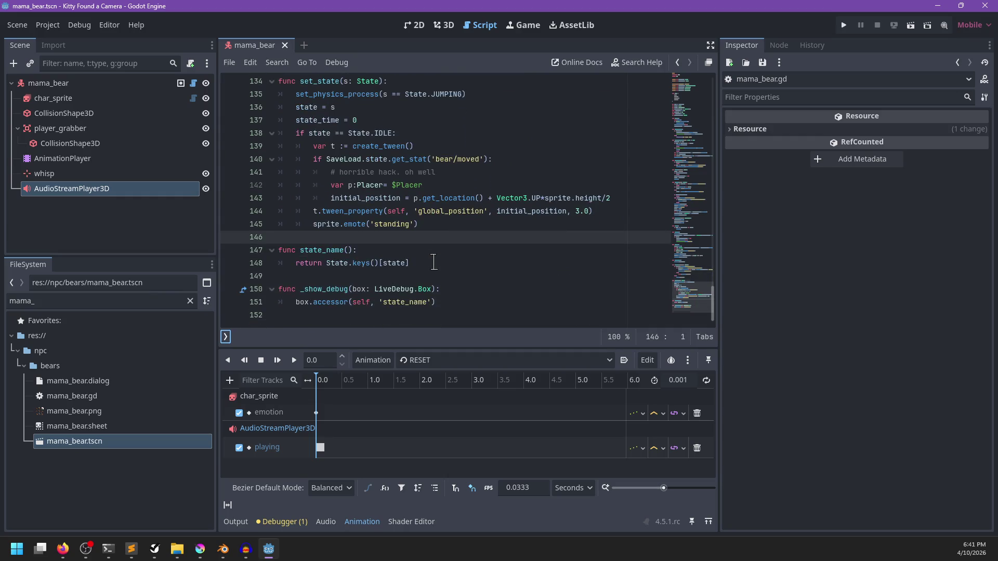
{"action": "scroll", "coordinate": [434, 261], "scroll_direction": "up", "scroll_amount": 11}
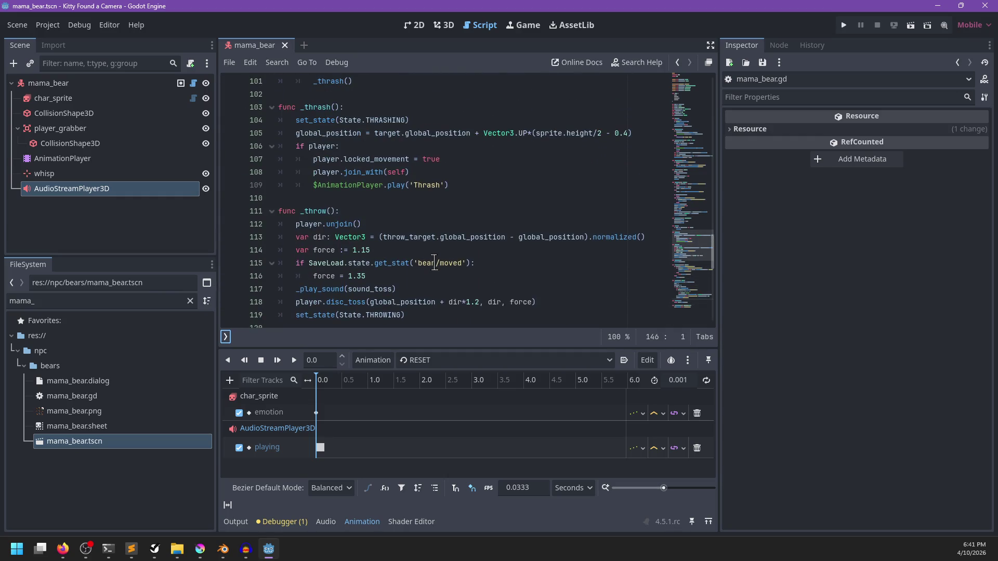
{"action": "scroll", "coordinate": [434, 261], "scroll_direction": "up", "scroll_amount": 7}
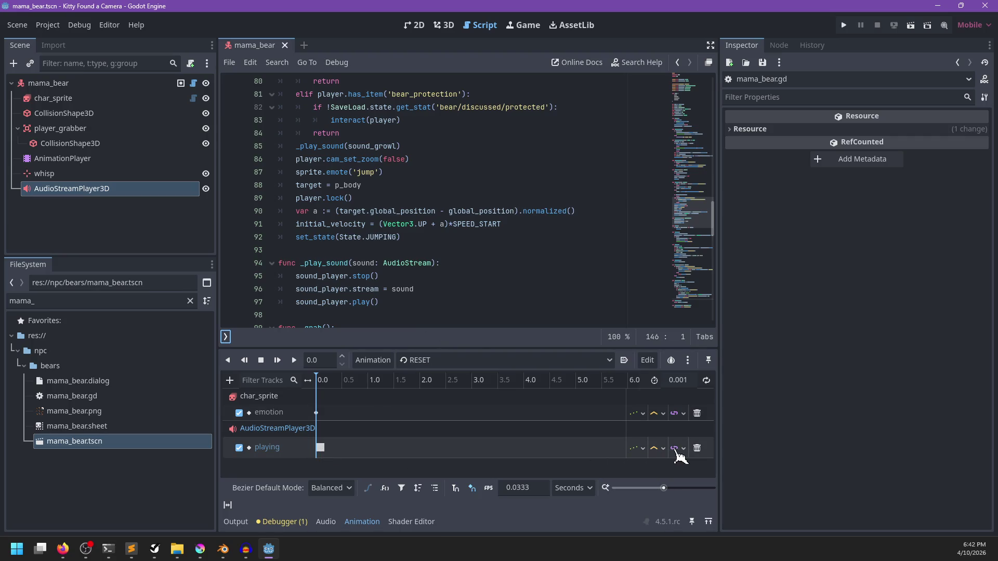
- Delete RESET's AudioStreamPlayer3D playing track, save, and search the script for 'RESET'
{"action": "left_click", "coordinate": [697, 448]}
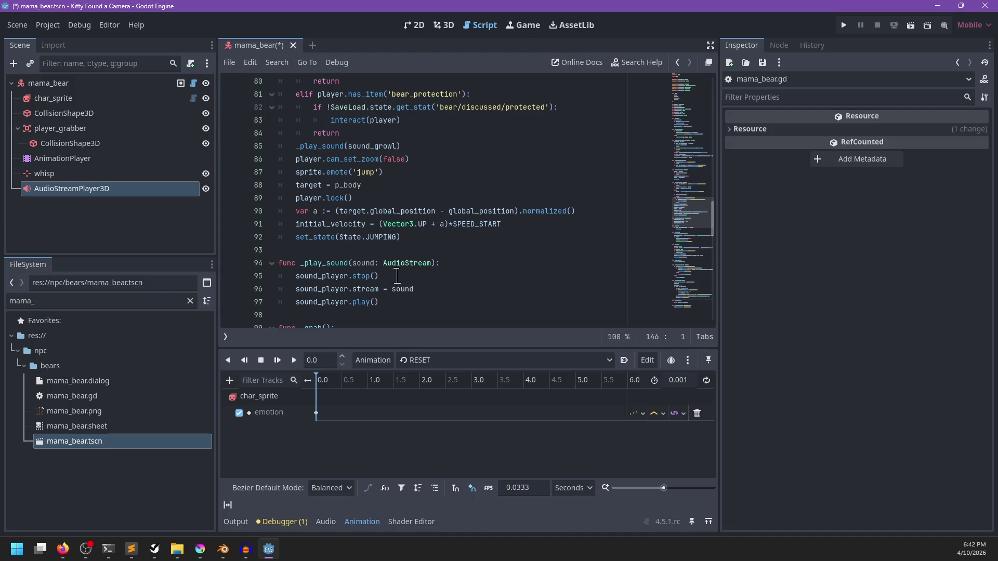
{"action": "key", "text": "ctrl+s"}
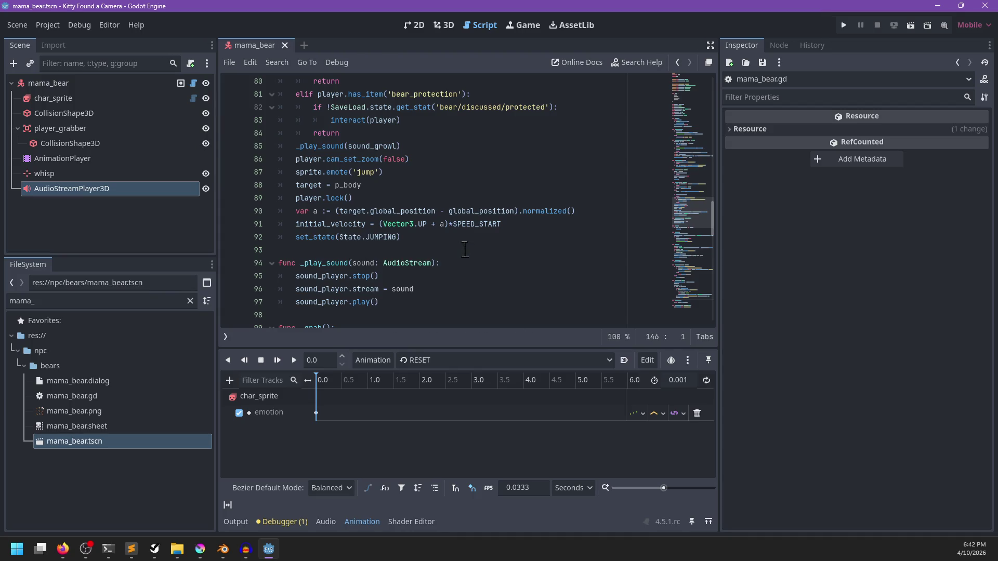
{"action": "key", "text": "ctrl+f"}
{"action": "type", "text": "RESET"}
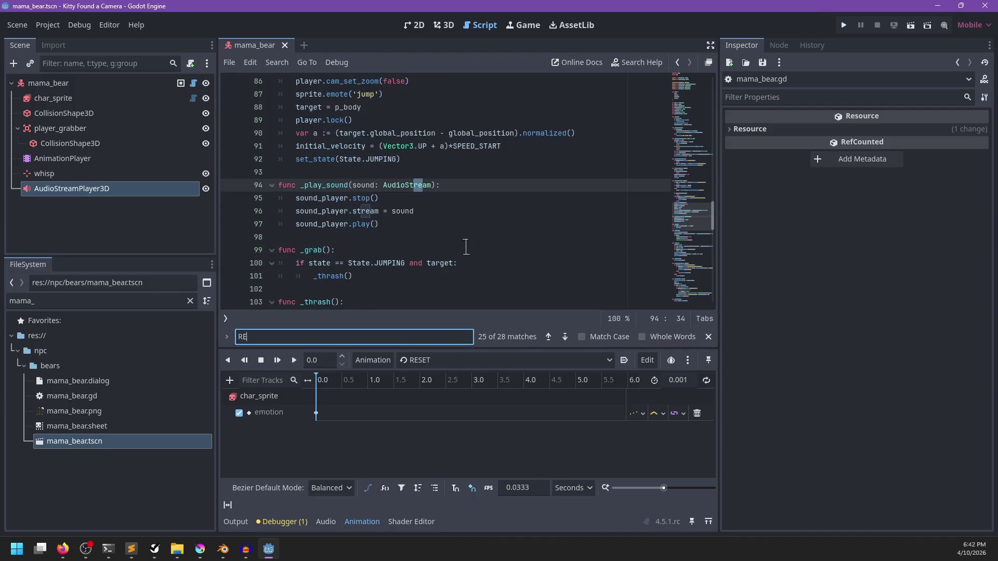
{"action": "key", "text": "Escape"}
- Keep RESET selected, inspect the AudioStreamPlayer3D node, then return to mama_bear.gd at _throw
{"action": "left_click", "coordinate": [448, 360]}
{"action": "left_click", "coordinate": [442, 374]}
{"action": "scroll", "coordinate": [443, 281], "scroll_direction": "down", "scroll_amount": 3}
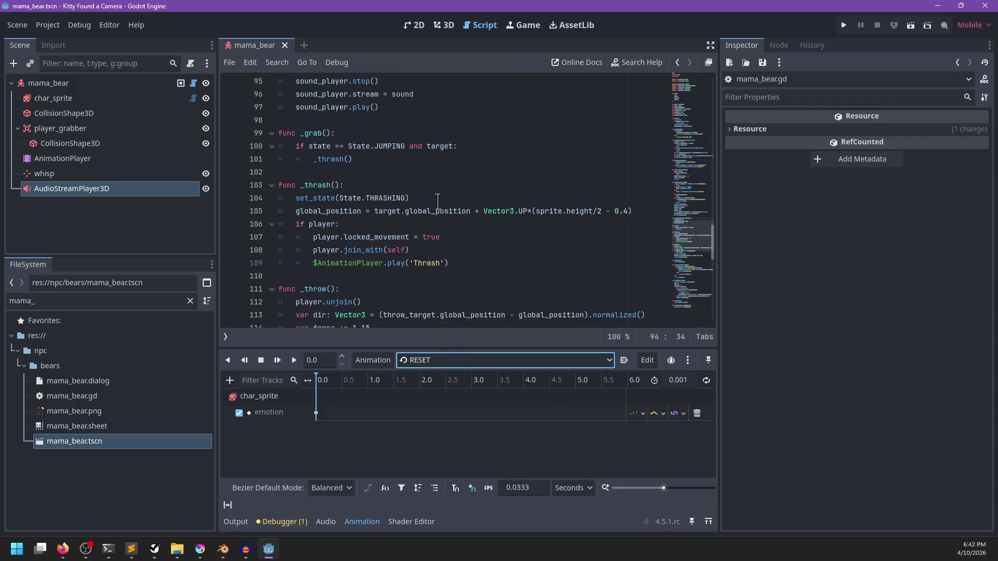
{"action": "left_click", "coordinate": [445, 25]}
{"action": "left_click", "coordinate": [415, 25]}
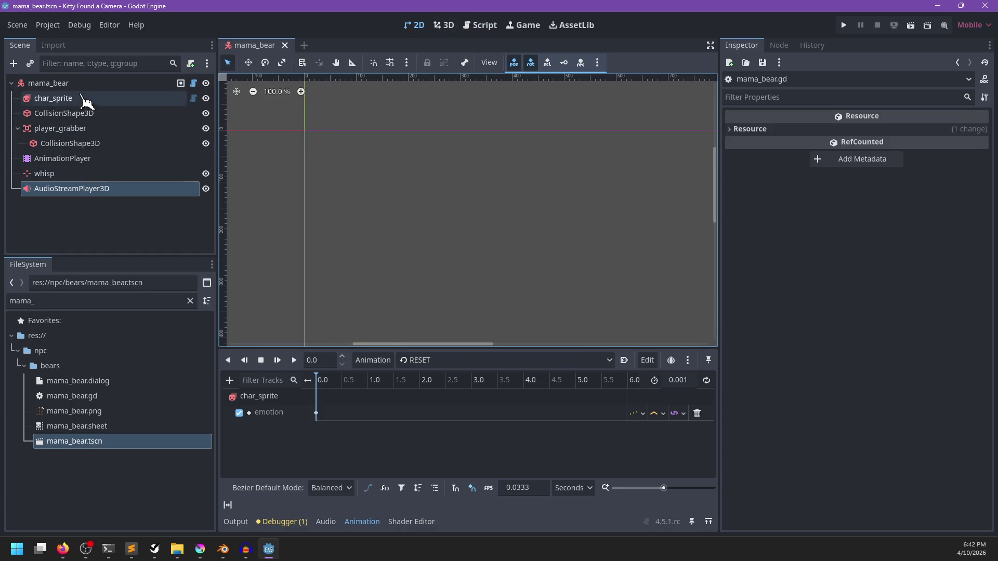
{"action": "left_click", "coordinate": [63, 83]}
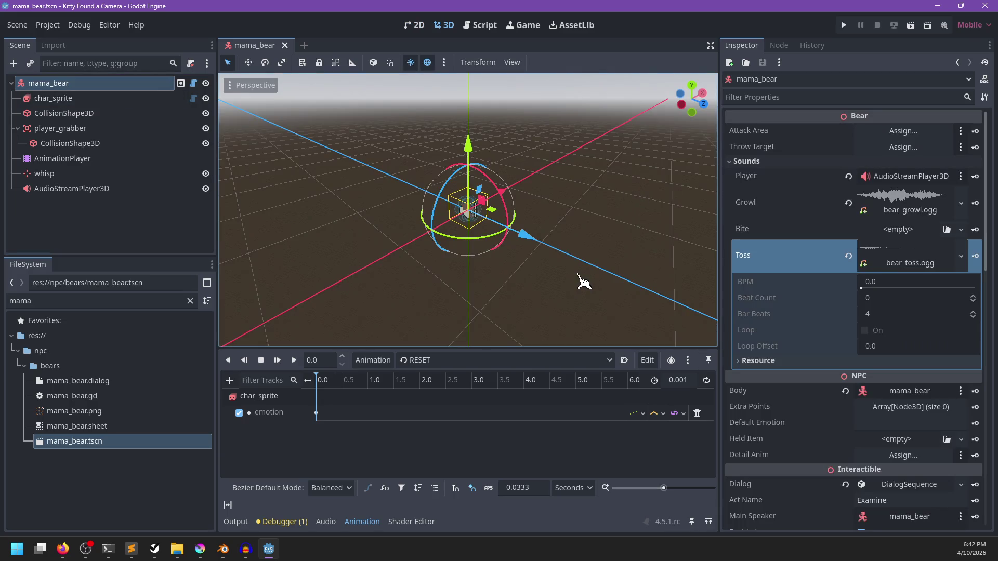
{"action": "left_click", "coordinate": [122, 190]}
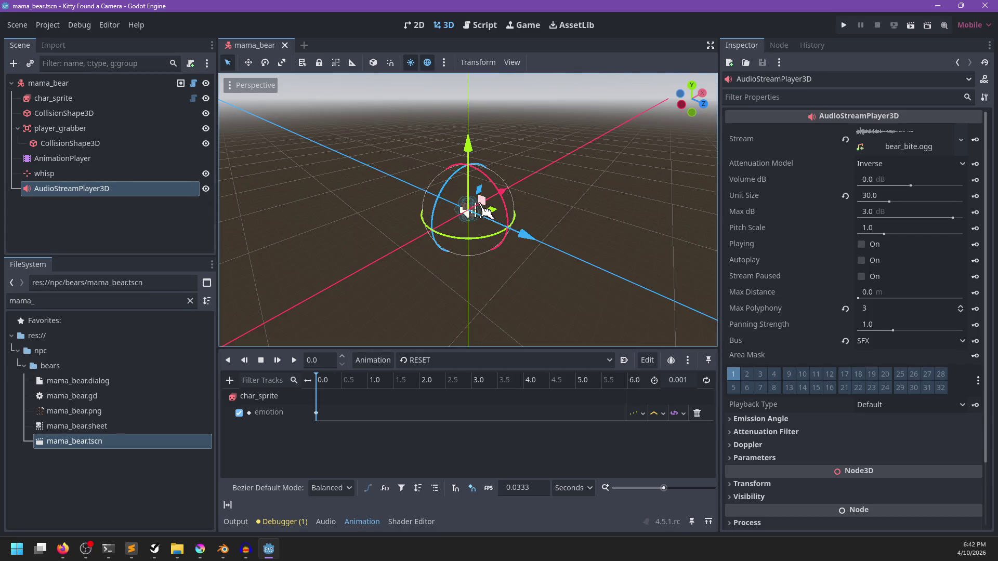
{"action": "left_click", "coordinate": [193, 83]}
{"action": "scroll", "coordinate": [478, 218], "scroll_direction": "down", "scroll_amount": 3}
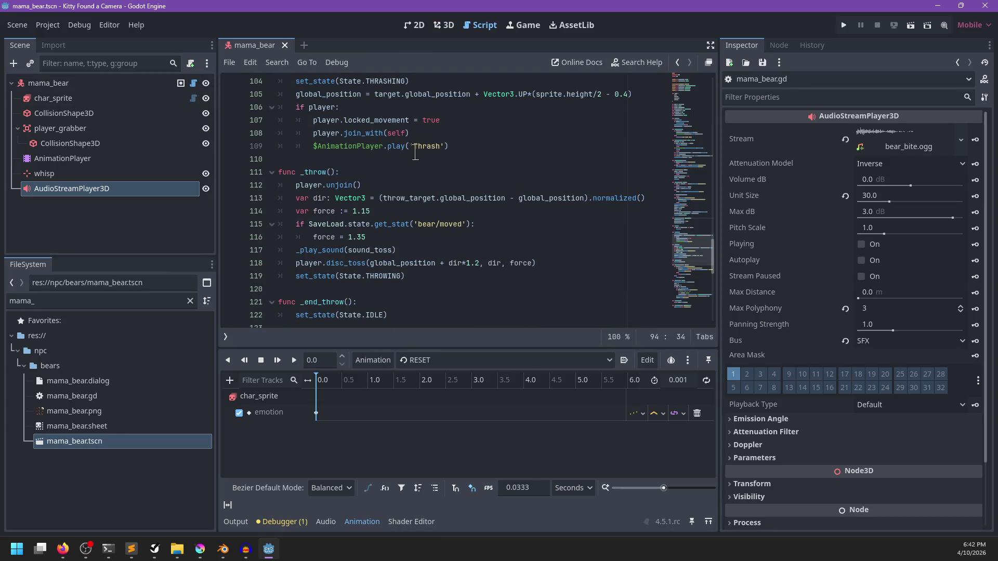
- Delete Thrash's late 3.95 s playing key on AudioStreamPlayer3D, save, and launch a playtest
{"action": "left_click", "coordinate": [468, 360]}
{"action": "left_click", "coordinate": [471, 390]}
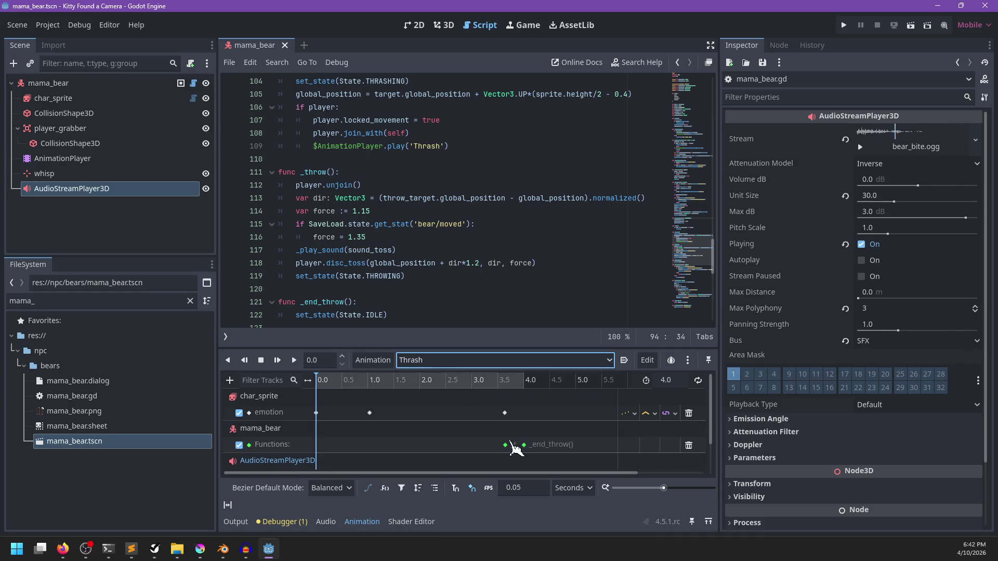
{"action": "scroll", "coordinate": [501, 447], "scroll_direction": "down", "scroll_amount": 2}
{"action": "left_click", "coordinate": [474, 459]}
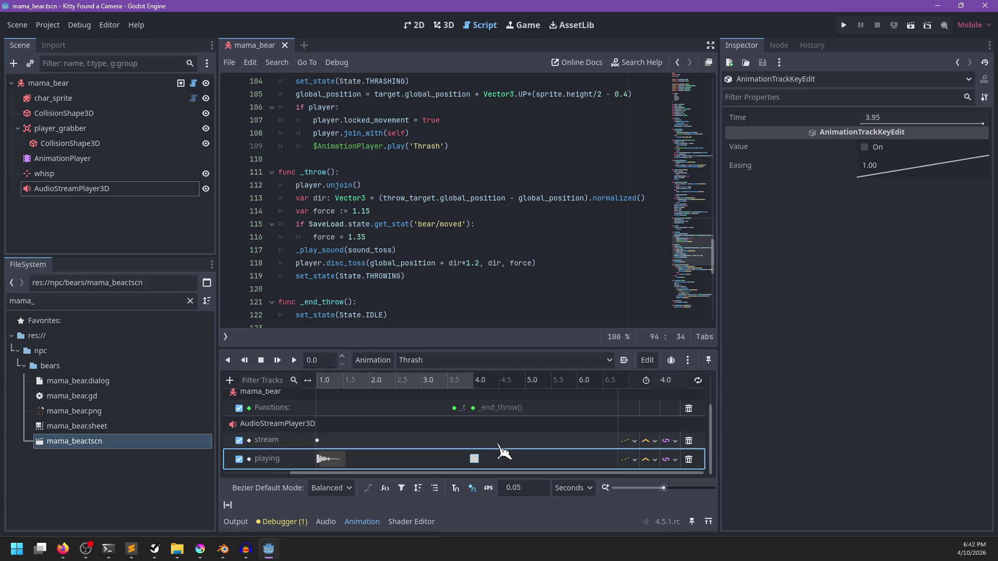
{"action": "left_click", "coordinate": [473, 409]}
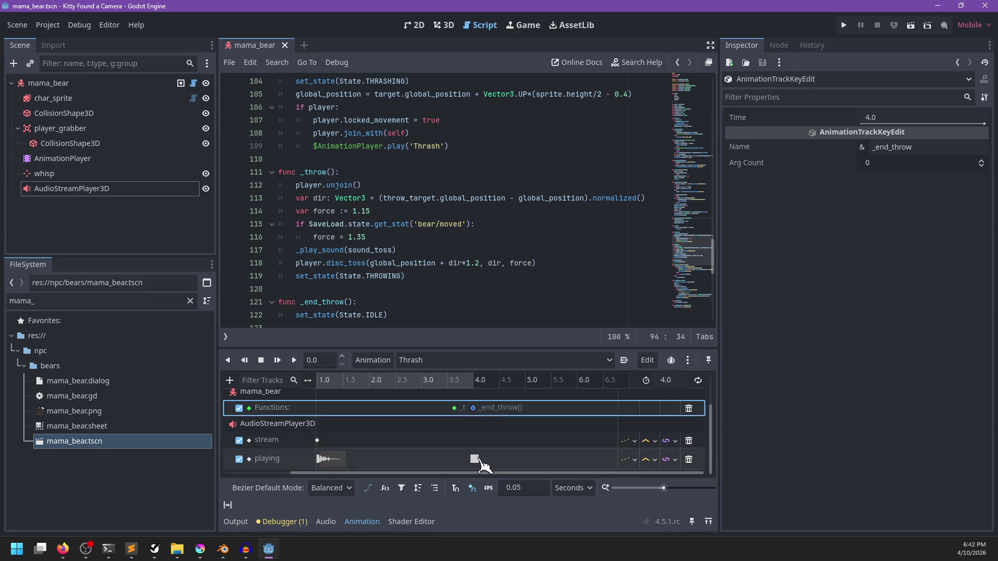
{"action": "left_click", "coordinate": [475, 459]}
{"action": "key", "text": "Delete"}
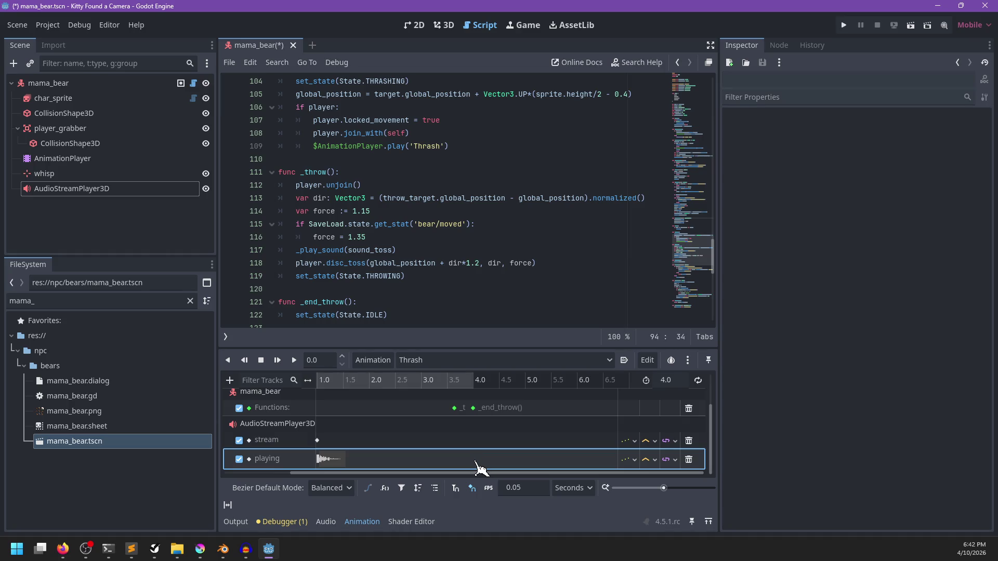
{"action": "key", "text": "ctrl+s"}
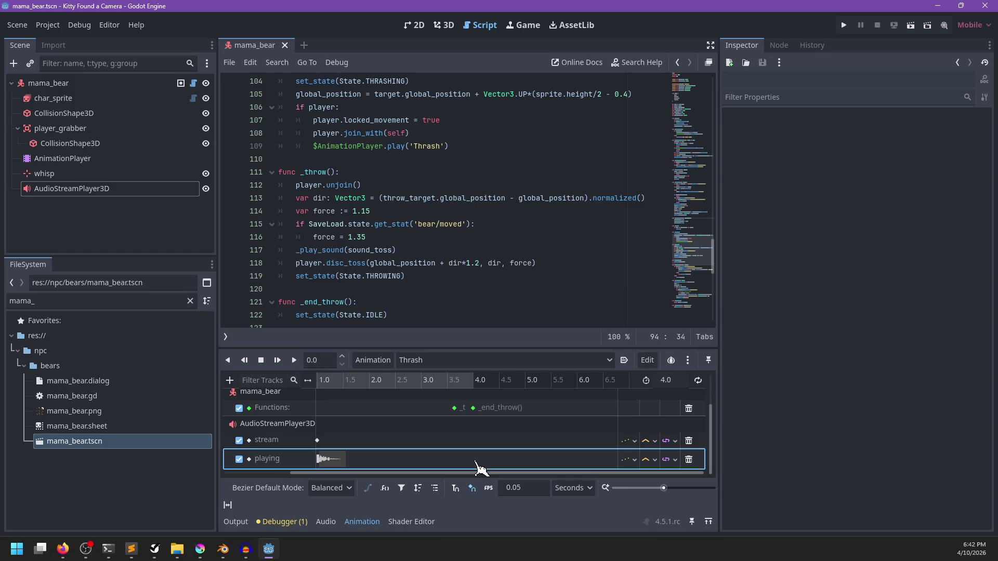
{"action": "left_click", "coordinate": [497, 263]}
{"action": "key", "text": "F5"}
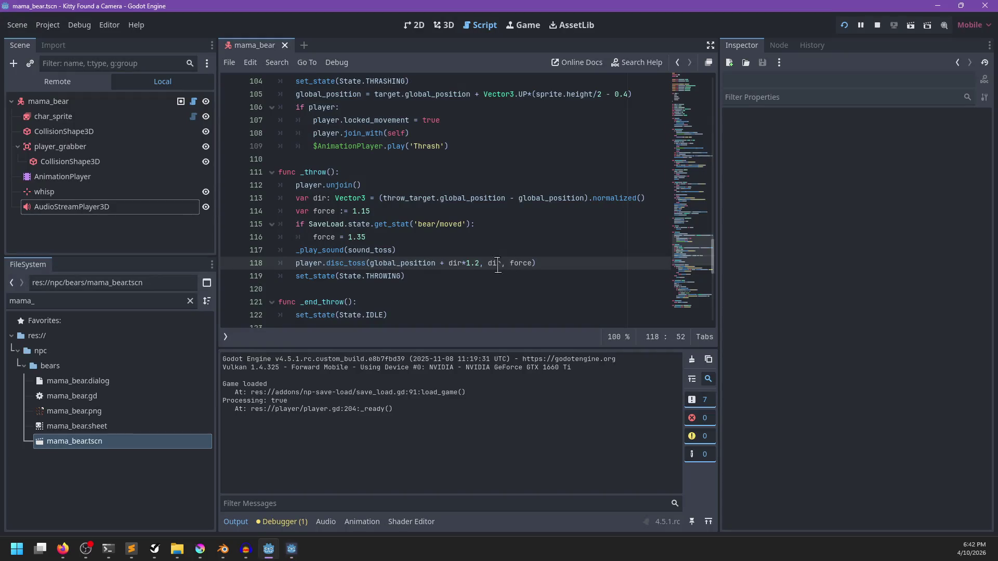
- Go to the _end_throw function in the mama_bear script and run a quick search there
{"action": "scroll", "coordinate": [471, 263], "scroll_direction": "down", "scroll_amount": 1}
{"action": "left_click", "coordinate": [471, 263]}
{"action": "key", "text": "ctrl+f"}
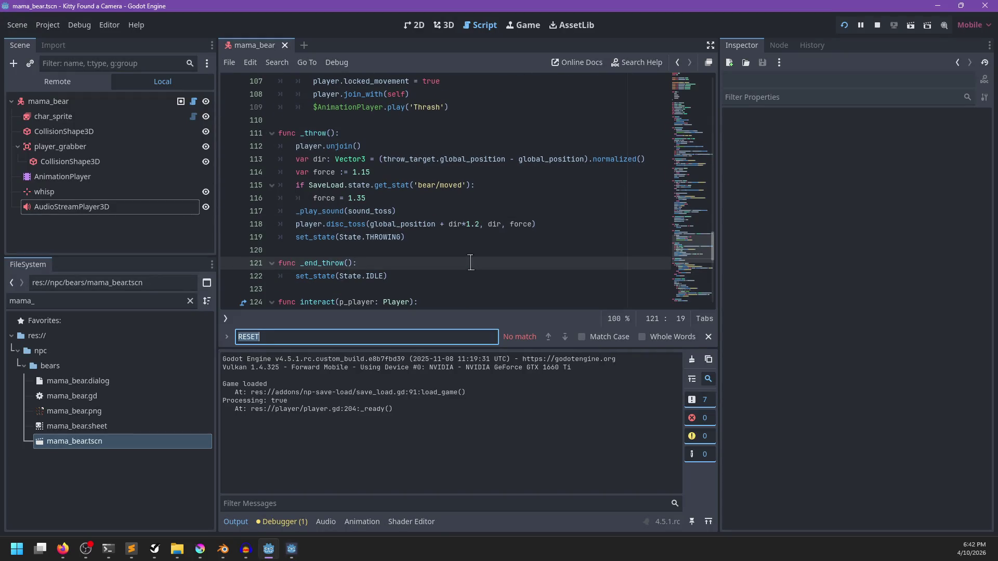
{"action": "type", "text": "s"}
{"action": "key", "text": "Escape"}
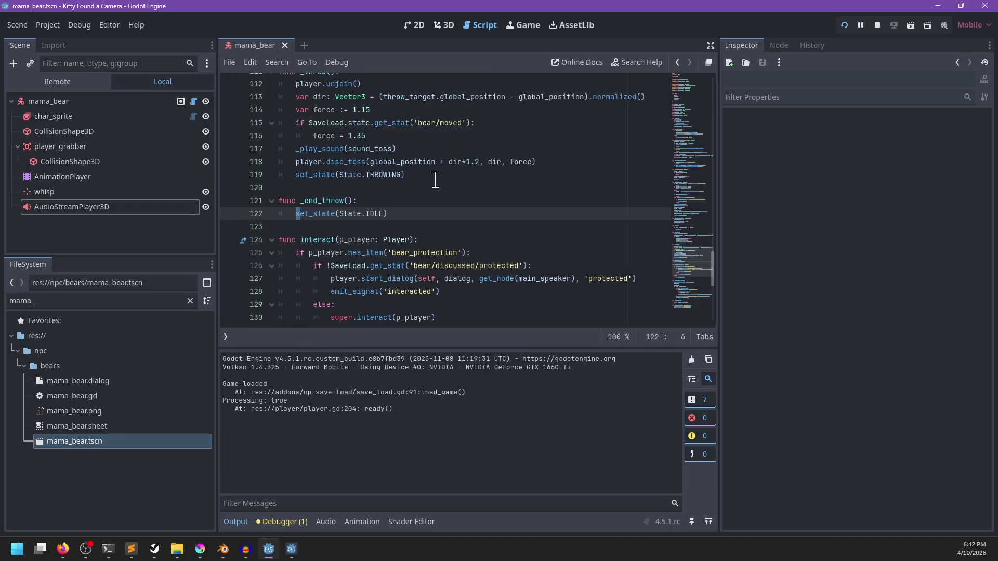
- Select the sound_toss call and its neighbouring line, then launch the game with F5
{"action": "double_click", "coordinate": [373, 159]}
{"action": "scroll", "coordinate": [368, 211], "scroll_direction": "up", "scroll_amount": 2}
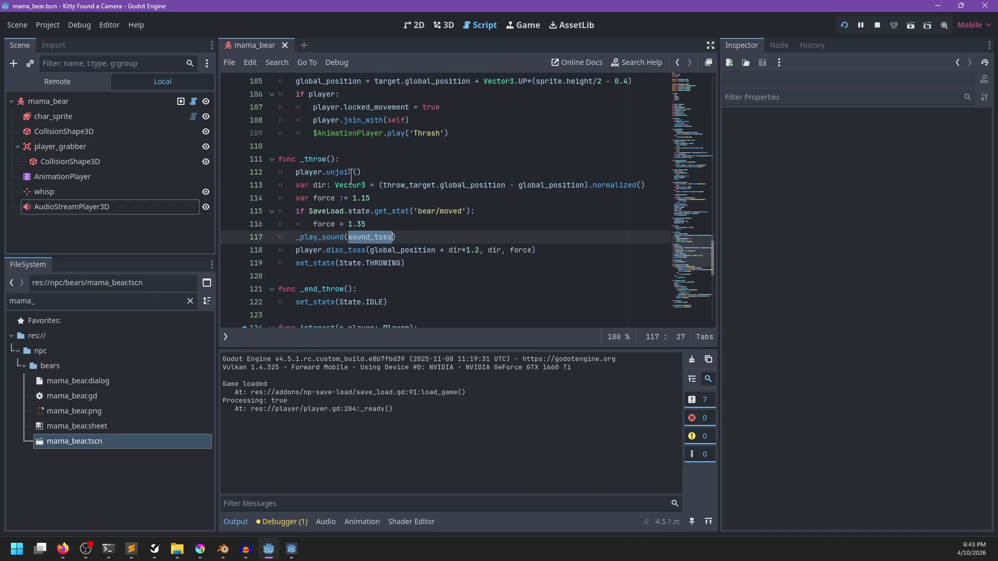
{"action": "left_click", "coordinate": [414, 238]}
{"action": "key", "text": "shift+Up"}
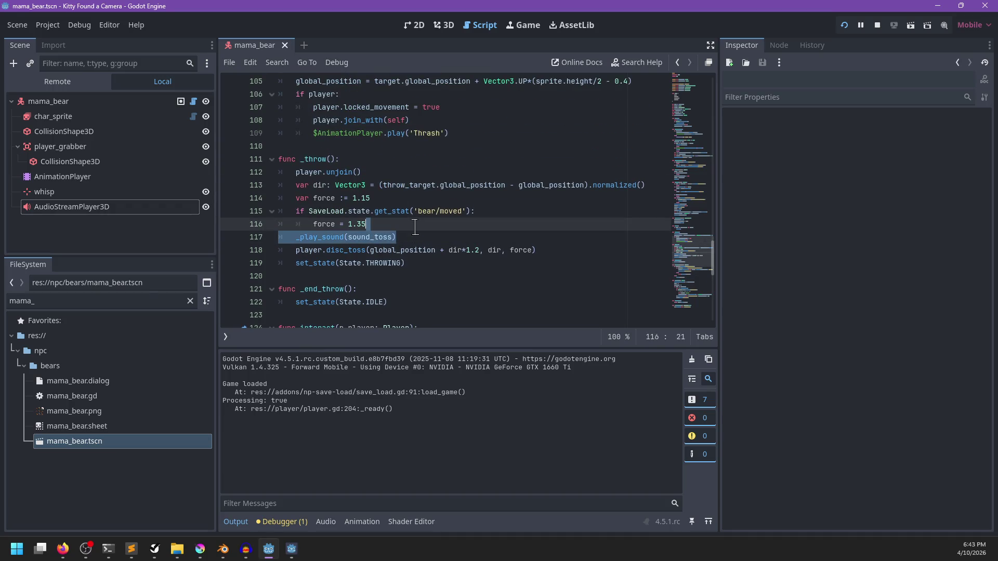
{"action": "key", "text": "F5"}
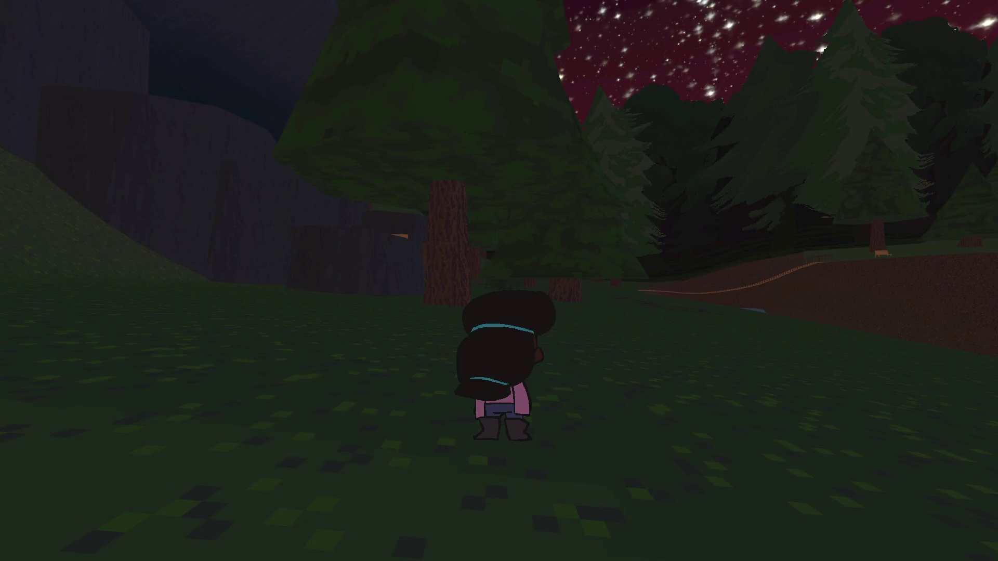
- Walk the kitty through the night forest, along the cliff and valley path, toward the bear
{"action": "key", "text": "w"}
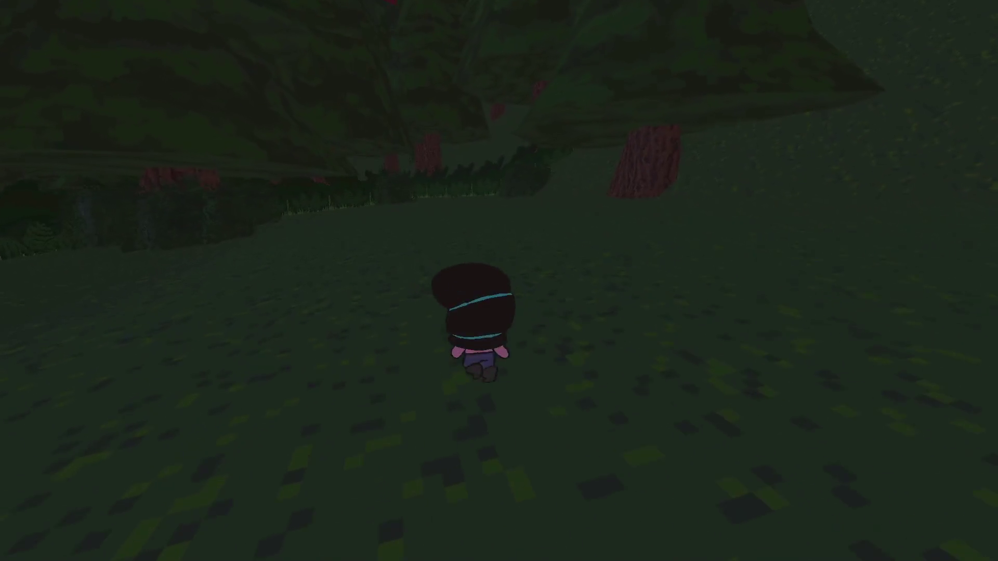
{"action": "key", "text": "w"}
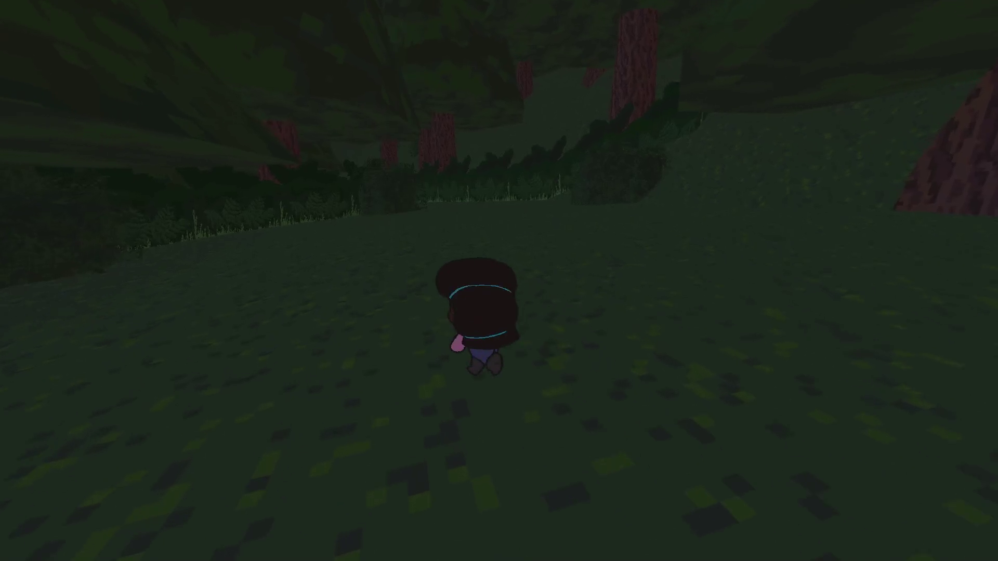
{"action": "key", "text": "w"}
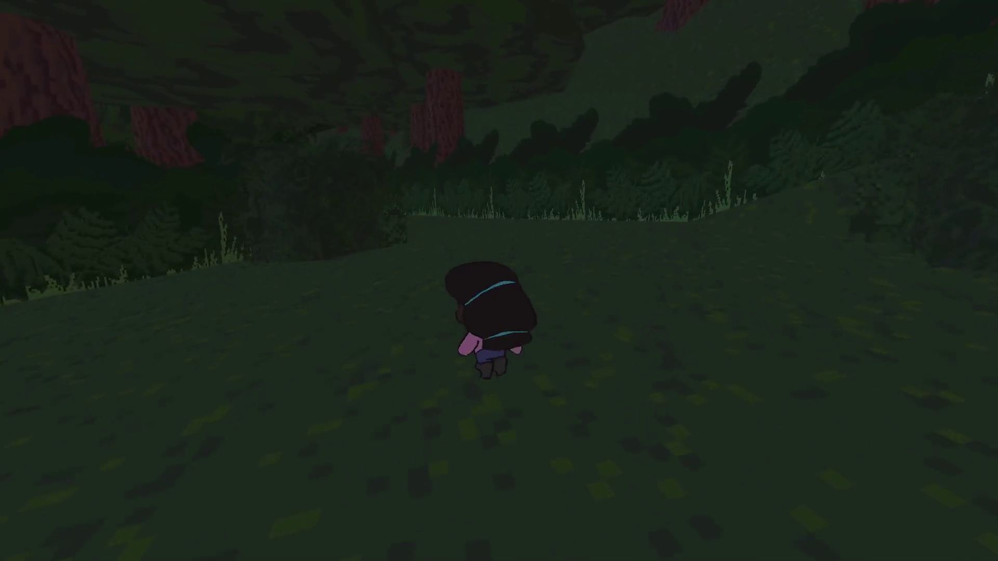
{"action": "key", "text": "w"}
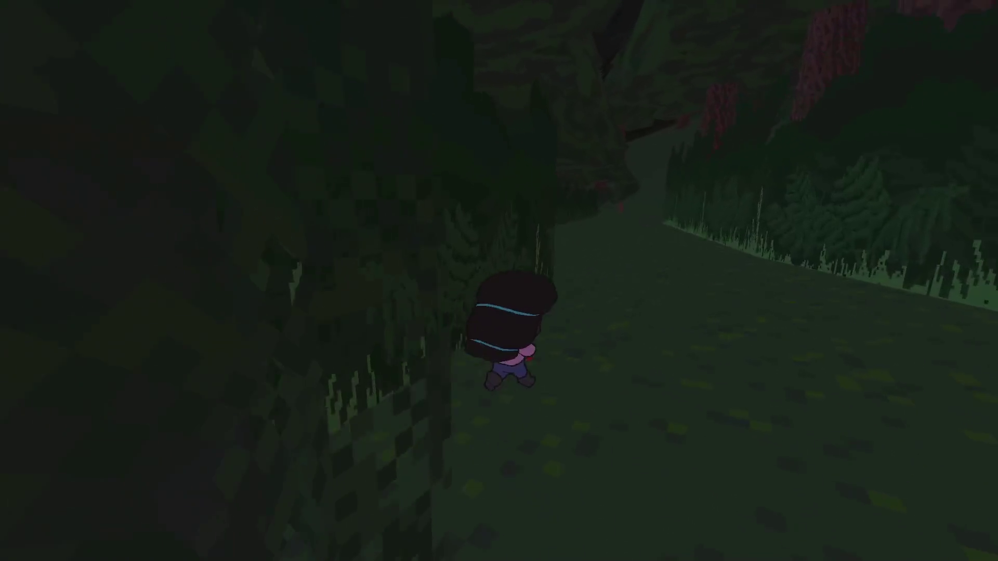
{"action": "key", "text": "w"}
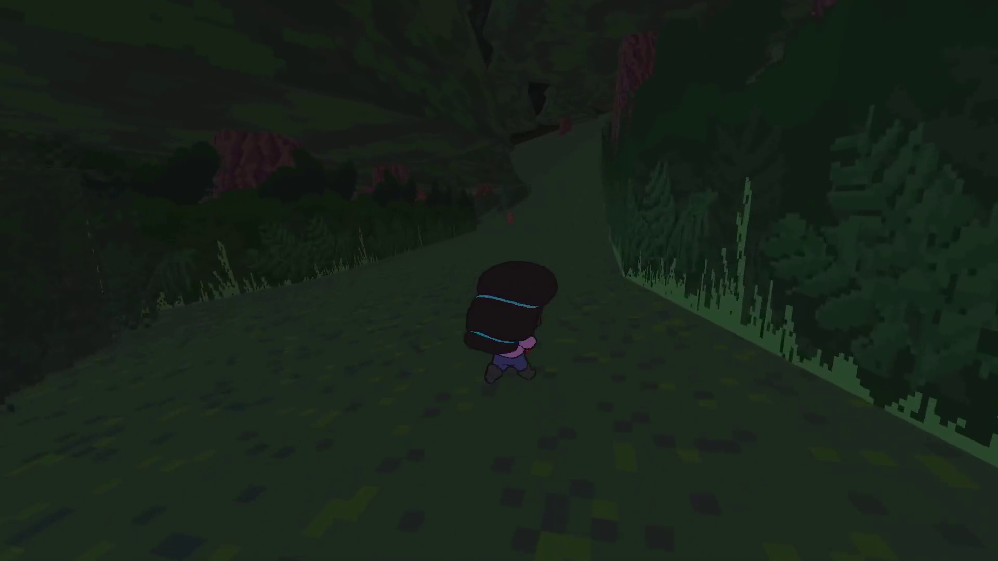
{"action": "key", "text": "w"}
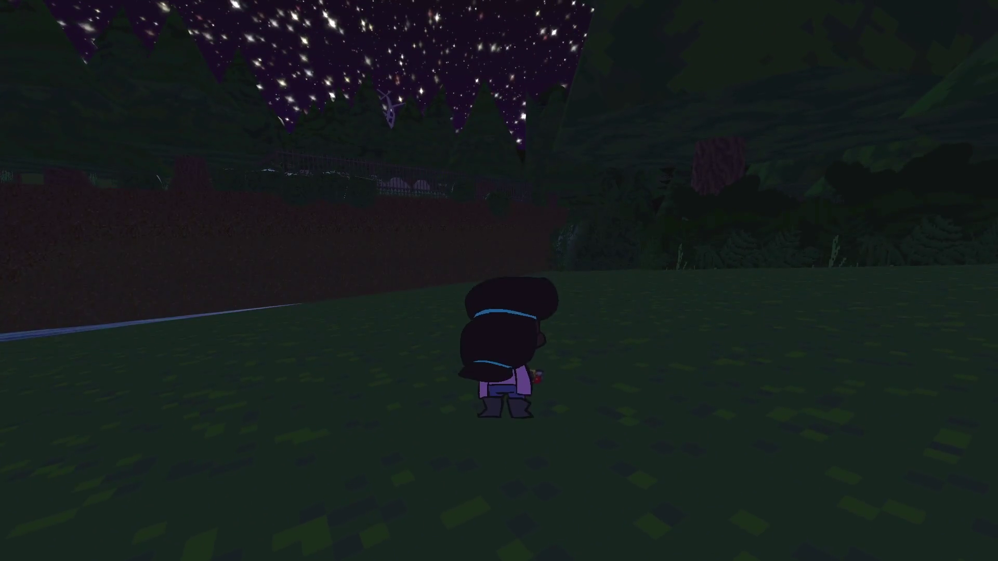
- Choose Save and Exit from the pause menu to return to the editor
{"action": "key", "text": "Escape"}
{"action": "key", "text": "Down"}
{"action": "key", "text": "Down"}
{"action": "key", "text": "Down"}
{"action": "key", "text": "Return"}
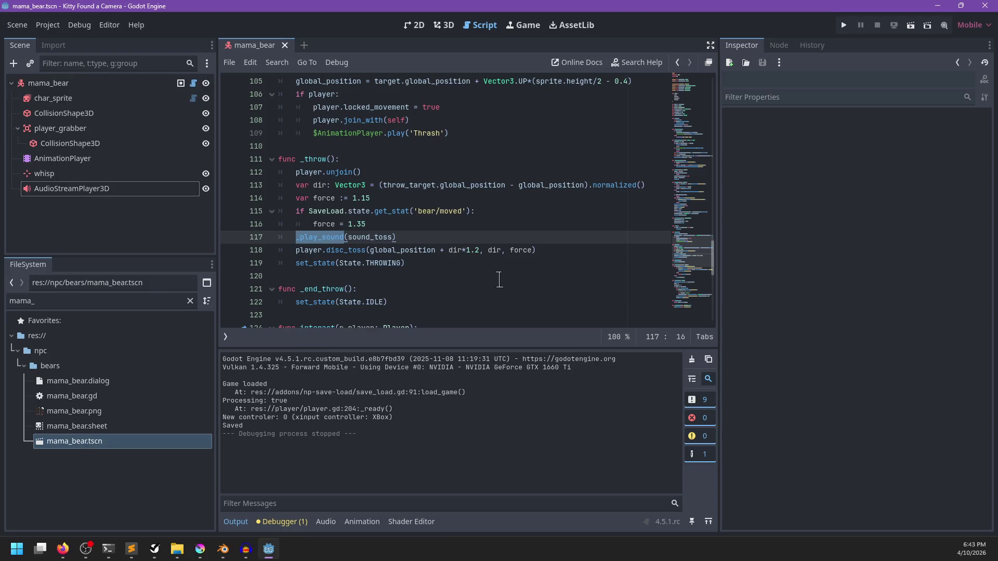
- Switch to the 3D view, hide the Output panel, and orbit to frame the bear holding the kitty
{"action": "left_click", "coordinate": [444, 25]}
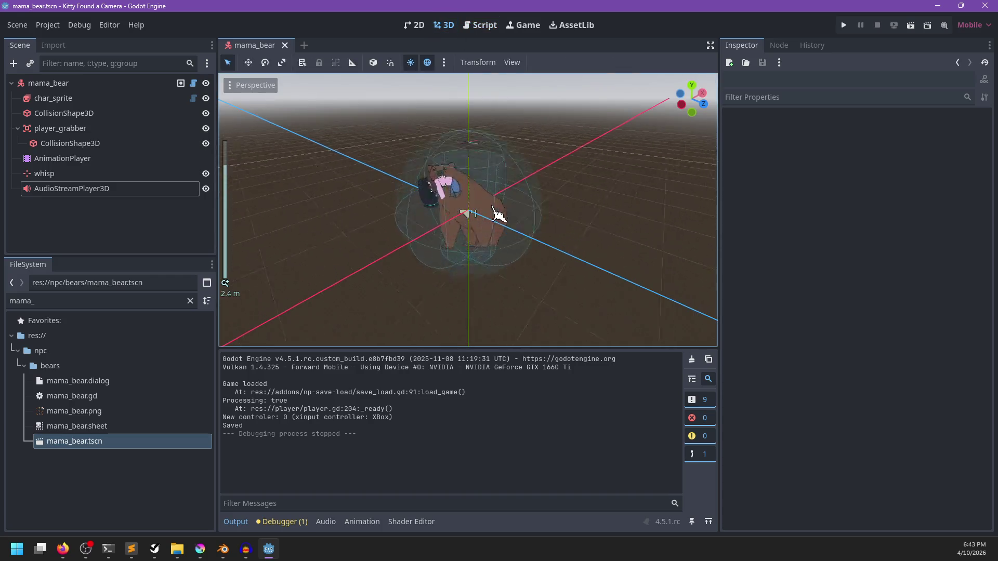
{"action": "scroll", "coordinate": [499, 213], "scroll_direction": "up", "scroll_amount": 8}
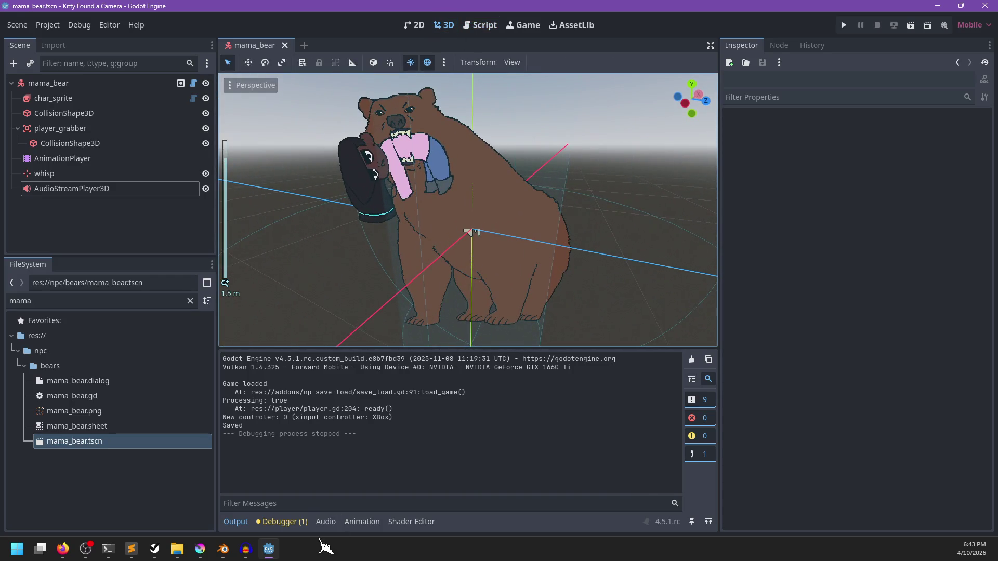
{"action": "left_click", "coordinate": [236, 522]}
{"action": "scroll", "coordinate": [561, 353], "scroll_direction": "down", "scroll_amount": 2}
{"action": "mouse_move", "coordinate": [572, 339]}
{"action": "left_mouse_down"}
{"action": "mouse_move", "coordinate": [530, 368]}
{"action": "mouse_move", "coordinate": [575, 383]}
{"action": "left_mouse_up"}
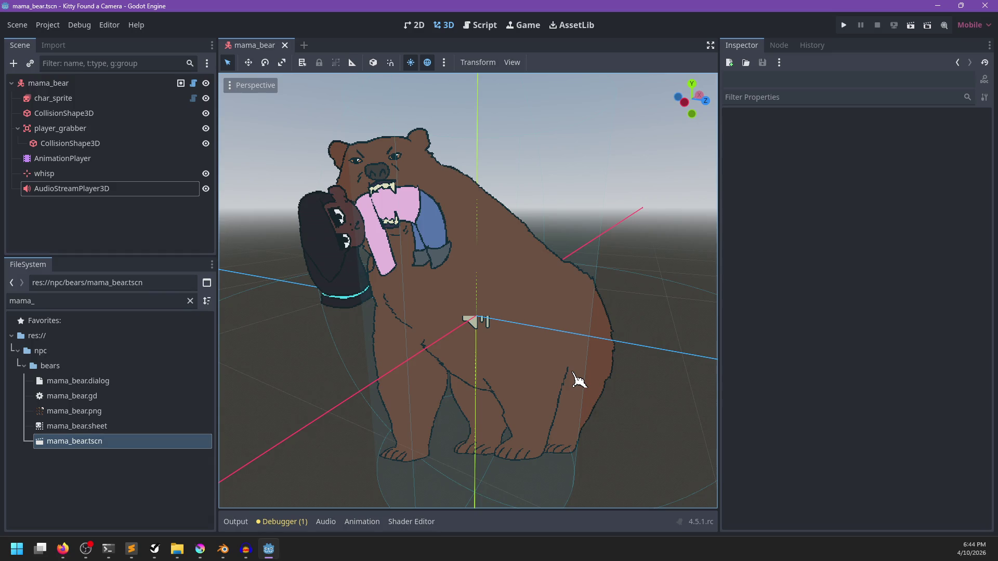
- Filter the FileSystem for 'player' and open the player scene
{"action": "left_click", "coordinate": [246, 549]}
{"action": "left_click", "coordinate": [269, 549]}
{"action": "double_click", "coordinate": [82, 303]}
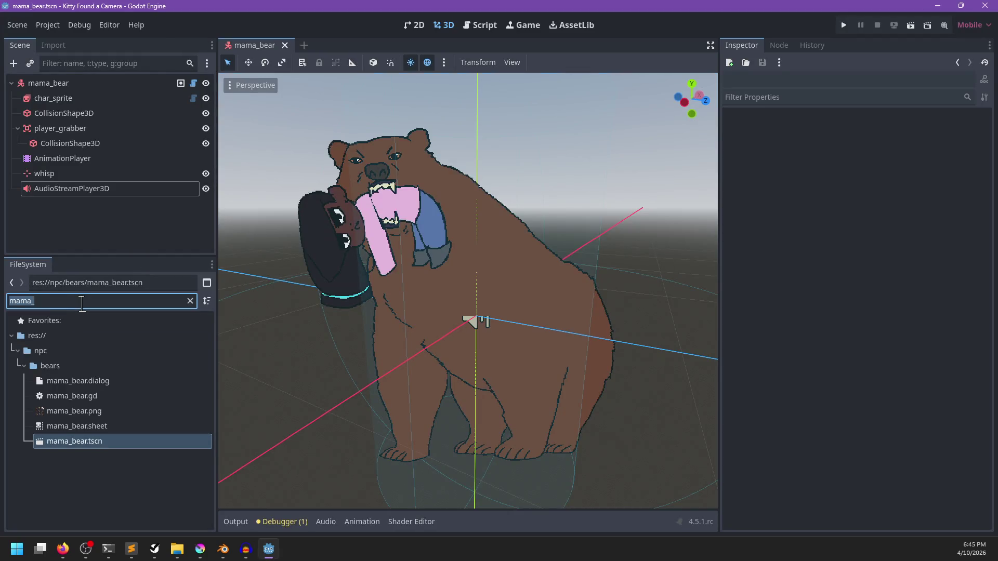
{"action": "type", "text": "player"}
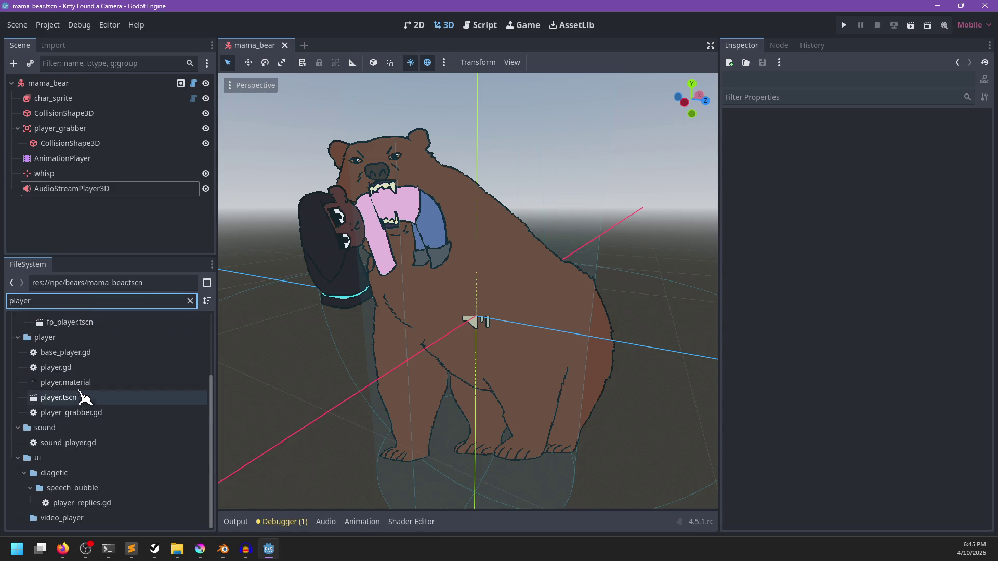
{"action": "scroll", "coordinate": [102, 474], "scroll_direction": "up", "scroll_amount": 3}
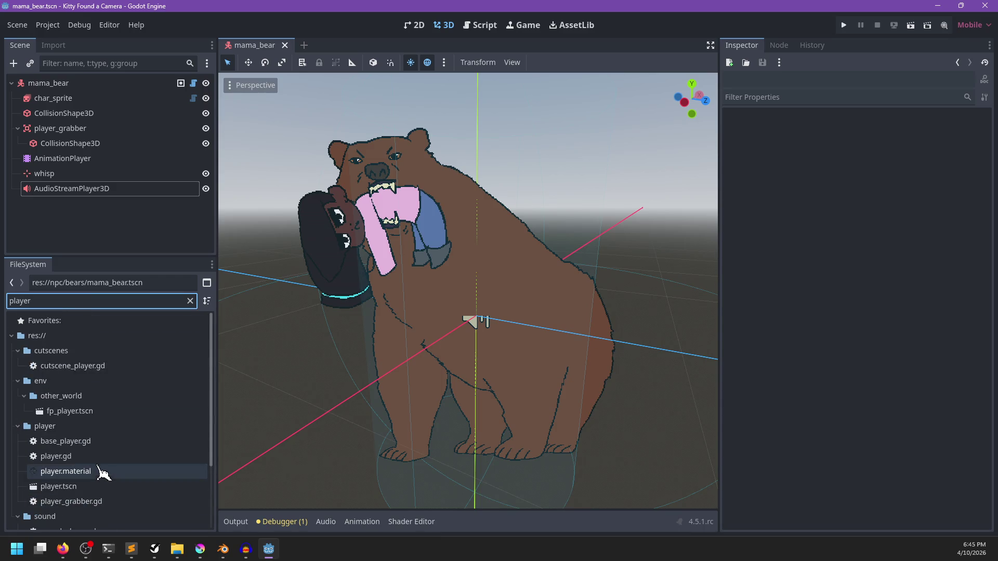
{"action": "double_click", "coordinate": [85, 486]}
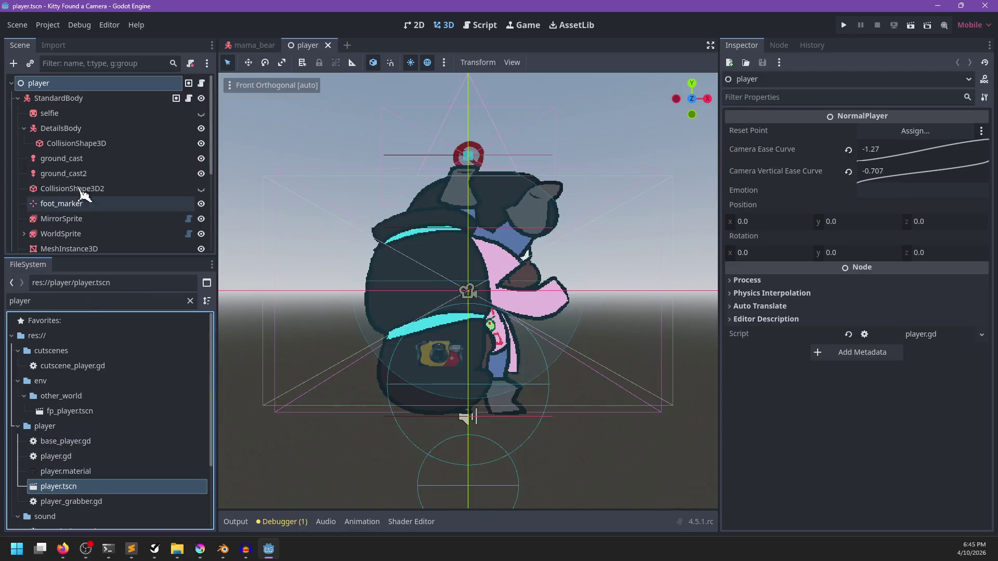
- Add a RandomizedSound child under DiscBody and duplicate it
{"action": "left_click", "coordinate": [24, 129]}
{"action": "left_click", "coordinate": [18, 98]}
{"action": "double_click", "coordinate": [36, 115]}
{"action": "key", "text": "ctrl+a"}
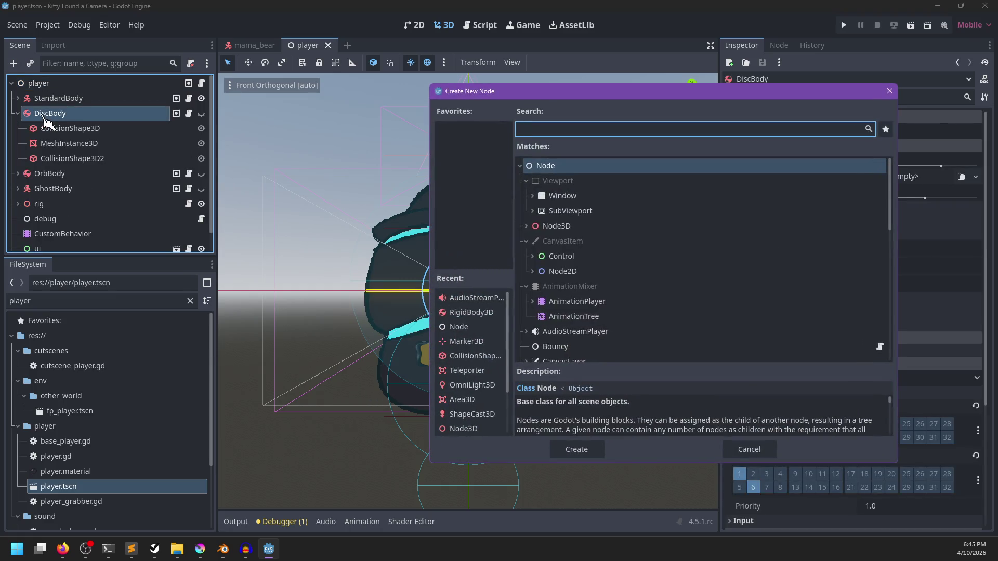
{"action": "type", "text": "Random"}
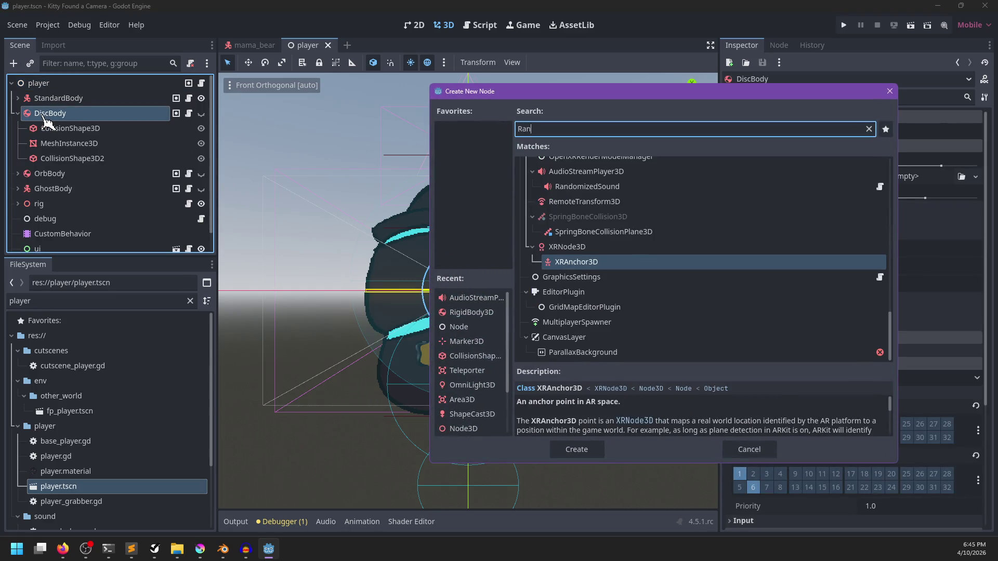
{"action": "key", "text": "Return"}
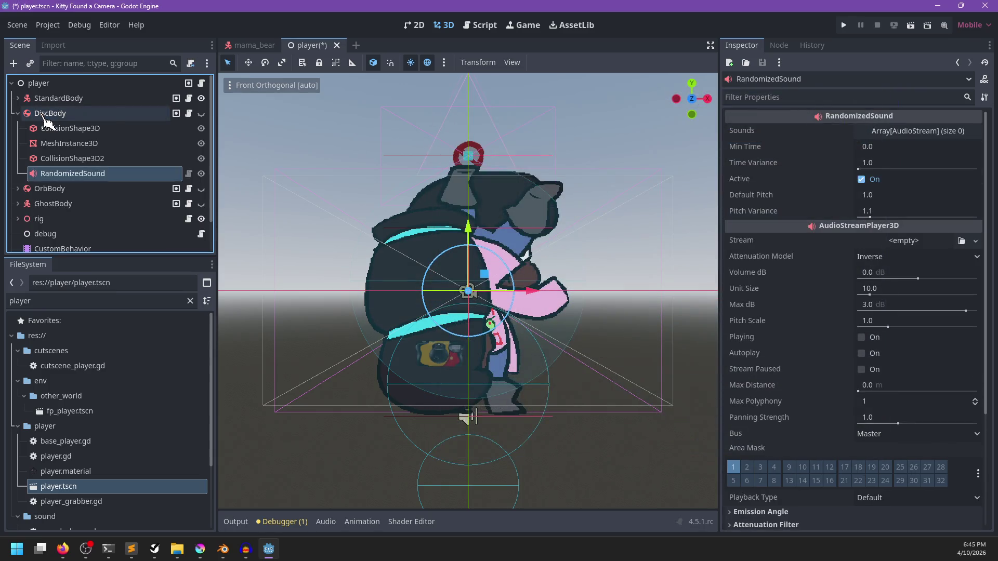
{"action": "key", "text": "ctrl+d"}
- Rename the two RandomizedSound nodes to soft_sound and hard_sound
{"action": "double_click", "coordinate": [124, 175]}
{"action": "type", "text": "S"}
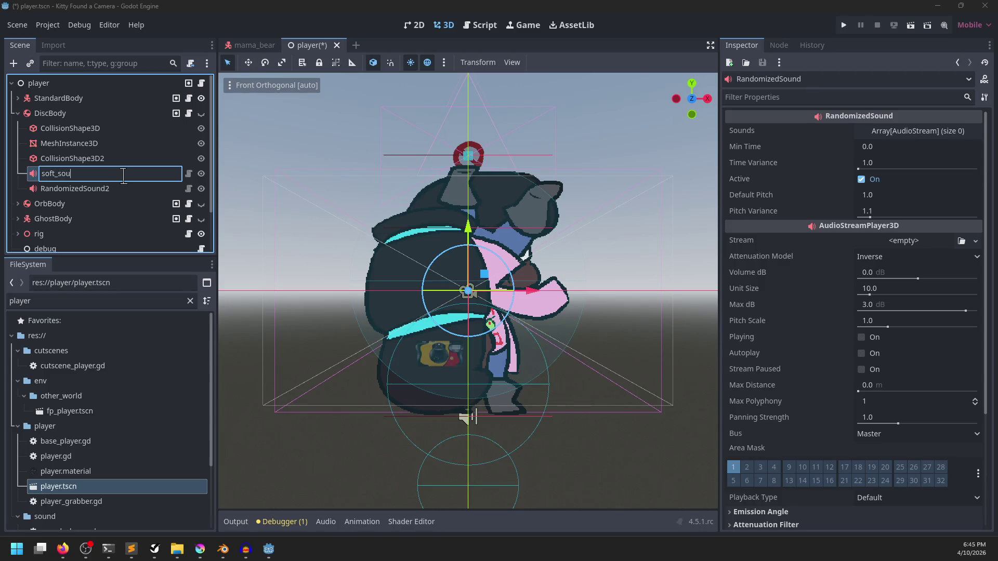
{"action": "type", "text": "nd"}
{"action": "key", "text": "Return"}
{"action": "left_click", "coordinate": [124, 187]}
{"action": "double_click", "coordinate": [122, 187]}
{"action": "type", "text": "har"}
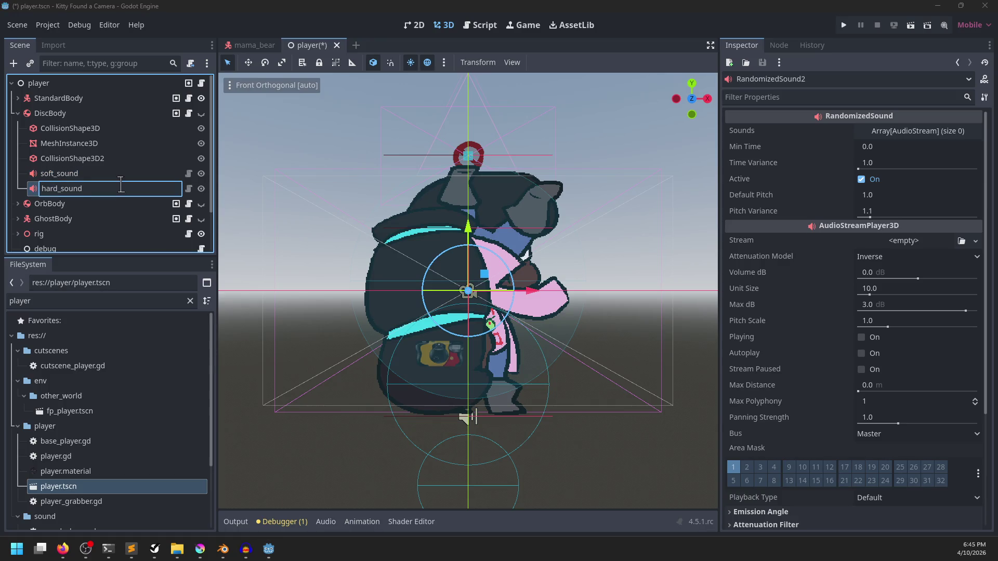
{"action": "key", "text": "Return"}
- Add a Bouncy child to DiscBody and move it above soft_sound
{"action": "left_click", "coordinate": [91, 117]}
{"action": "key", "text": "ctrl+a"}
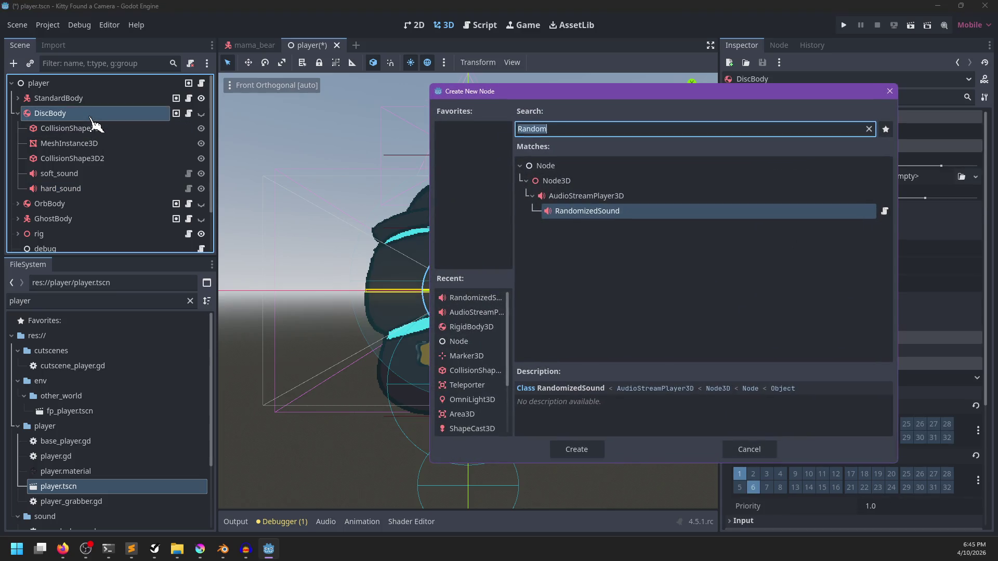
{"action": "type", "text": "Bouncy"}
{"action": "key", "text": "Return"}
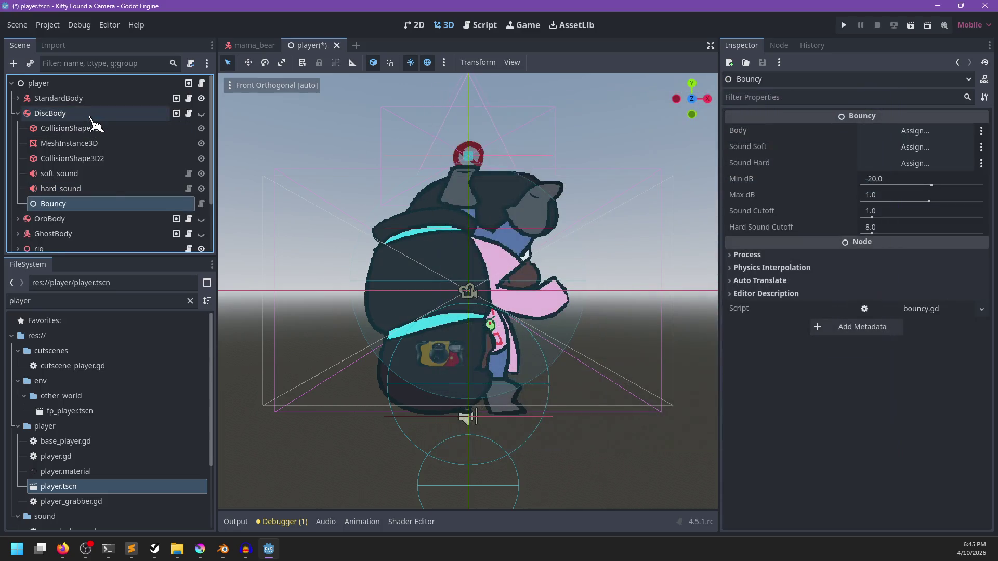
{"action": "left_click_drag", "start_coordinate": [81, 211], "coordinate": [67, 175]}
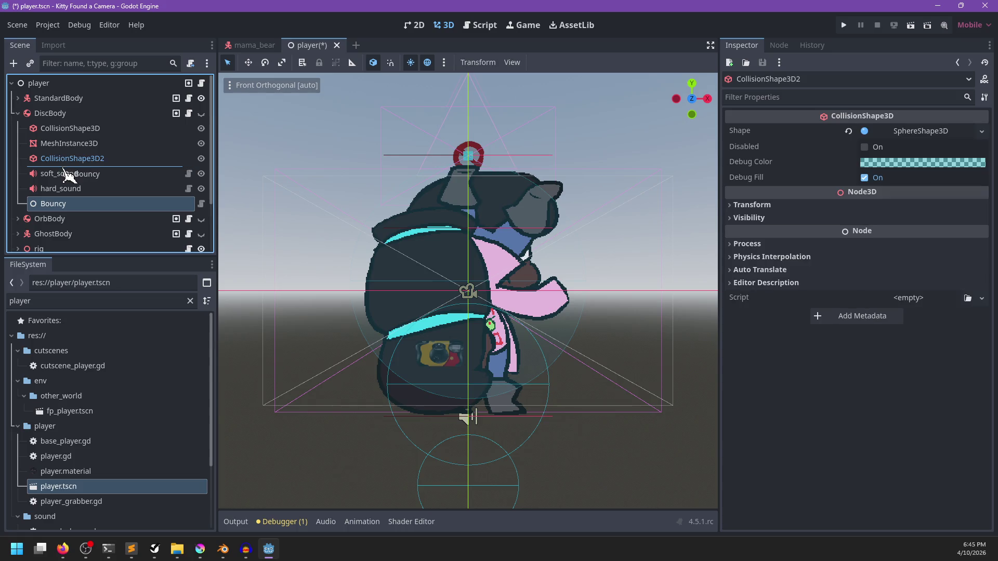
- Link Bouncy's Body to DiscBody, Sound Soft to soft_sound, Sound Hard to hard_sound, and save
{"action": "left_click", "coordinate": [910, 131]}
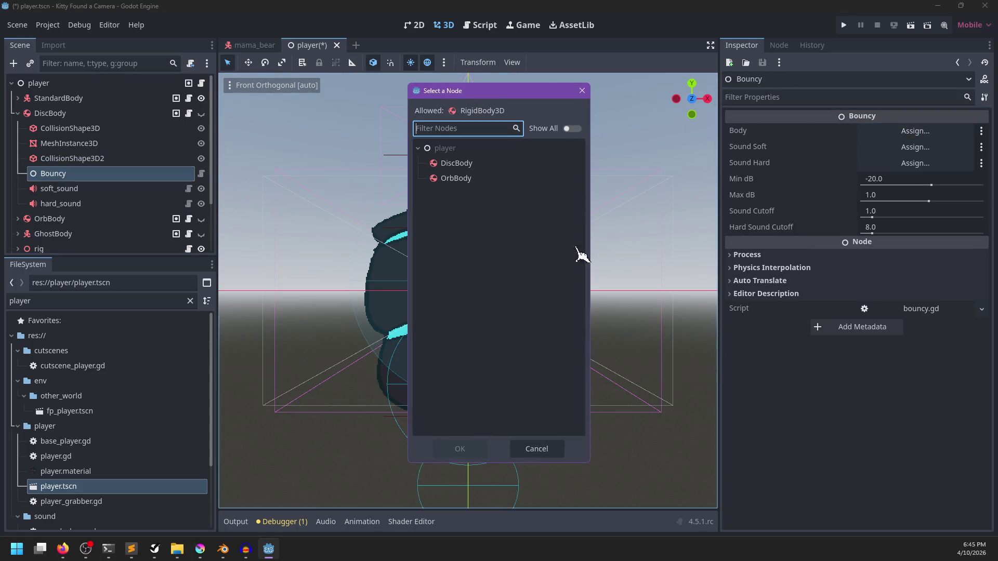
{"action": "double_click", "coordinate": [462, 164]}
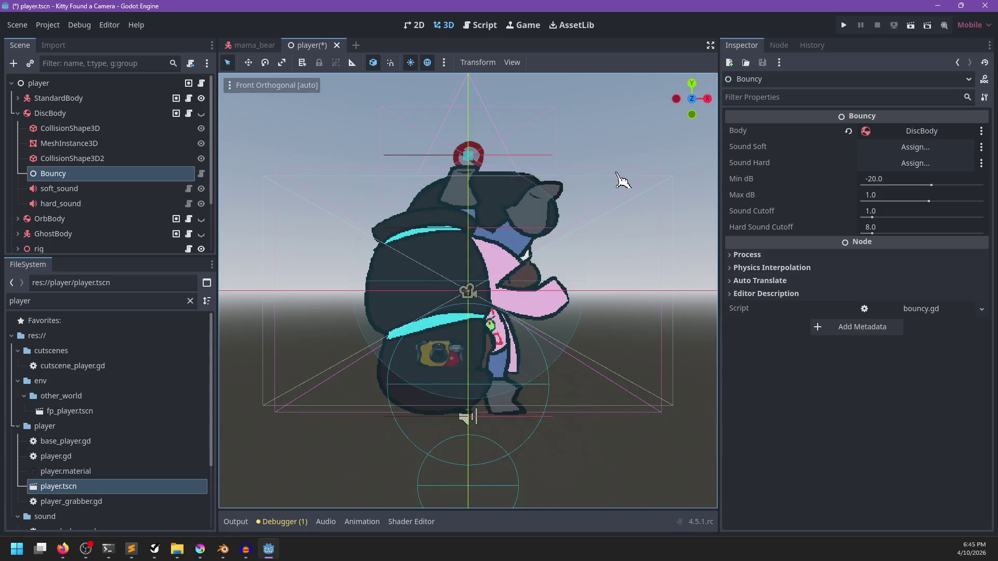
{"action": "mouse_move", "coordinate": [120, 196]}
{"action": "left_mouse_down"}
{"action": "mouse_move", "coordinate": [832, 174]}
{"action": "mouse_move", "coordinate": [907, 148]}
{"action": "left_mouse_up"}
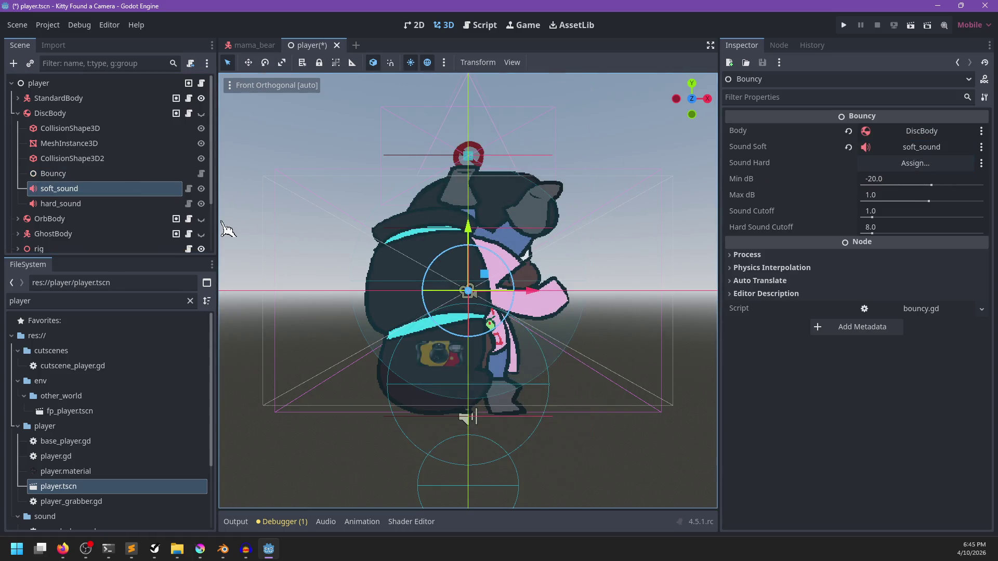
{"action": "left_click_drag", "start_coordinate": [106, 212], "coordinate": [907, 164]}
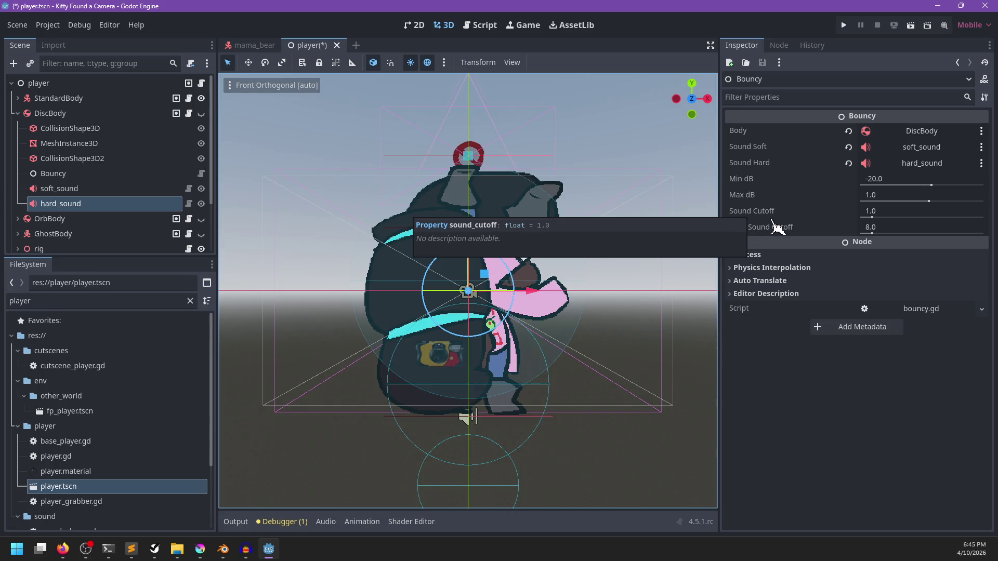
{"action": "key", "text": "ctrl+s"}
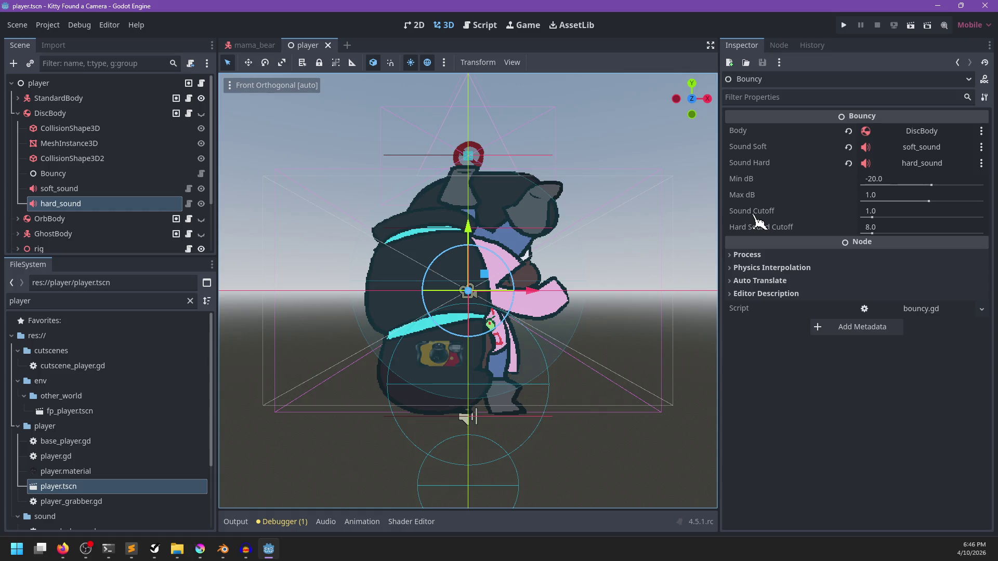
- Set Bouncy's Sound Cutoff to 0.5 and save the scene
{"action": "left_click", "coordinate": [876, 211]}
{"action": "type", "text": "0.5"}
{"action": "key", "text": "Return"}
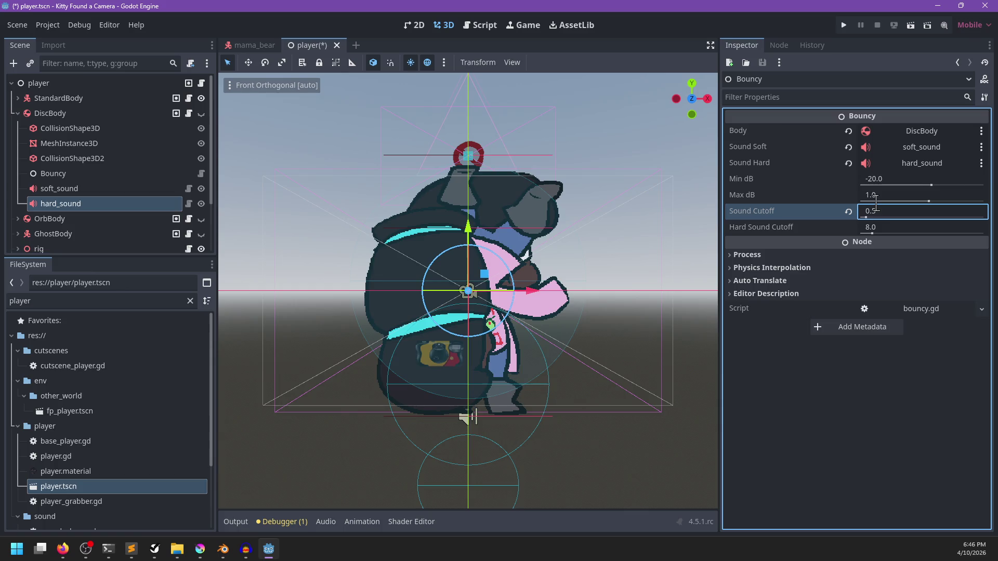
{"action": "key", "text": "ctrl+s"}
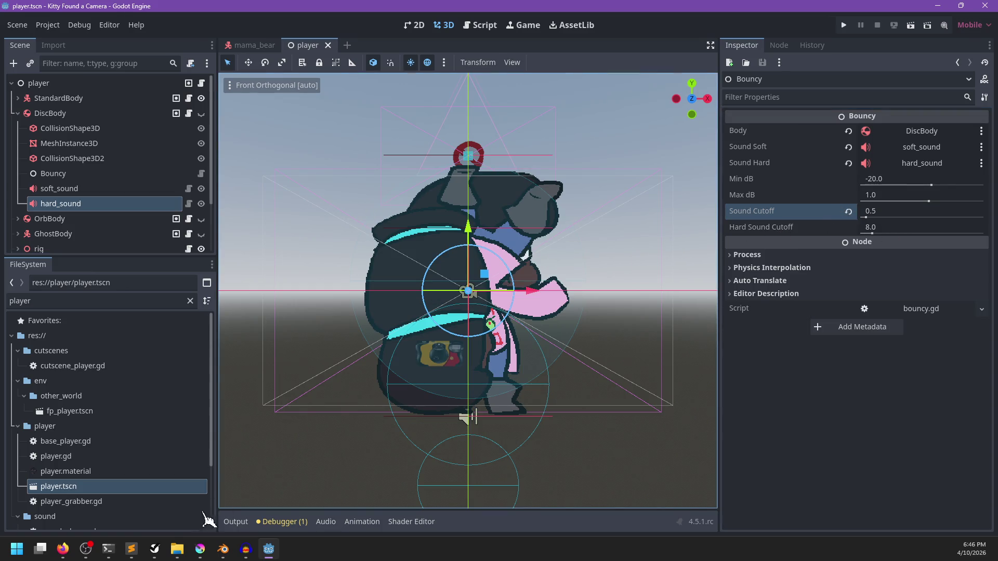
{"action": "left_click", "coordinate": [247, 554]}
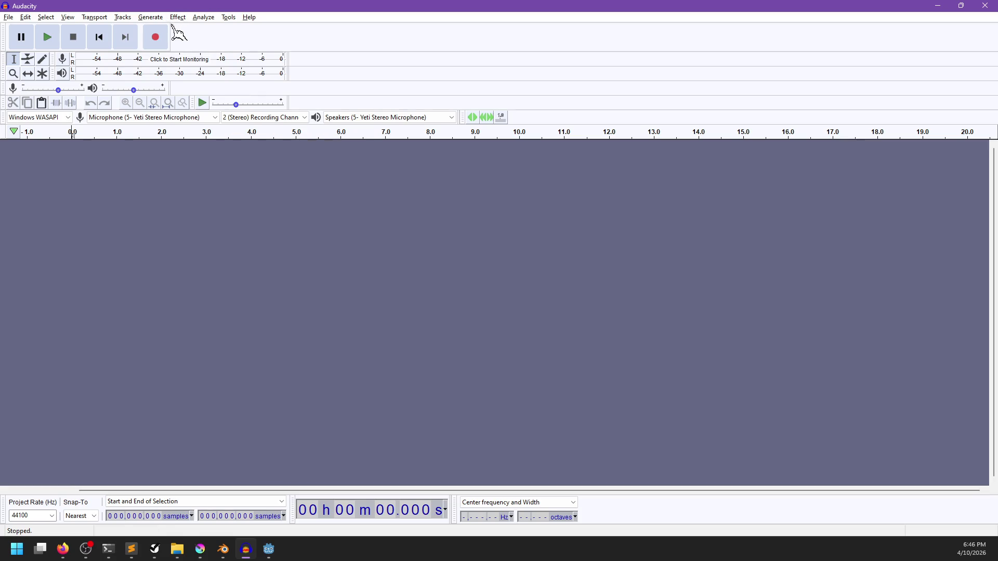
- Record about 52 seconds of disc impact hits into a new stereo track
{"action": "left_click", "coordinate": [156, 42]}
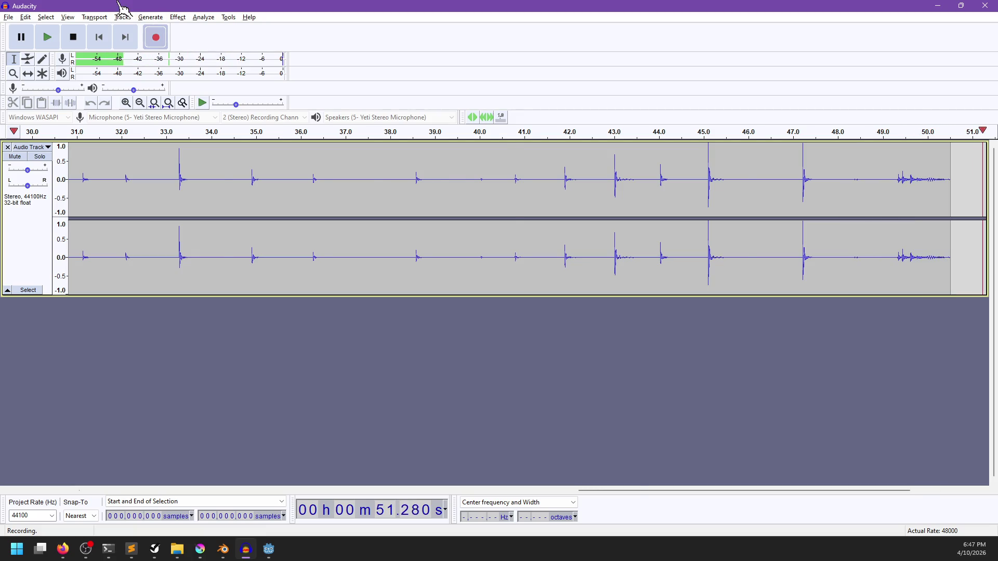
{"action": "left_click", "coordinate": [74, 40]}
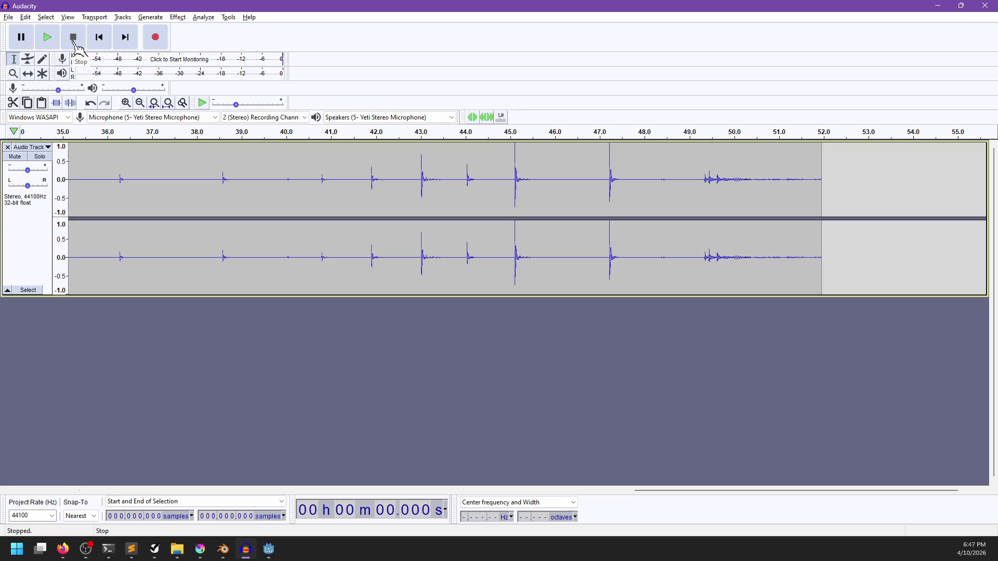
{"action": "scroll", "coordinate": [354, 272], "scroll_direction": "left", "scroll_amount": 10}
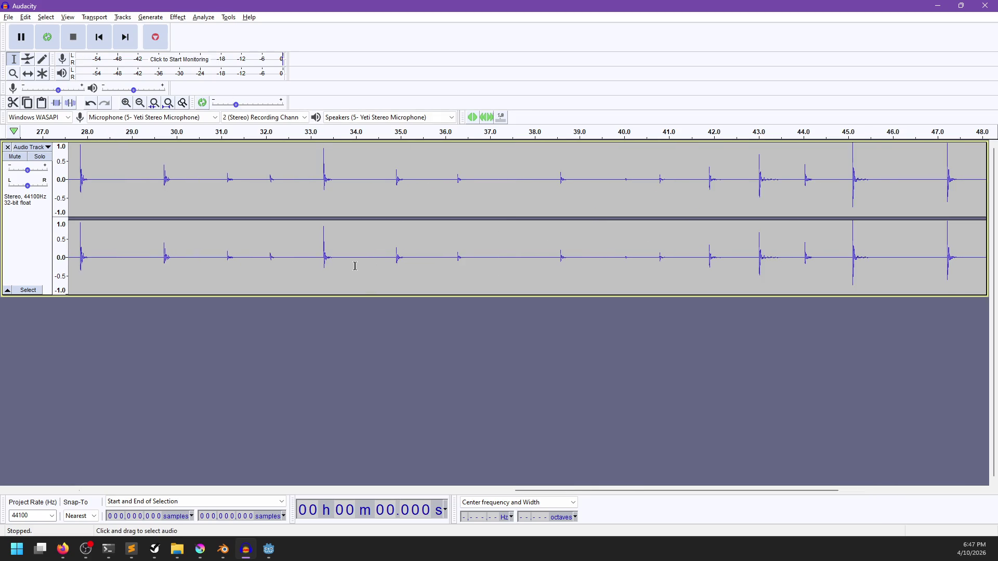
- Delete the trailing audio from 48.45 s to the end of the recording
{"action": "scroll", "coordinate": [416, 247], "scroll_direction": "left", "scroll_amount": 8}
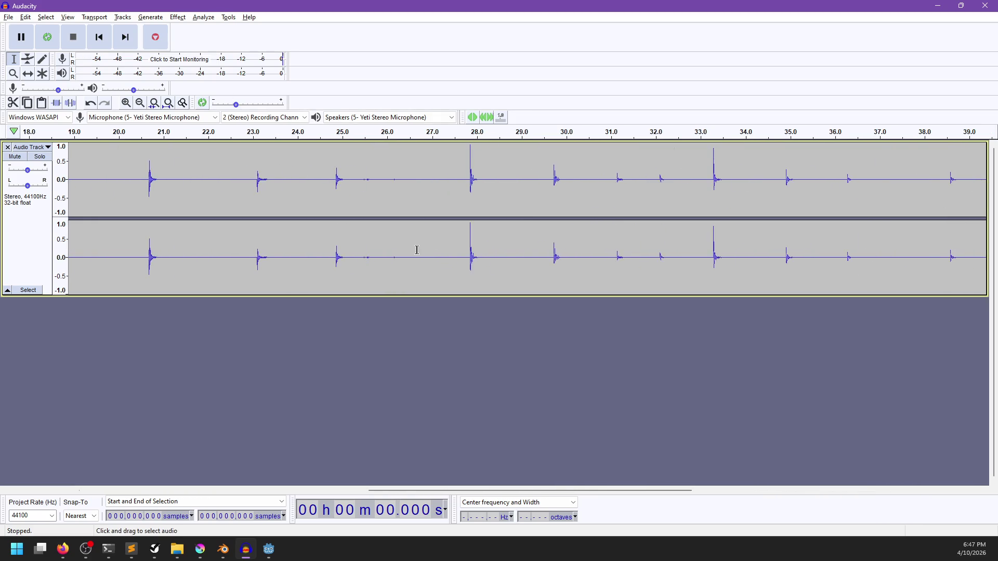
{"action": "key", "text": "ctrl+f"}
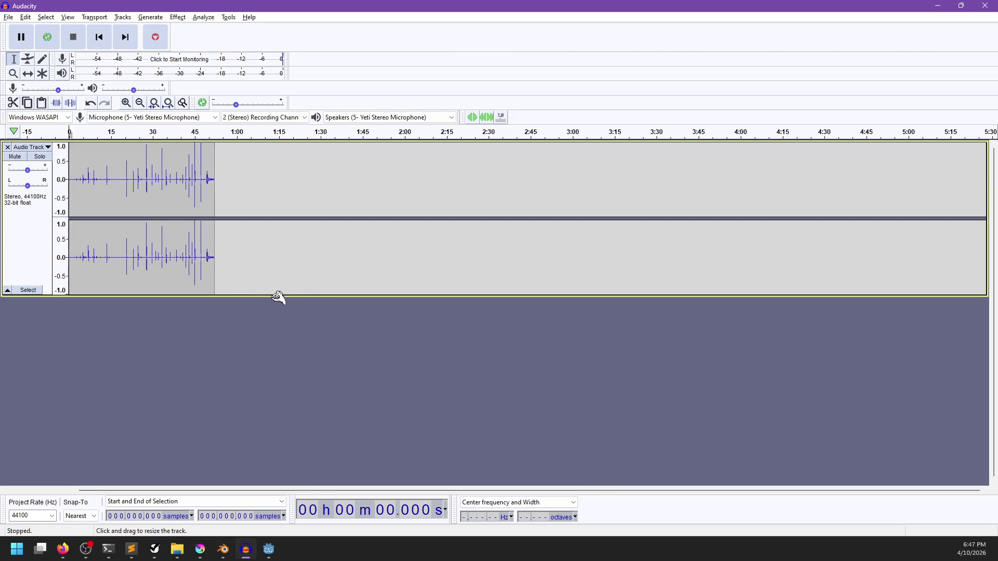
{"action": "key", "text": "ctrl+1"}
{"action": "key", "text": "ctrl+1"}
{"action": "key", "text": "ctrl+1"}
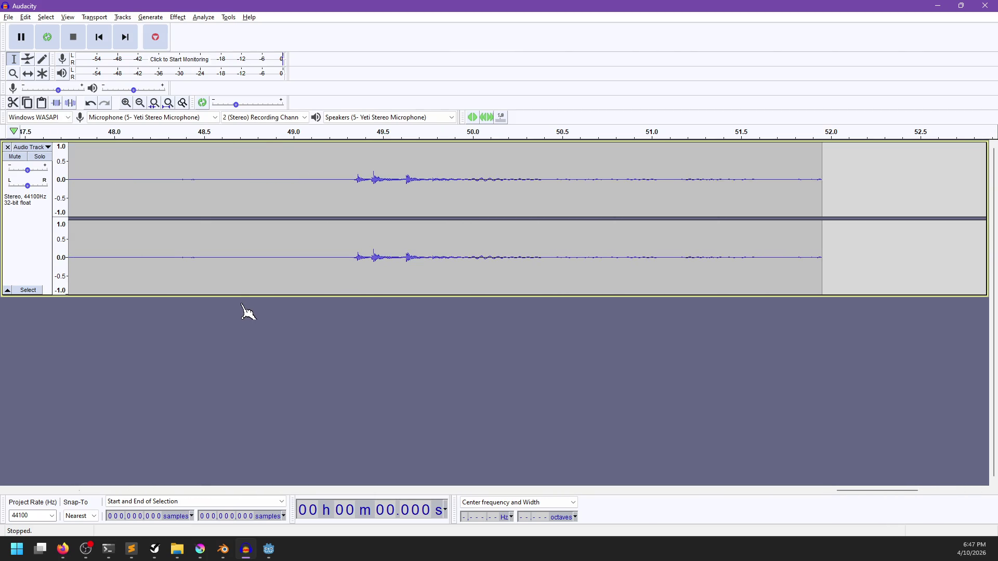
{"action": "left_click_drag", "start_coordinate": [195, 260], "coordinate": [823, 239]}
{"action": "key", "text": "Delete"}
- Play back the recording from 41.86 s and 38.51 s to audition the hits
{"action": "scroll", "coordinate": [314, 292], "scroll_direction": "left", "scroll_amount": 10}
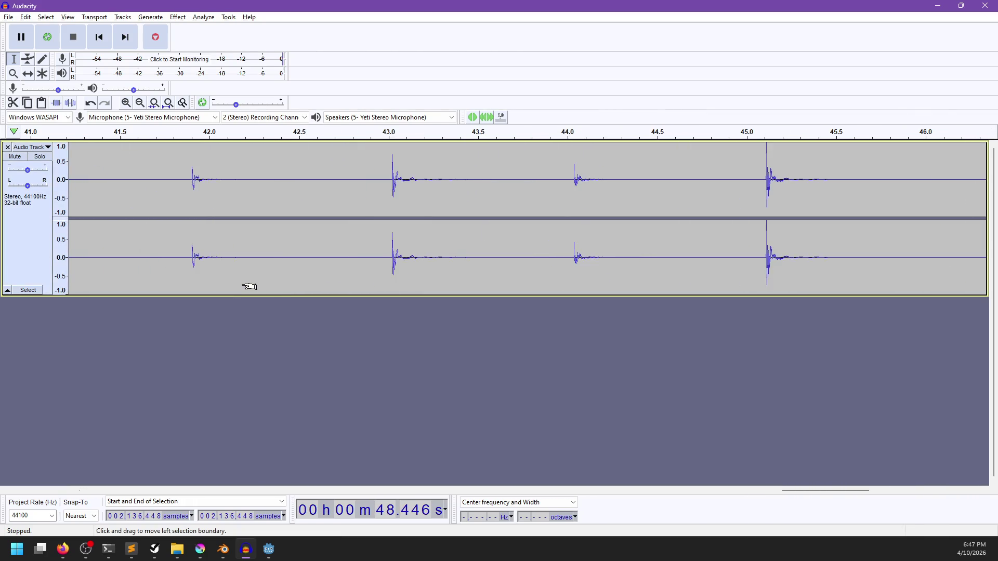
{"action": "scroll", "coordinate": [249, 286], "scroll_direction": "left", "scroll_amount": 2}
{"action": "left_click", "coordinate": [280, 269]}
{"action": "key", "text": "space"}
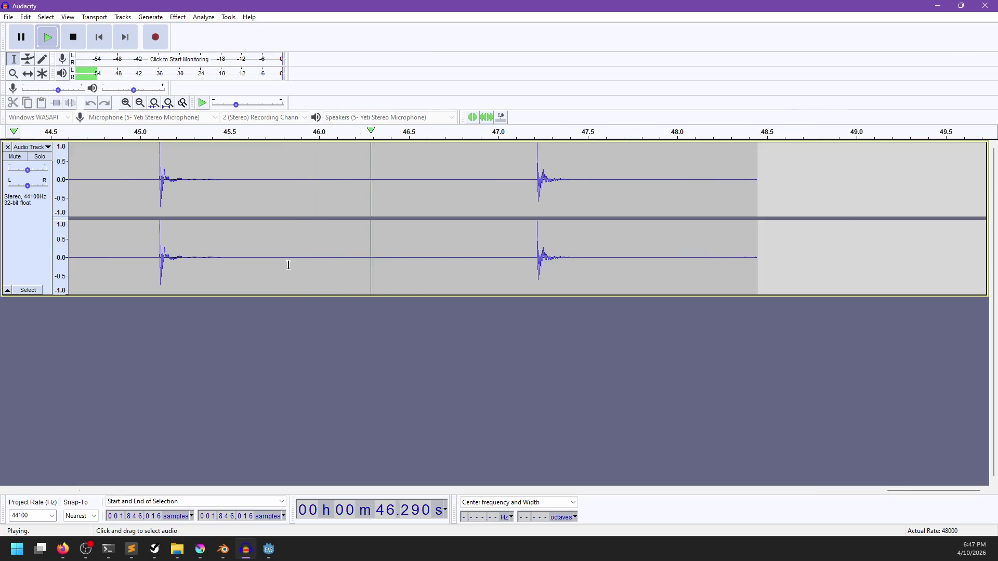
{"action": "scroll", "coordinate": [288, 265], "scroll_direction": "left", "scroll_amount": 10}
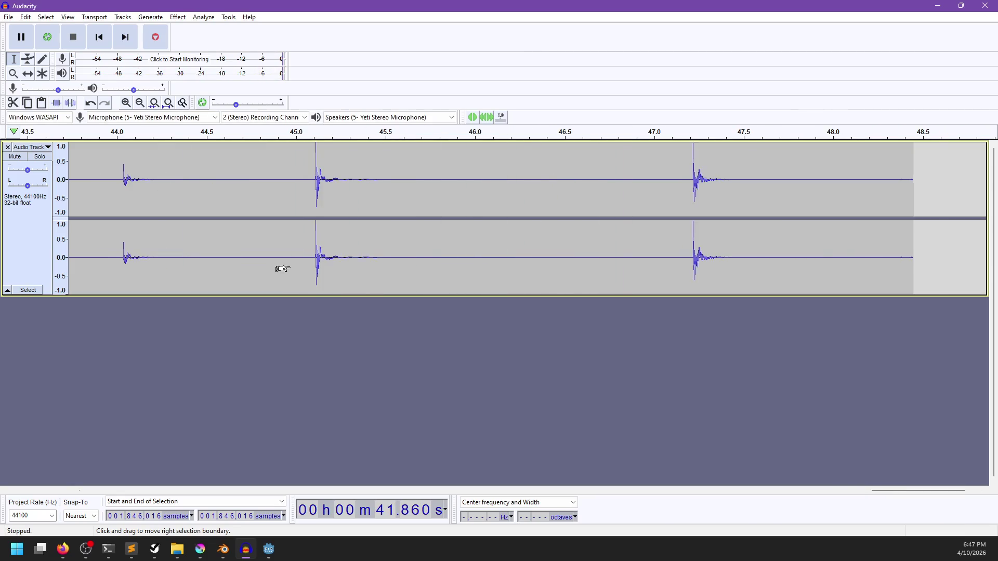
{"action": "scroll", "coordinate": [291, 268], "scroll_direction": "left", "scroll_amount": 2}
{"action": "left_click", "coordinate": [304, 263]}
{"action": "key", "text": "space"}
- Audition the clicks near 36.2 s and 34.9 s
{"action": "key", "text": "space"}
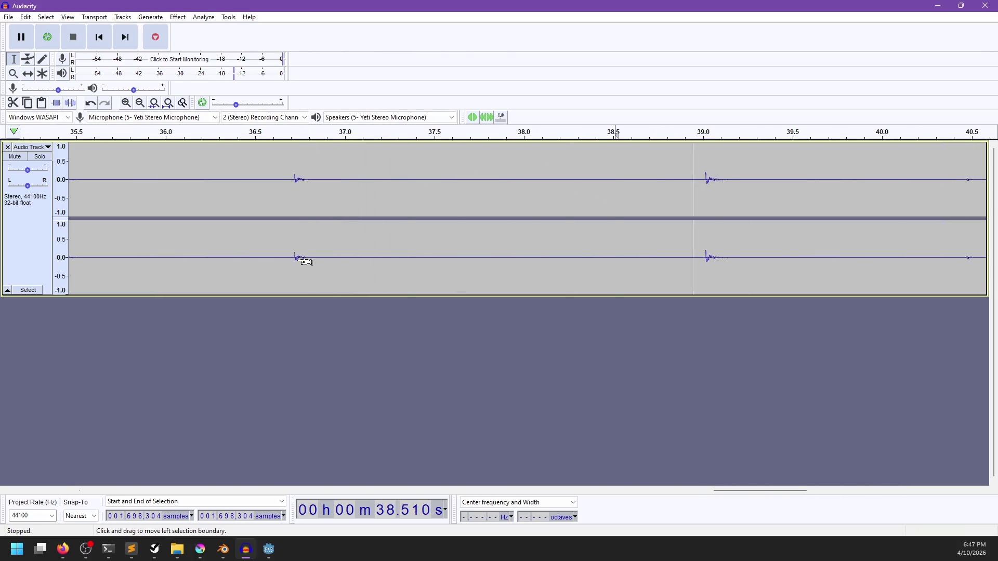
{"action": "scroll", "coordinate": [305, 262], "scroll_direction": "left", "scroll_amount": 4}
{"action": "left_click", "coordinate": [365, 260]}
{"action": "key", "text": "space"}
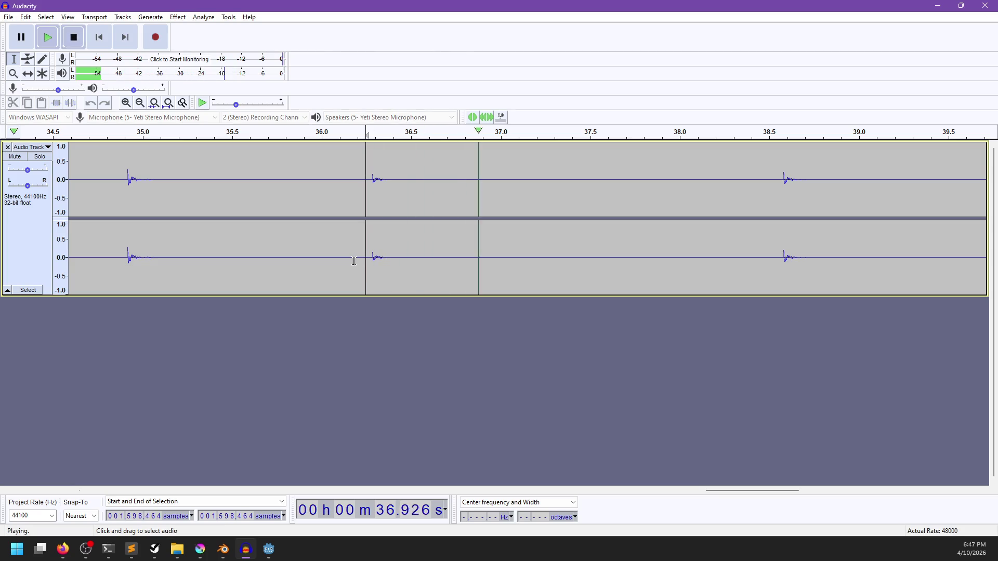
{"action": "key", "text": "space"}
{"action": "scroll", "coordinate": [351, 263], "scroll_direction": "left", "scroll_amount": 2}
{"action": "left_click", "coordinate": [254, 259]}
{"action": "key", "text": "space"}
{"action": "key", "text": "space"}
- Copy the click from 34.9 to 35.15 s into a new project
{"action": "left_click_drag", "start_coordinate": [255, 259], "coordinate": [298, 266]}
{"action": "key", "text": "ctrl+c"}
{"action": "key", "text": "ctrl+n"}
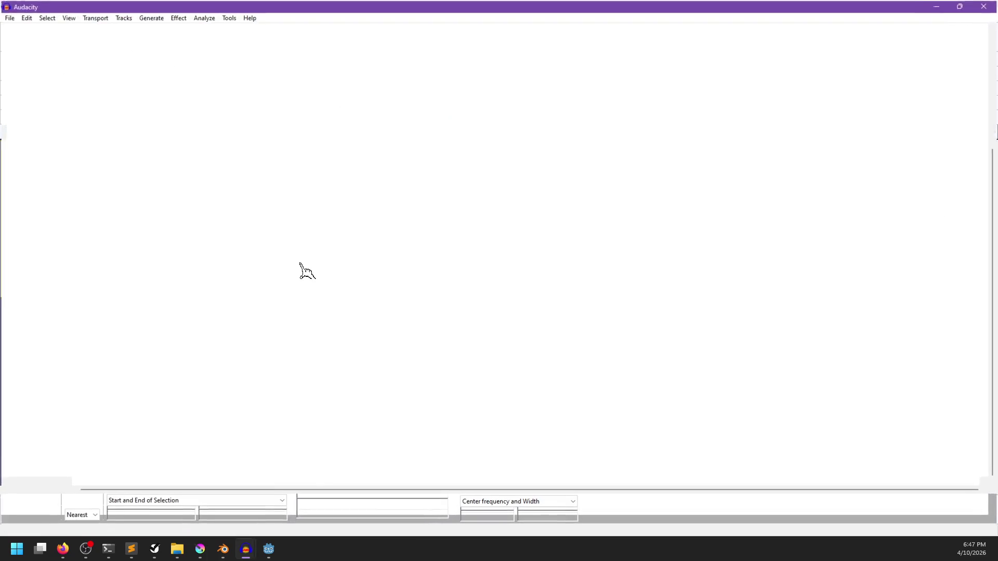
{"action": "key", "text": "ctrl+v"}
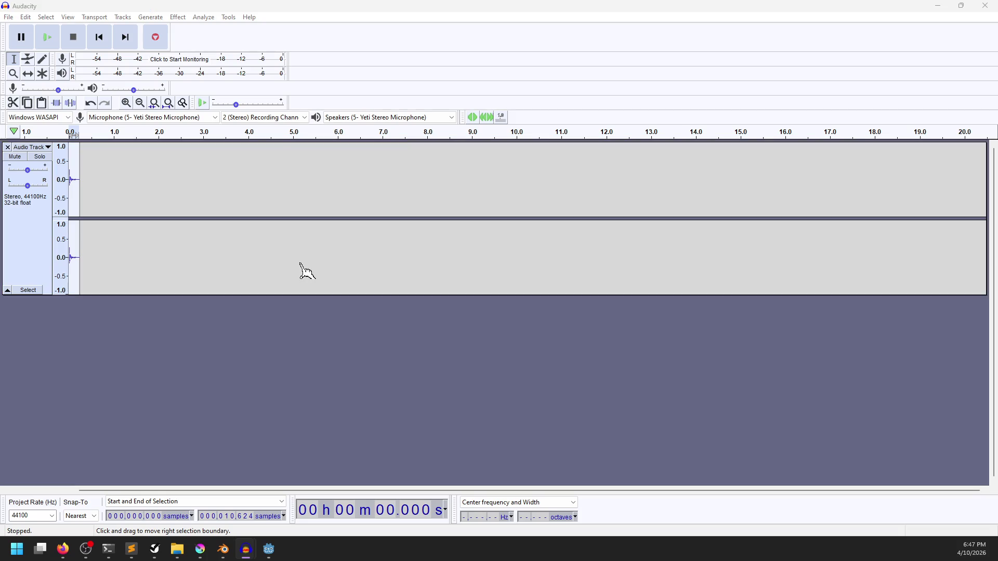
- Export the clip as disc_bounce1 into a new sound/player folder
{"action": "key", "text": "ctrl+shift+e"}
{"action": "type", "text": "disc"}
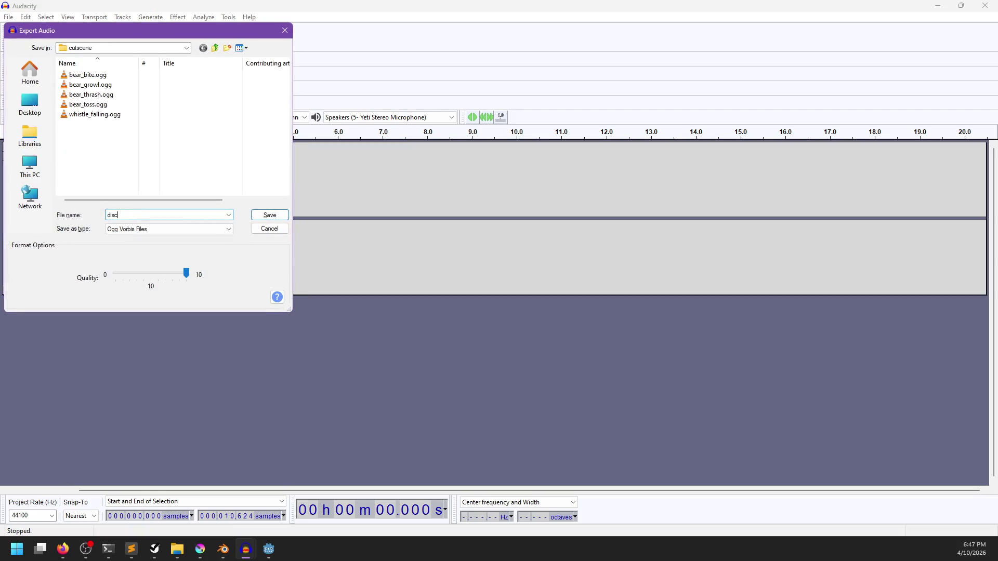
{"action": "type", "text": "1"}
{"action": "left_click", "coordinate": [214, 48]}
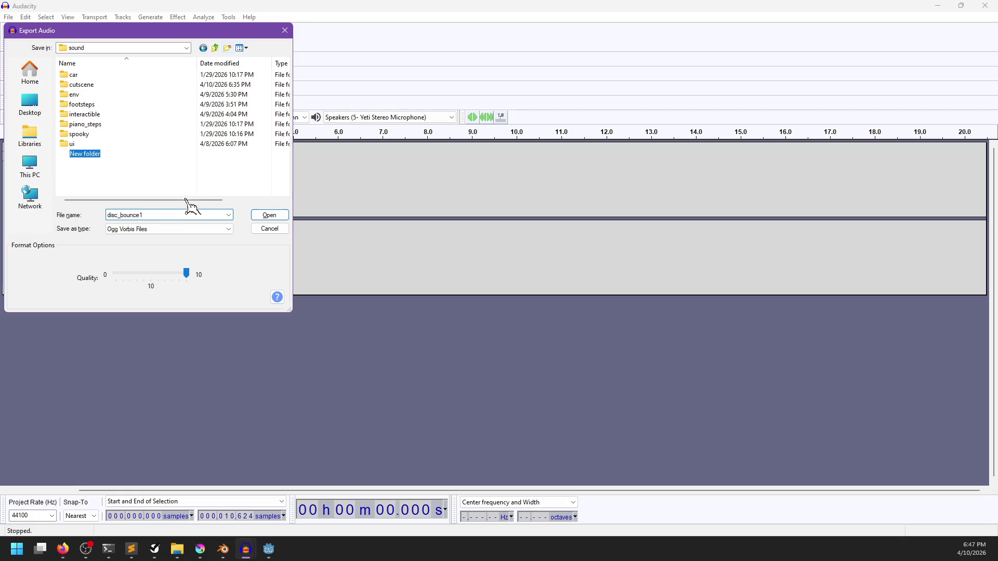
{"action": "key", "text": "ctrl+shift+n"}
{"action": "key", "text": "Return"}
{"action": "double_click", "coordinate": [85, 156]}
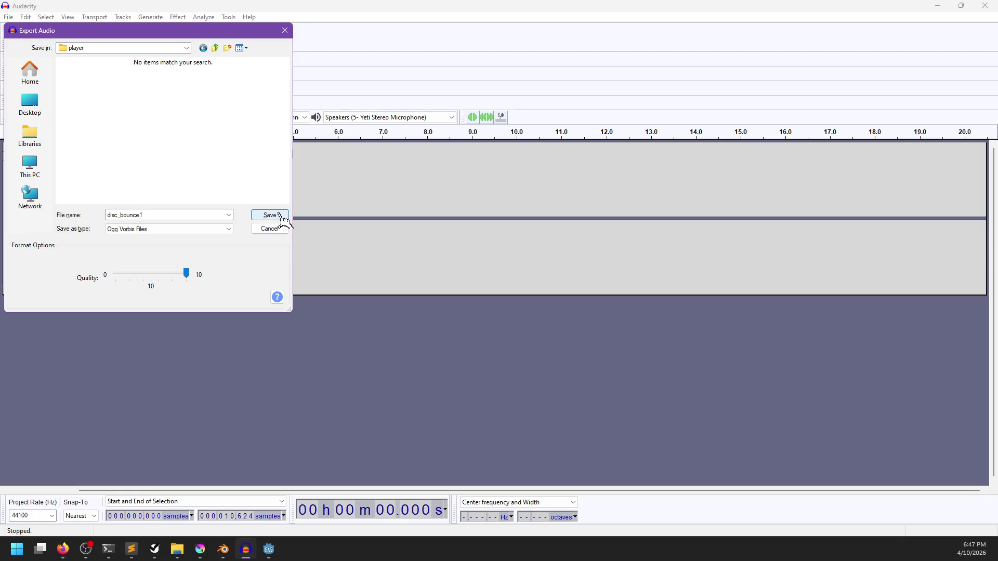
{"action": "left_click", "coordinate": [269, 216]}
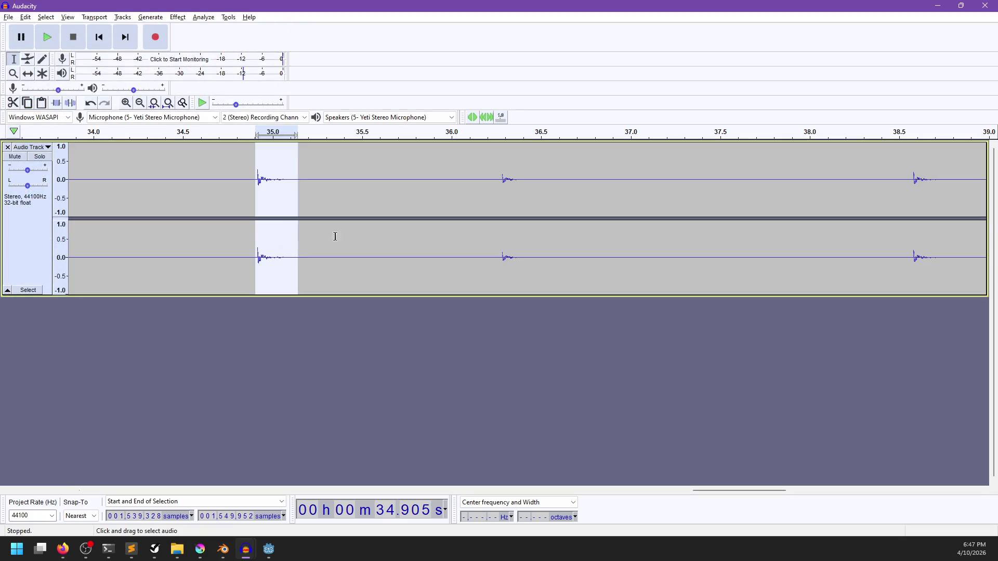
- Put the second click near 36.3 s in a new project and export it as disc_bounce2
{"action": "left_click_drag", "start_coordinate": [500, 258], "coordinate": [523, 260]}
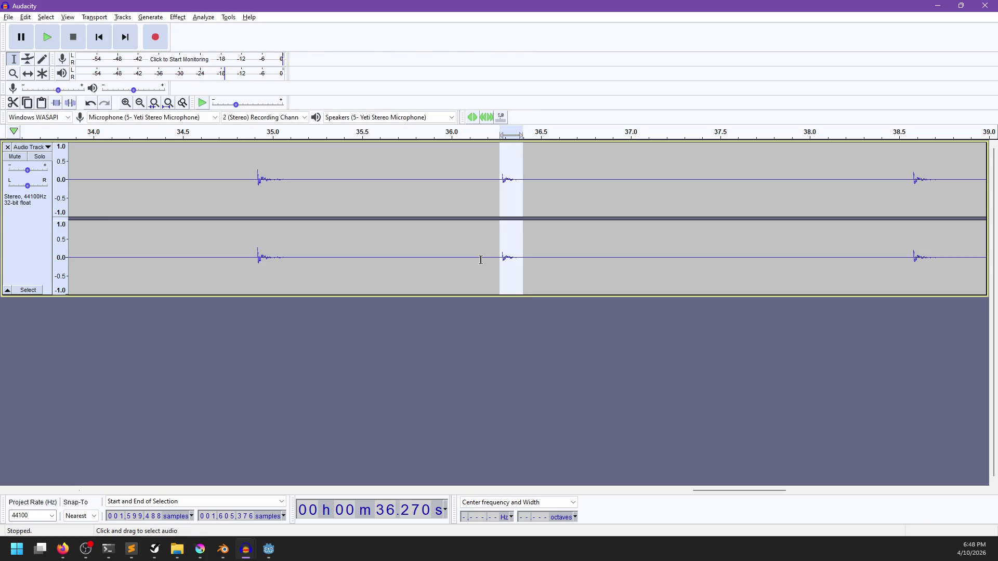
{"action": "key", "text": "ctrl+n"}
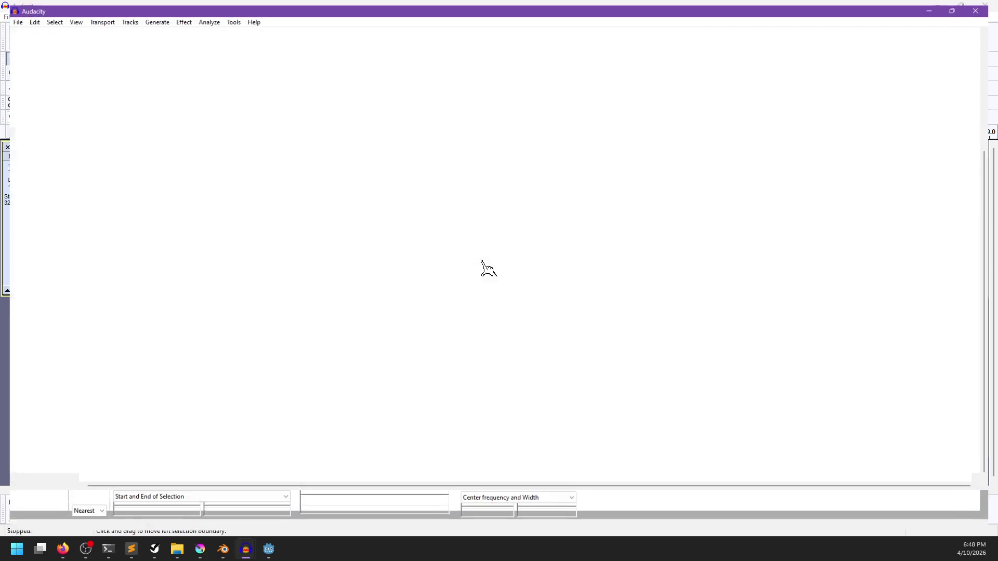
{"action": "key", "text": "ctrl+v"}
{"action": "key", "text": "space"}
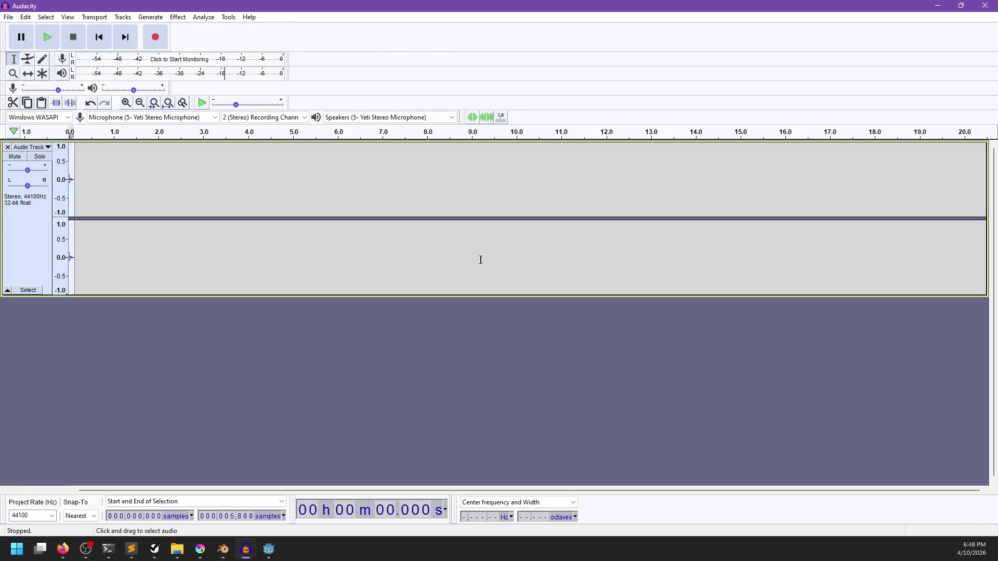
{"action": "key", "text": "ctrl+shift+e"}
{"action": "type", "text": "dis"}
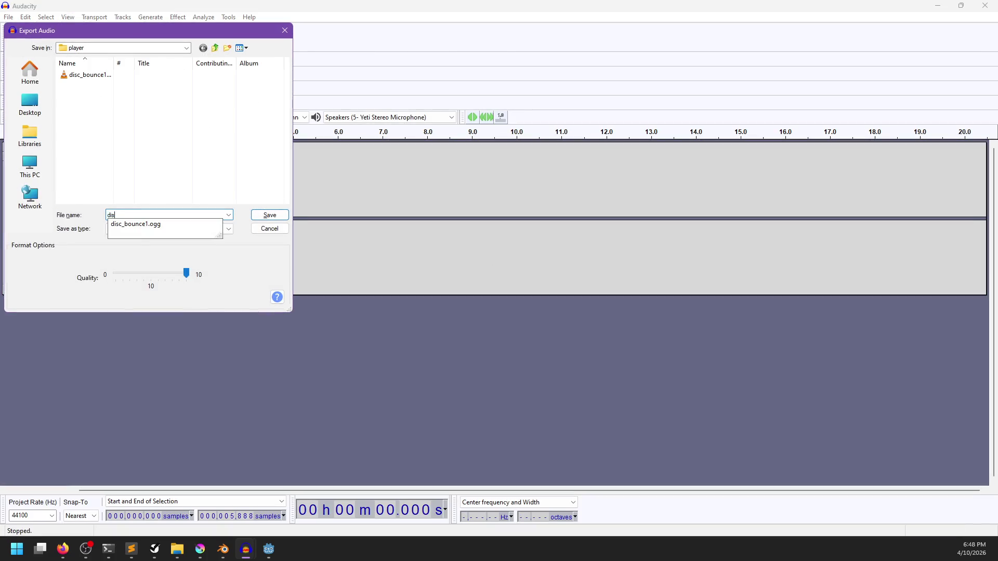
{"action": "type", "text": "2"}
{"action": "key", "text": "Return"}
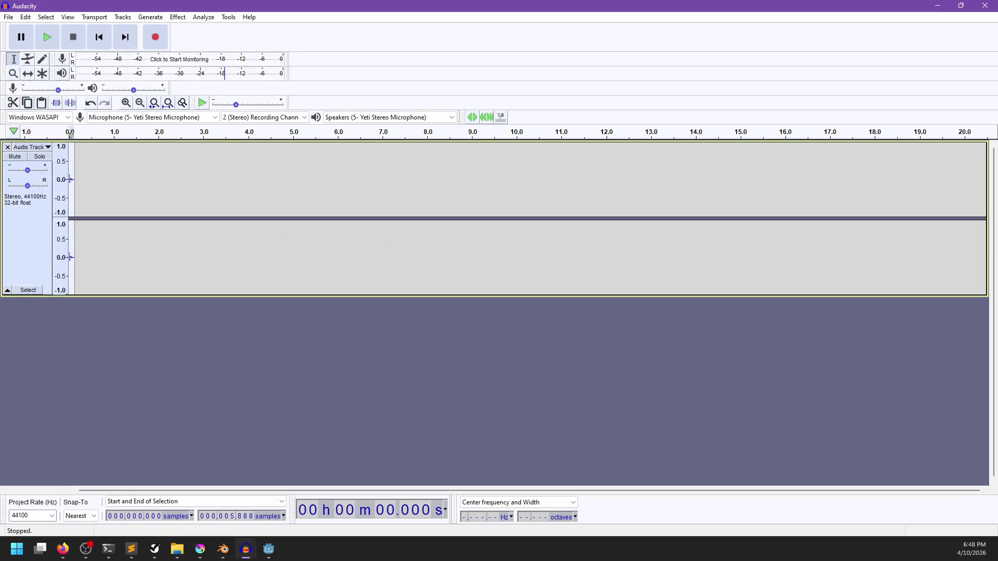
- Close the temporary clip project without saving
{"action": "key", "text": "alt+Tab"}
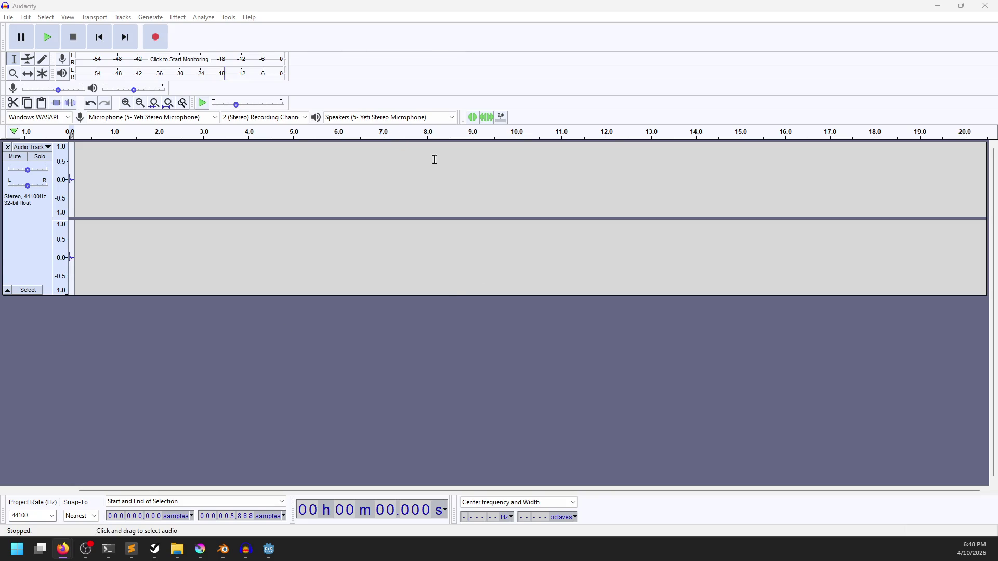
{"action": "key", "text": "ctrl+w"}
{"action": "left_click", "coordinate": [533, 272]}
- Audition the clicks around 41.8 s and 43 s in the recording
{"action": "scroll", "coordinate": [595, 312], "scroll_direction": "right", "scroll_amount": 10}
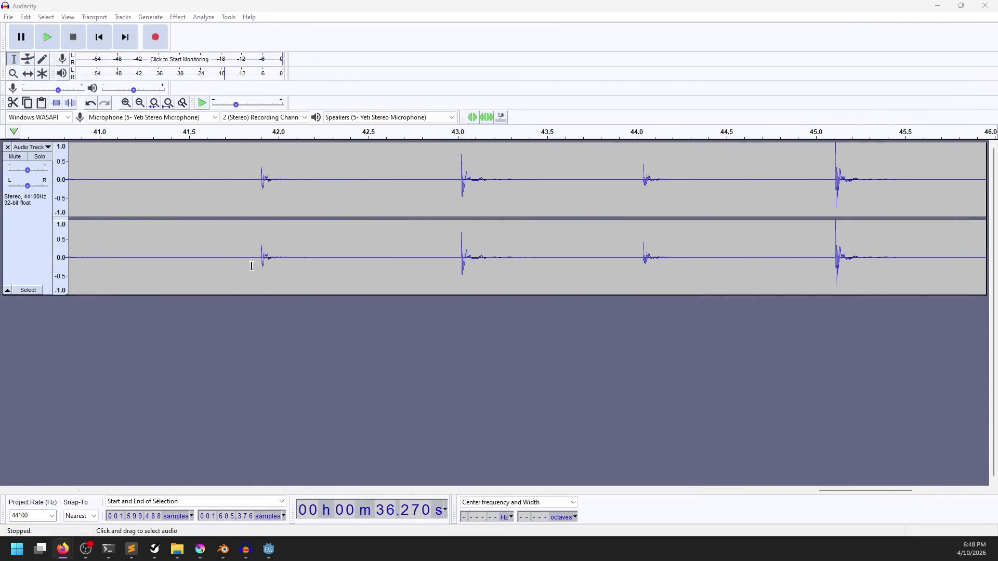
{"action": "left_click", "coordinate": [260, 263]}
{"action": "key", "text": "space"}
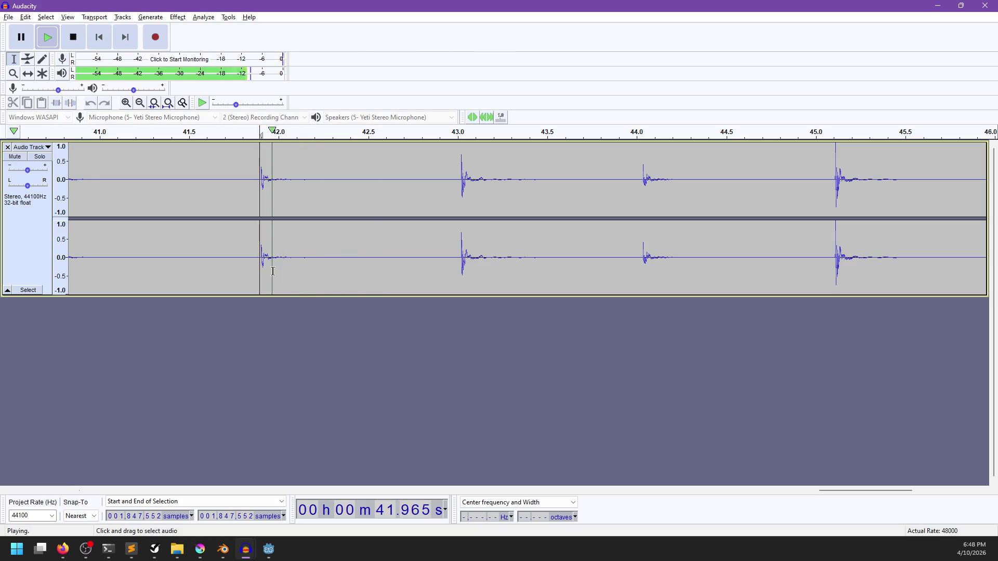
{"action": "key", "text": "space"}
{"action": "left_click", "coordinate": [246, 263]}
{"action": "key", "text": "space"}
{"action": "key", "text": "space"}
{"action": "left_click", "coordinate": [253, 266]}
{"action": "key", "text": "space"}
{"action": "key", "text": "space"}
{"action": "left_click", "coordinate": [457, 268]}
{"action": "key", "text": "space"}
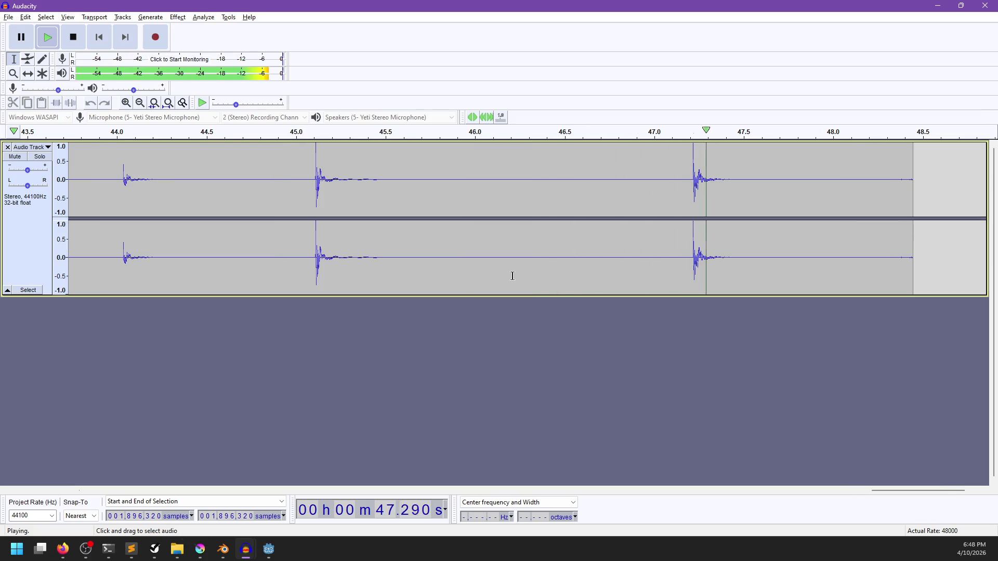
{"action": "key", "text": "space"}
- Select the click from 47.206 s to about 47.64 s, leaving its volume unamplified
{"action": "left_click", "coordinate": [684, 255]}
{"action": "key", "text": "space"}
{"action": "key", "text": "space"}
{"action": "left_click_drag", "start_coordinate": [689, 257], "coordinate": [770, 258]}
{"action": "key", "text": "space"}
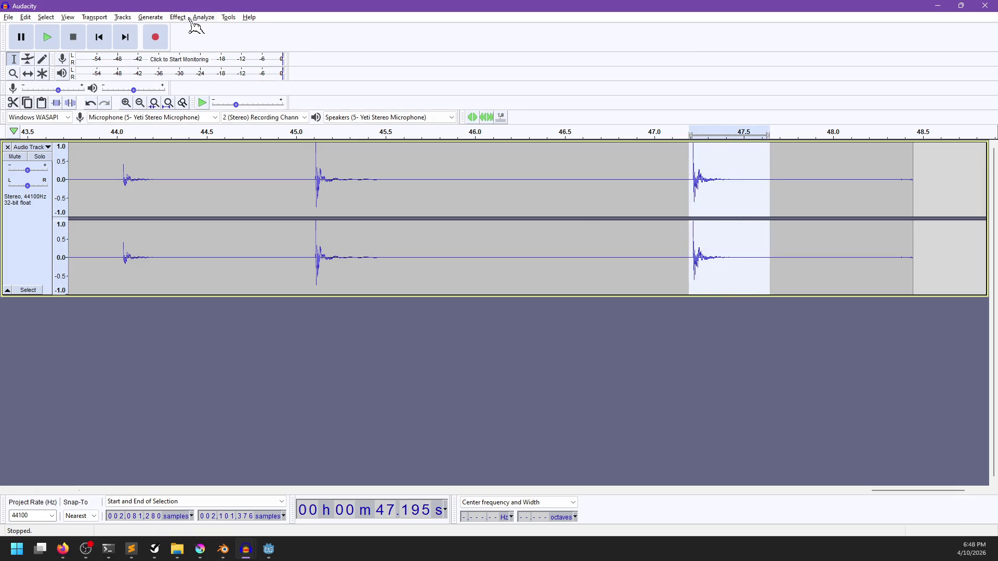
{"action": "left_click", "coordinate": [179, 17]}
{"action": "left_click", "coordinate": [205, 47]}
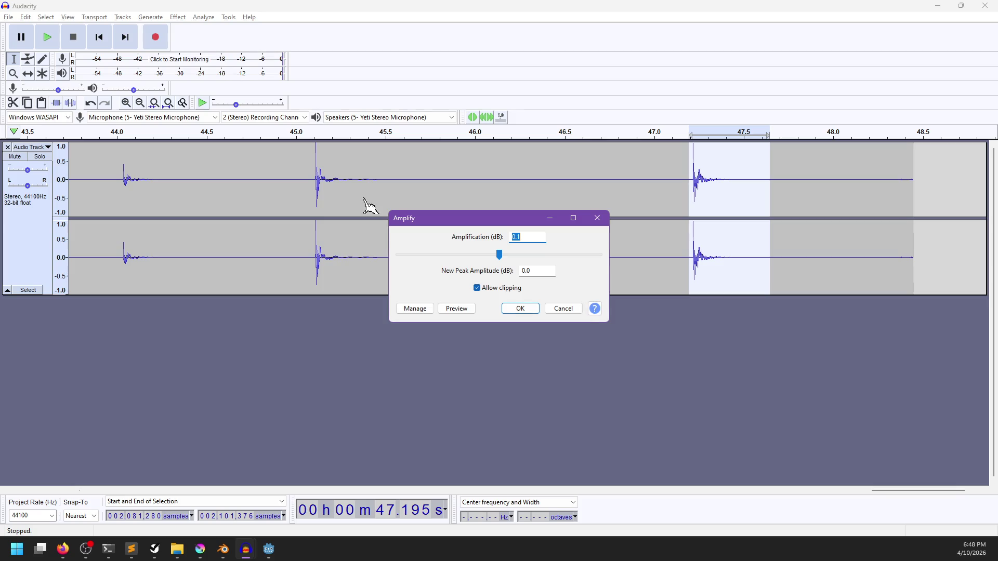
{"action": "left_click", "coordinate": [572, 306]}
{"action": "key", "text": "space"}
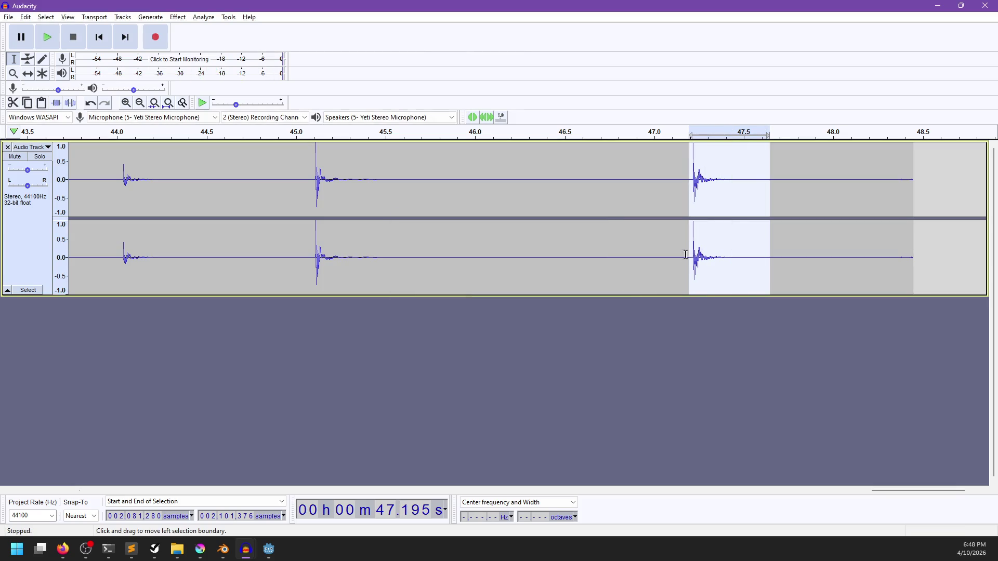
{"action": "left_click_drag", "start_coordinate": [694, 263], "coordinate": [696, 265]}
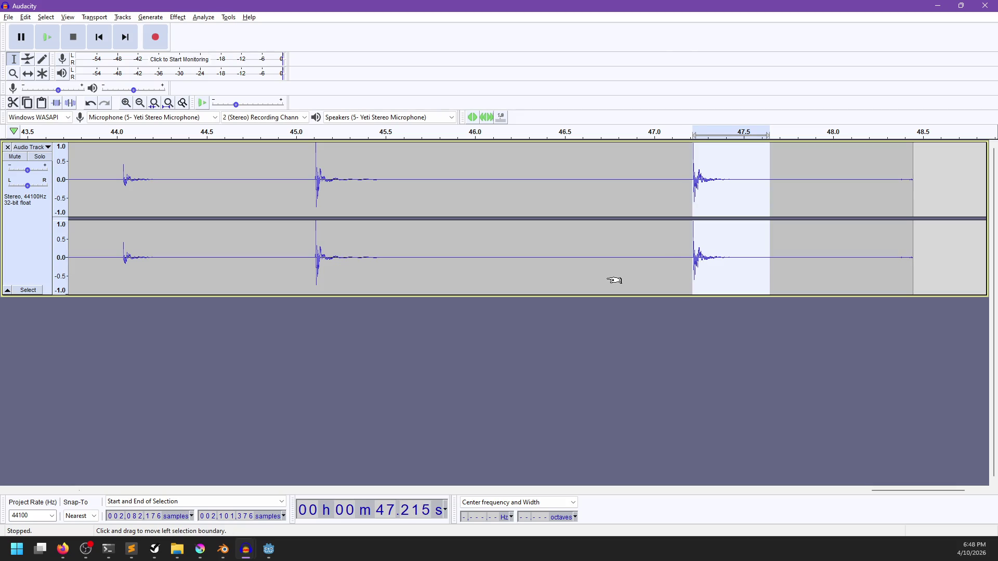
- Replace the track's contents with only the copied 47.2 s click
{"action": "key", "text": "ctrl+c"}
{"action": "key", "text": "ctrl+a"}
{"action": "key", "text": "Delete"}
{"action": "key", "text": "ctrl+v"}
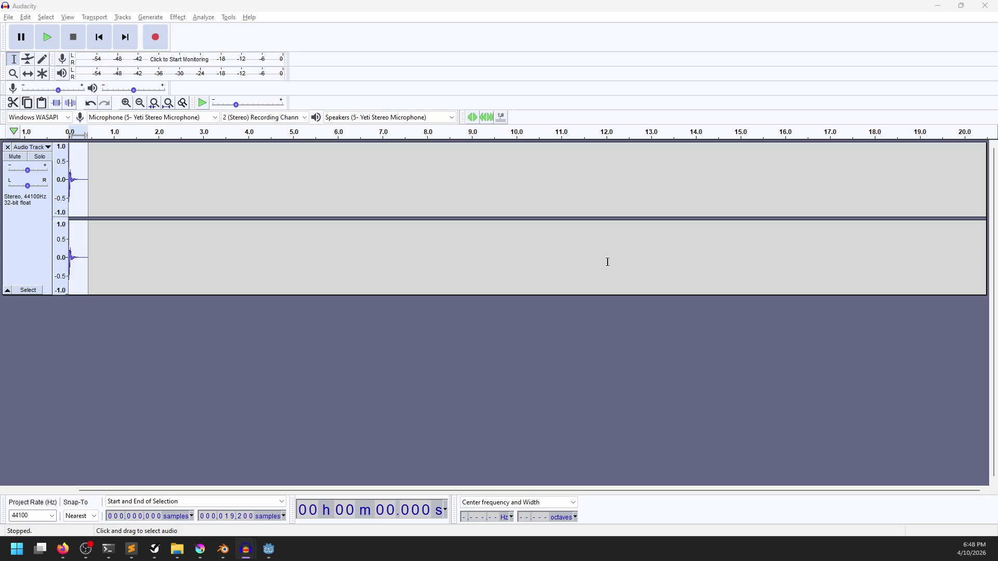
{"action": "key", "text": "alt+Tab"}
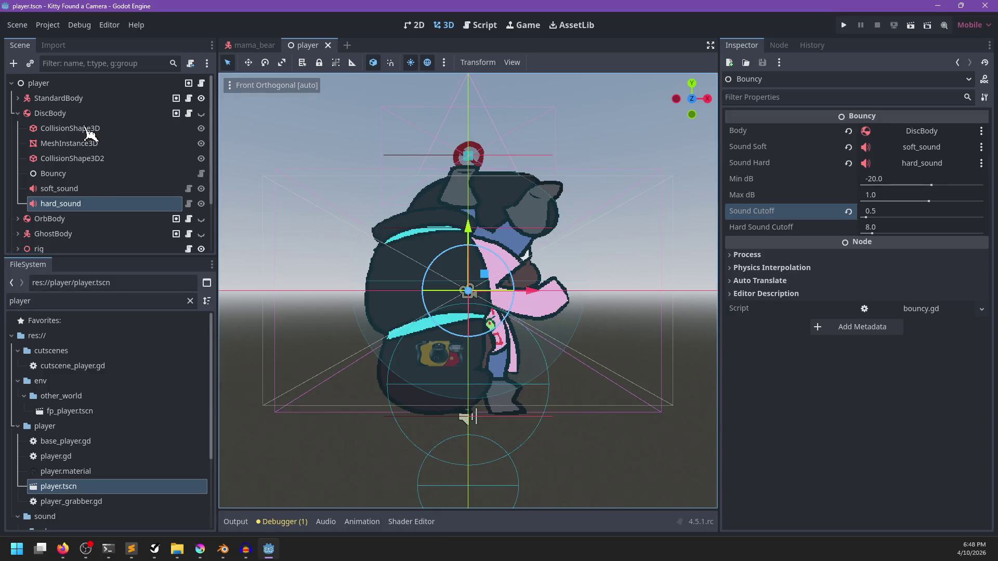
- Review soft_sound and hard_sound in the Inspector, then play the isolated click in Audacity
{"action": "left_click", "coordinate": [59, 189], "text": "ctrl"}
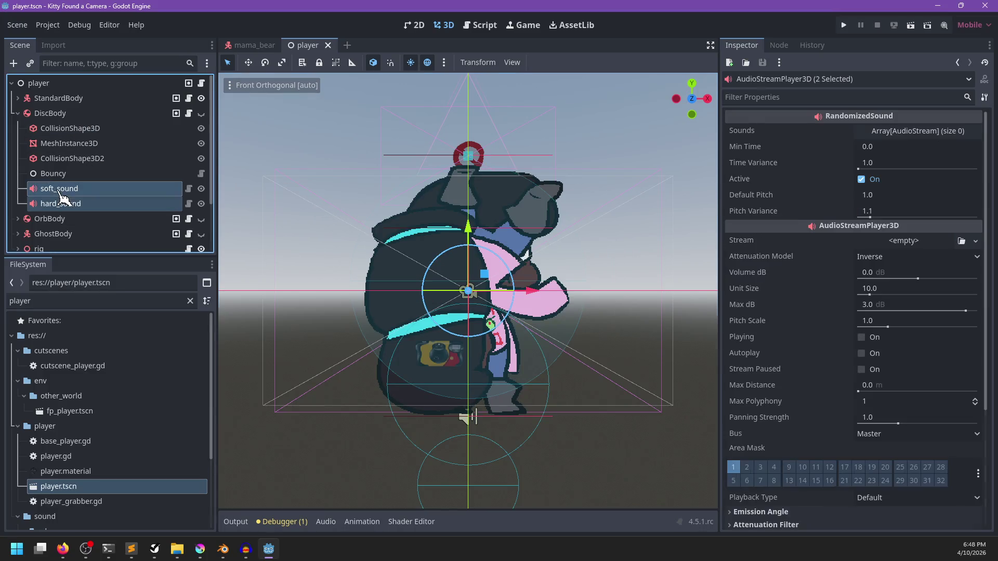
{"action": "left_click", "coordinate": [127, 191]}
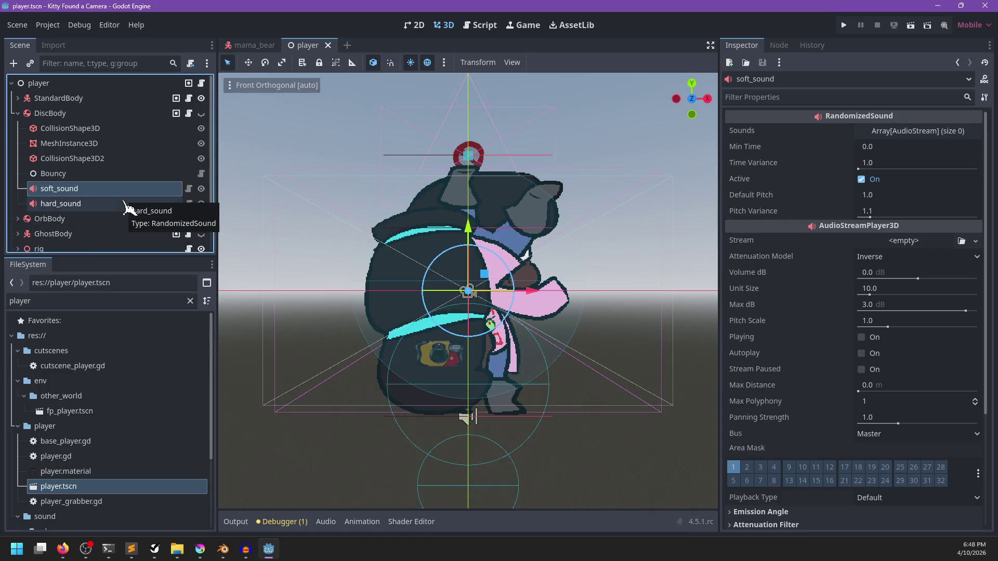
{"action": "left_click", "coordinate": [127, 205]}
{"action": "key", "text": "alt+Tab"}
{"action": "key", "text": "space"}
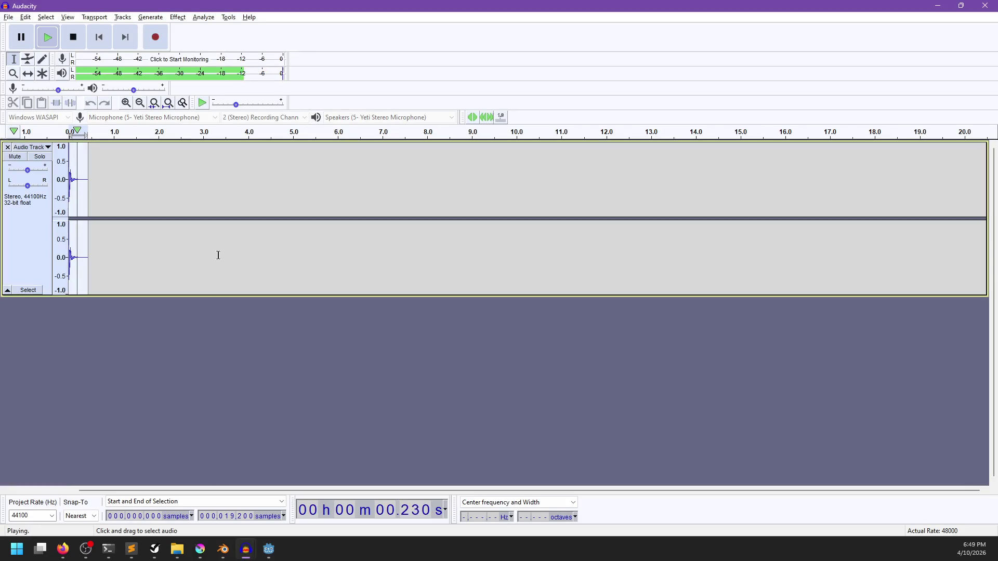
- Export the current clip under a disc_slam file name
{"action": "left_click", "coordinate": [179, 18]}
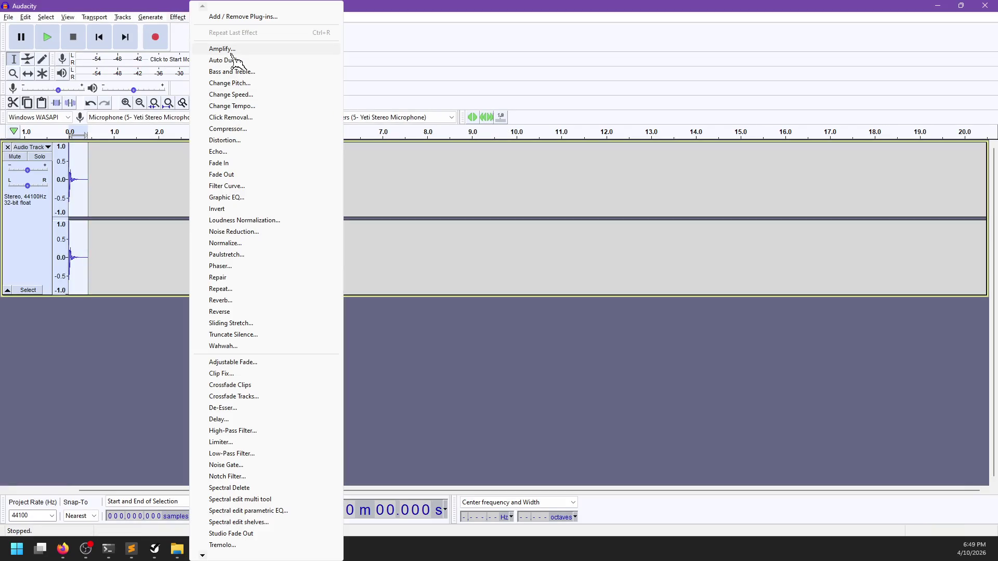
{"action": "left_click", "coordinate": [144, 299]}
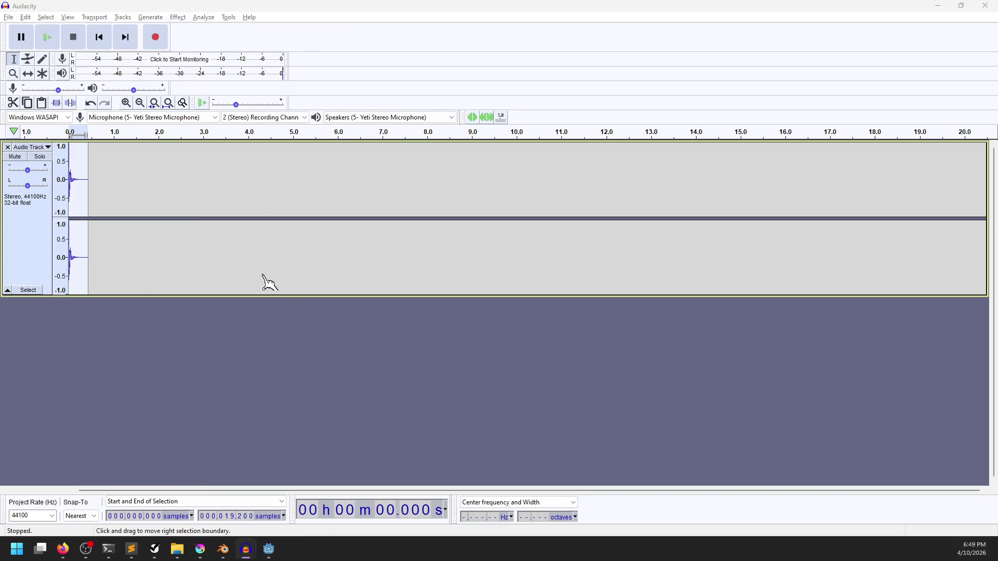
{"action": "type", "text": "disc_slam"}
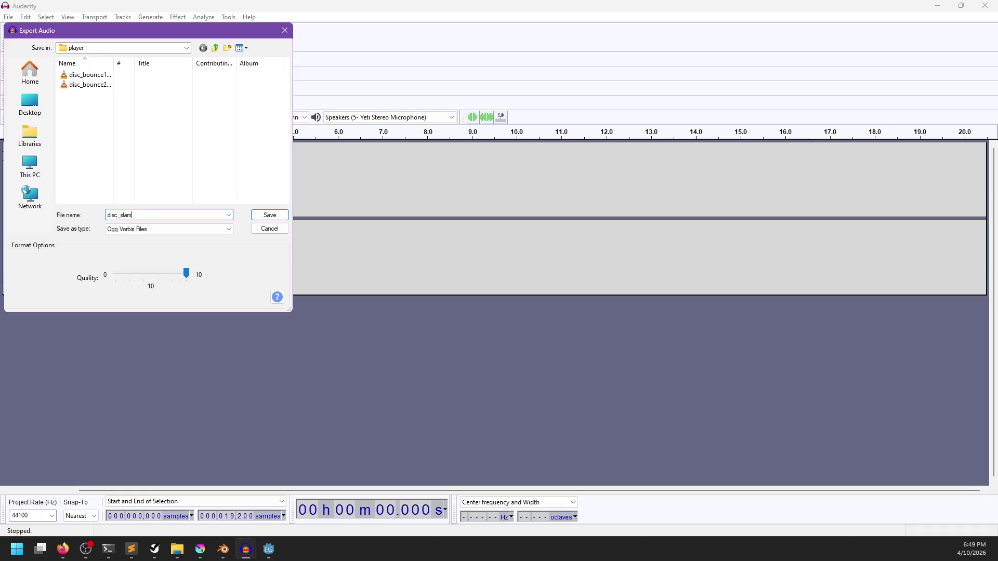
{"action": "key", "text": "Return"}
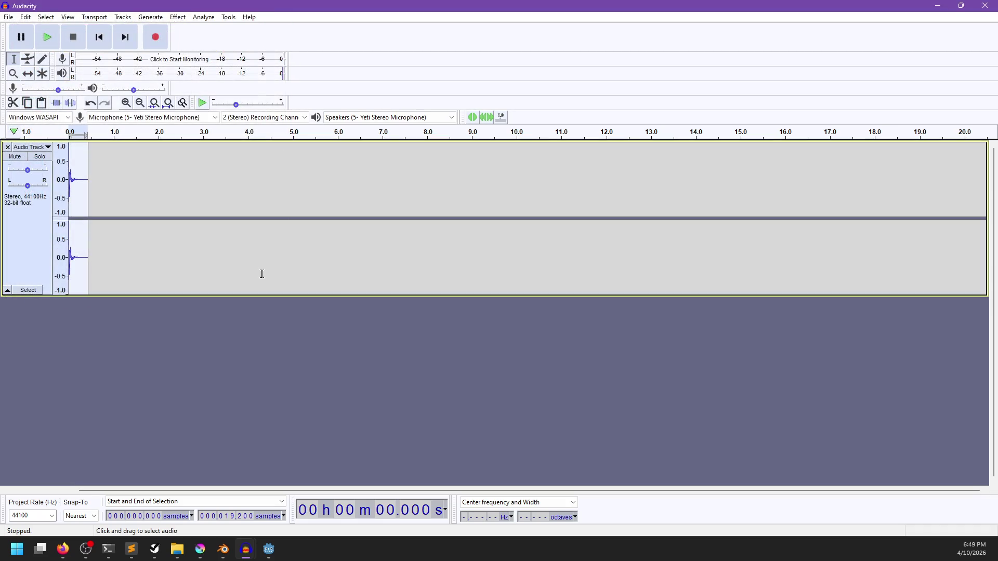
- Close two extra Audacity project windows without saving
{"action": "left_click", "coordinate": [995, 10]}
{"action": "left_click", "coordinate": [526, 271]}
{"action": "mouse_move", "coordinate": [246, 550]}
{"action": "left_click", "coordinate": [255, 496]}
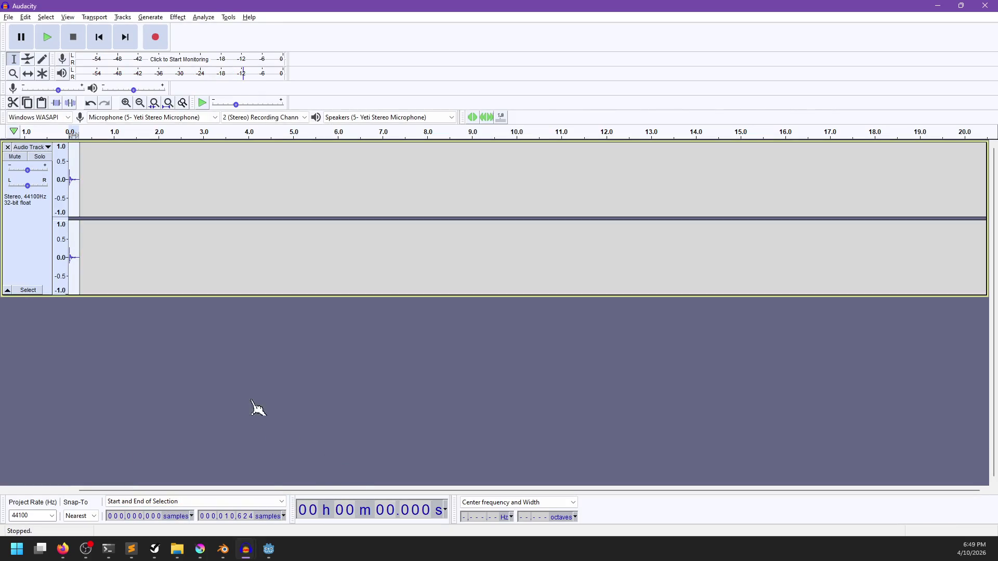
{"action": "left_click", "coordinate": [995, 8]}
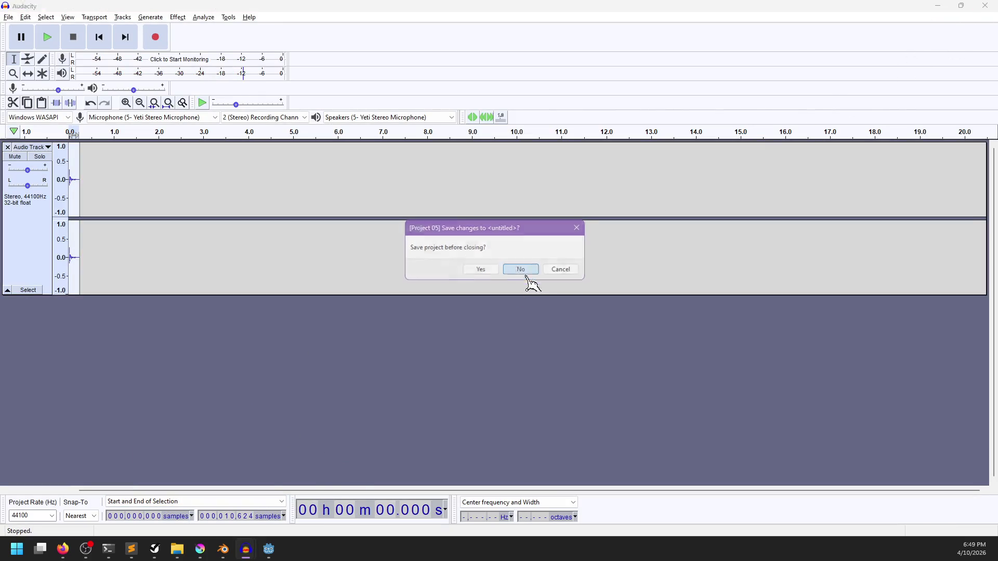
{"action": "left_click", "coordinate": [523, 271]}
{"action": "left_click", "coordinate": [254, 555]}
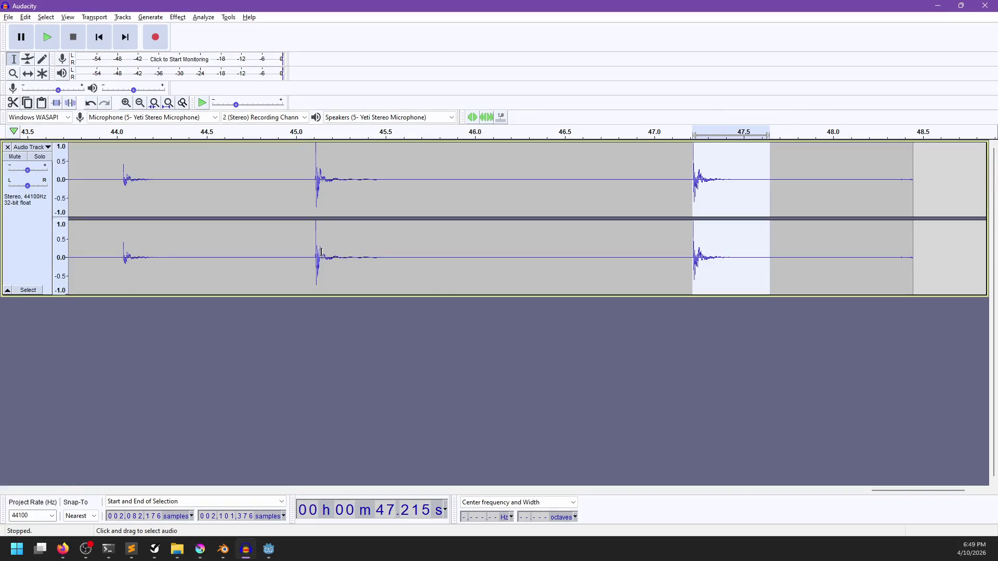
- Copy the impact at about 45.1–45.5 s into a new project
{"action": "left_click_drag", "start_coordinate": [313, 259], "coordinate": [385, 262]}
{"action": "key", "text": "space"}
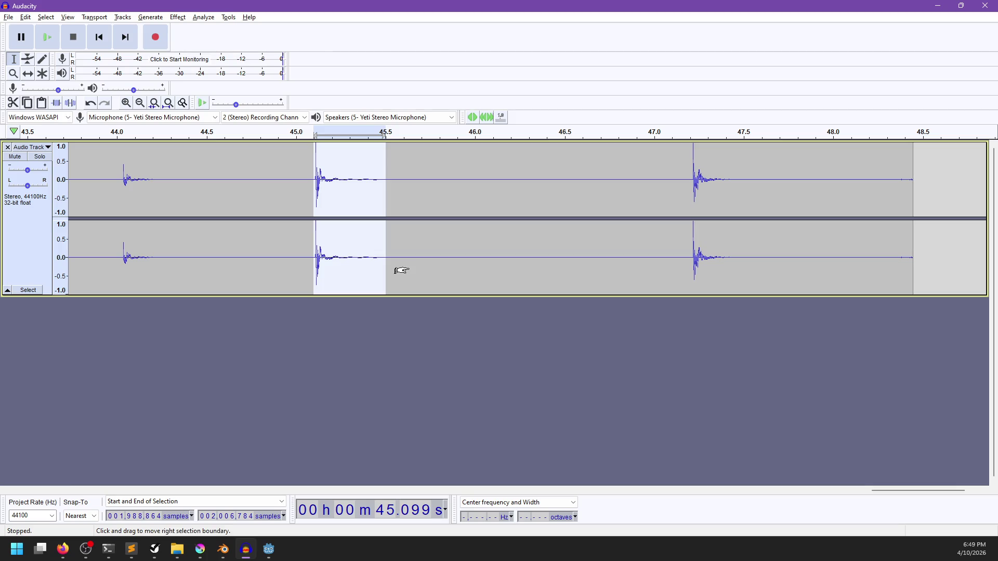
{"action": "key", "text": "ctrl+c"}
{"action": "key", "text": "ctrl+n"}
{"action": "key", "text": "ctrl+v"}
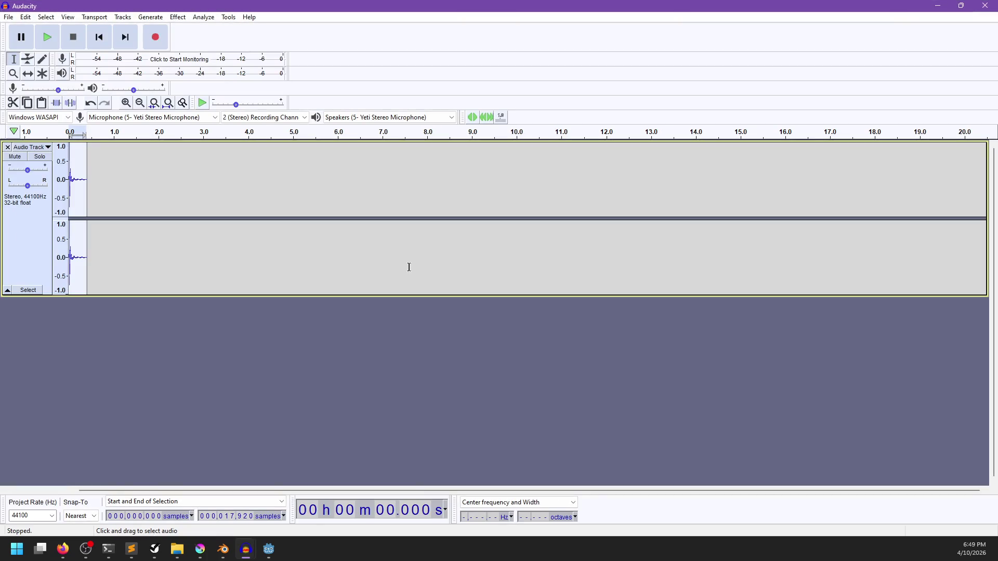
- Locate the impact near 33.3 s in the original recording by playing around it
{"action": "key", "text": "alt+Tab"}
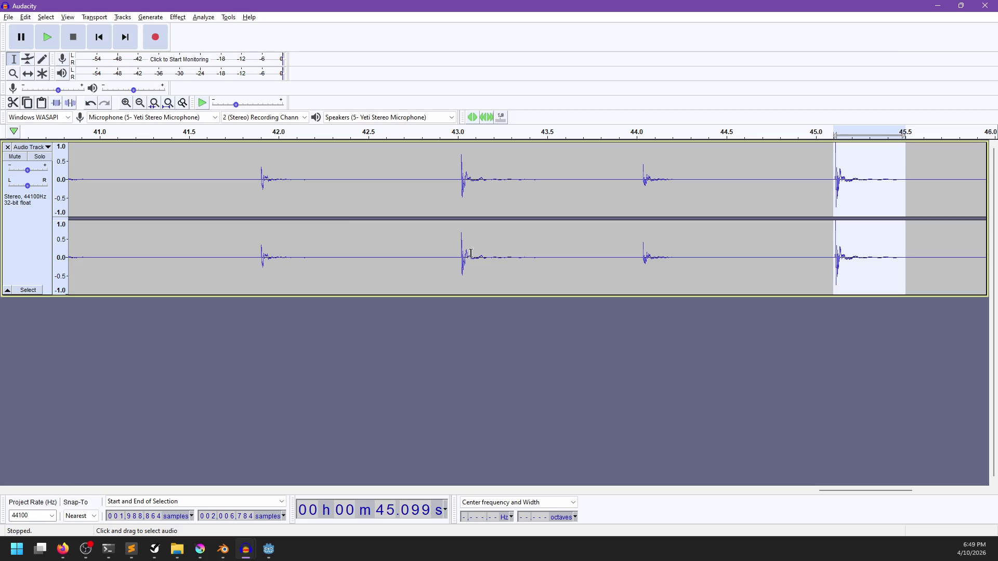
{"action": "left_click", "coordinate": [467, 253]}
{"action": "key", "text": "space"}
{"action": "key", "text": "space"}
{"action": "scroll", "coordinate": [378, 266], "scroll_direction": "left", "scroll_amount": 5}
{"action": "scroll", "coordinate": [376, 266], "scroll_direction": "left", "scroll_amount": 10}
{"action": "left_click", "coordinate": [502, 260]}
{"action": "key", "text": "space"}
{"action": "key", "text": "space"}
{"action": "left_click", "coordinate": [512, 258]}
- Copy the 33.29–33.51 s impact into a new project and export it as disc_slam1.ogg
{"action": "left_click_drag", "start_coordinate": [512, 258], "coordinate": [551, 259]}
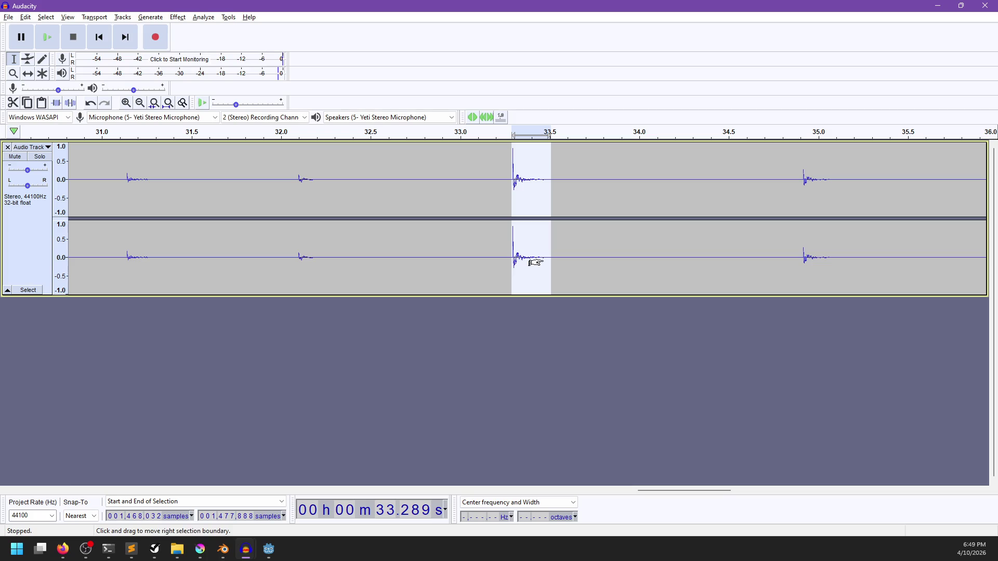
{"action": "key", "text": "ctrl+c"}
{"action": "key", "text": "ctrl+n"}
{"action": "key", "text": "ctrl+v"}
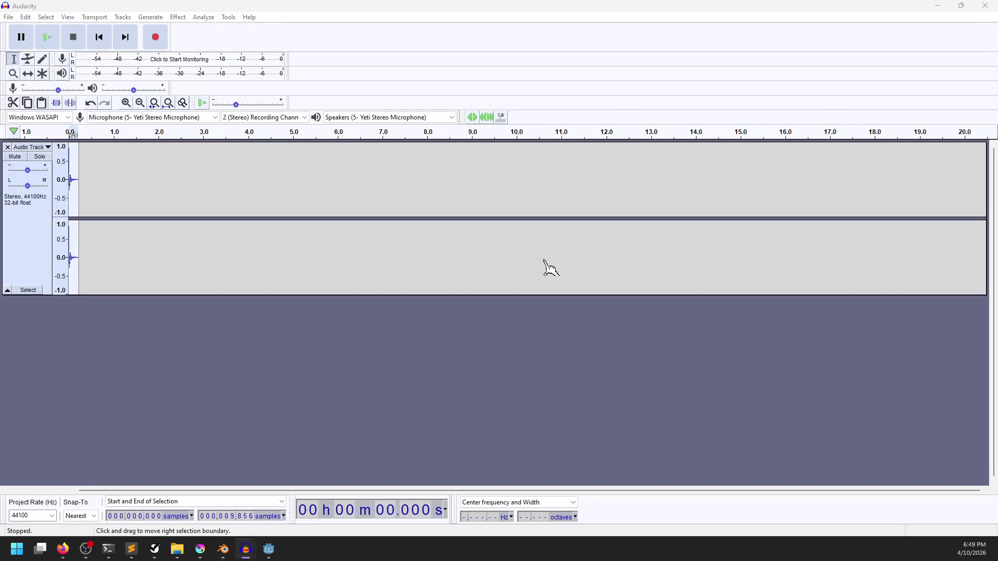
{"action": "key", "text": "ctrl+shift+e"}
{"action": "type", "text": "disc_slam"}
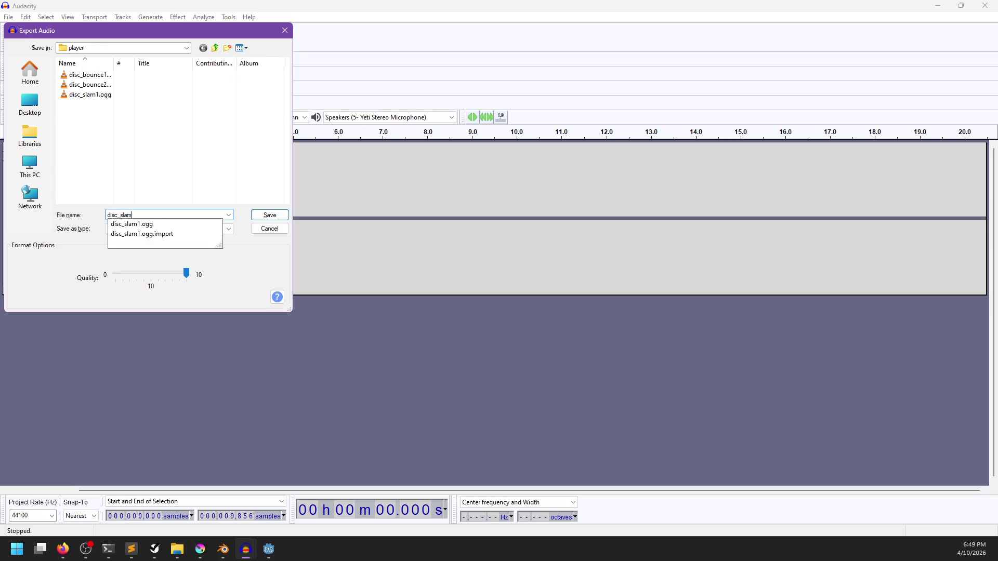
{"action": "key", "text": "Return"}
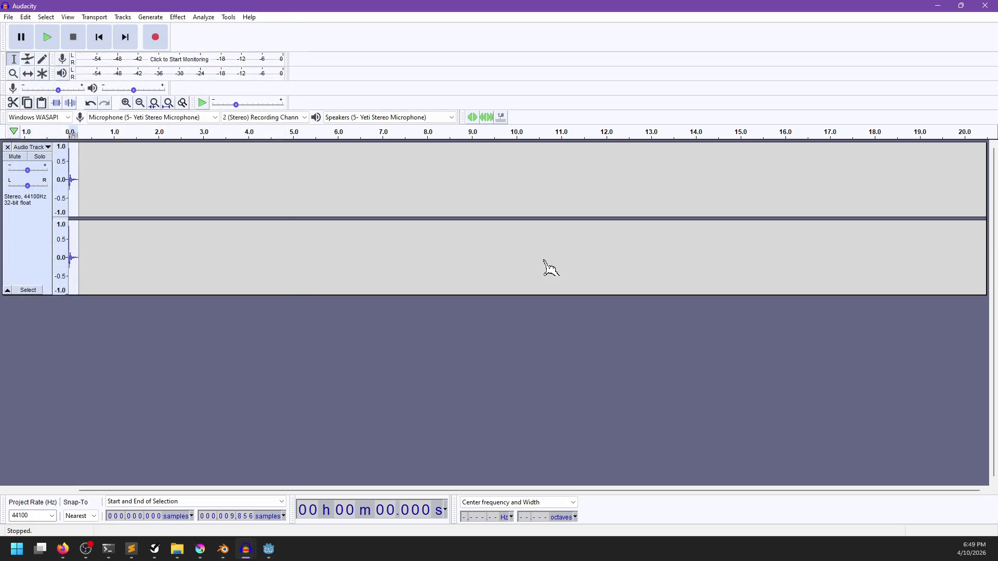
- Close the remaining Audacity projects, discarding their changes
{"action": "key", "text": "ctrl+w"}
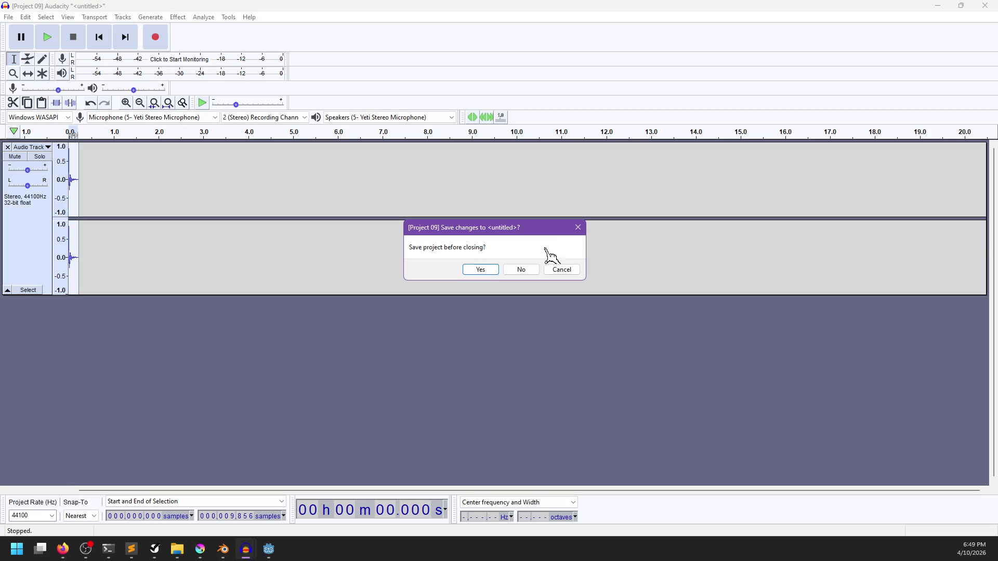
{"action": "left_click", "coordinate": [520, 267]}
{"action": "left_click", "coordinate": [986, 5]}
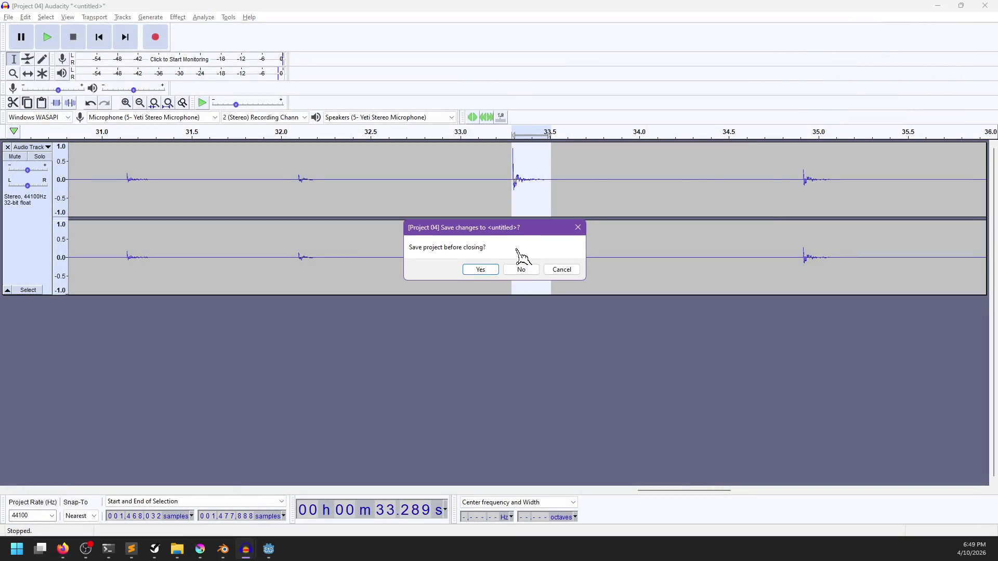
{"action": "left_click", "coordinate": [521, 269]}
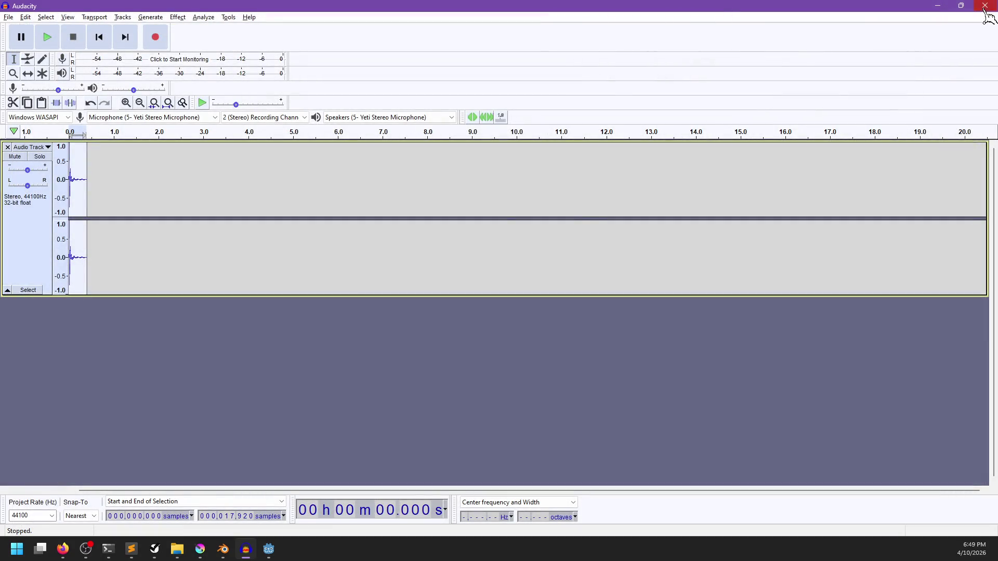
{"action": "left_click", "coordinate": [986, 8]}
- Filter FileSystem by 'disc' and add disc_bounce1.ogg and disc_bounce2.ogg to soft_sound's Sounds
{"action": "left_click", "coordinate": [519, 269]}
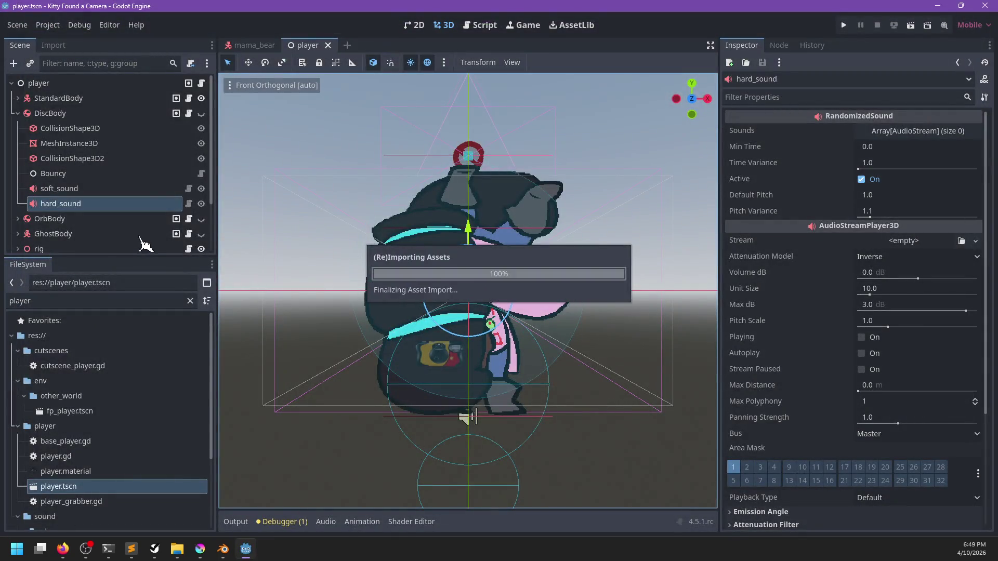
{"action": "left_click", "coordinate": [93, 189]}
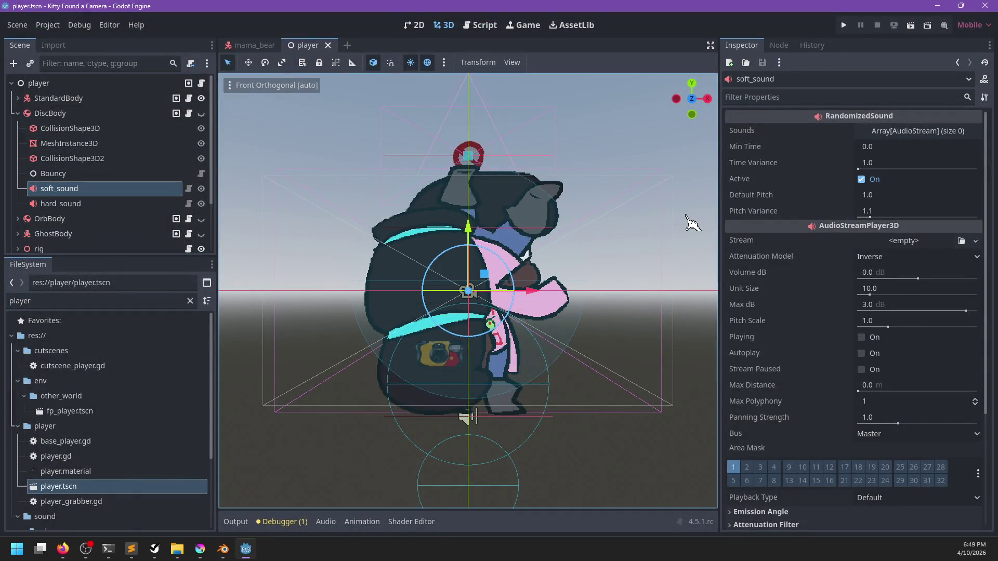
{"action": "double_click", "coordinate": [112, 301]}
{"action": "type", "text": "disc"}
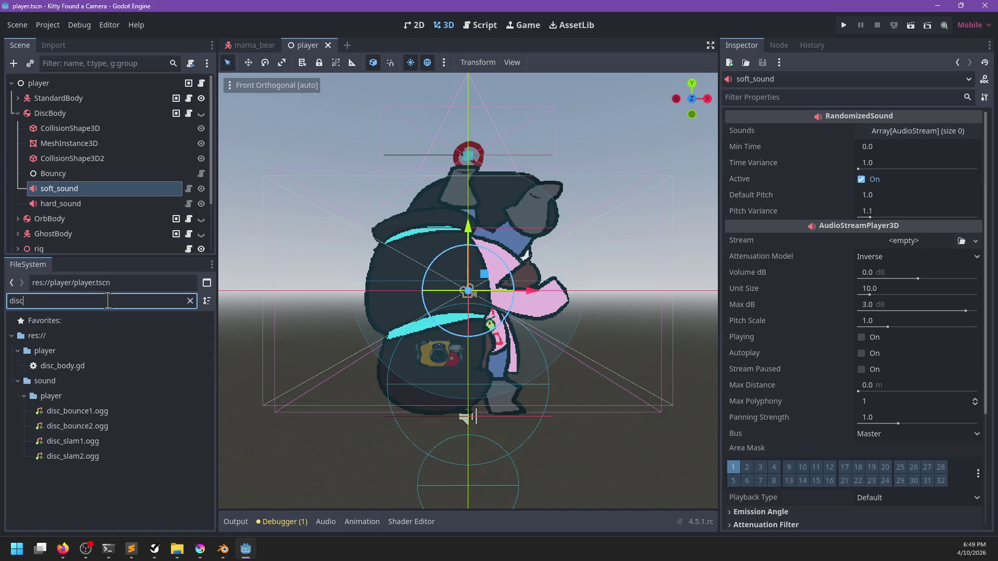
{"action": "left_click_drag", "start_coordinate": [104, 412], "coordinate": [853, 130]}
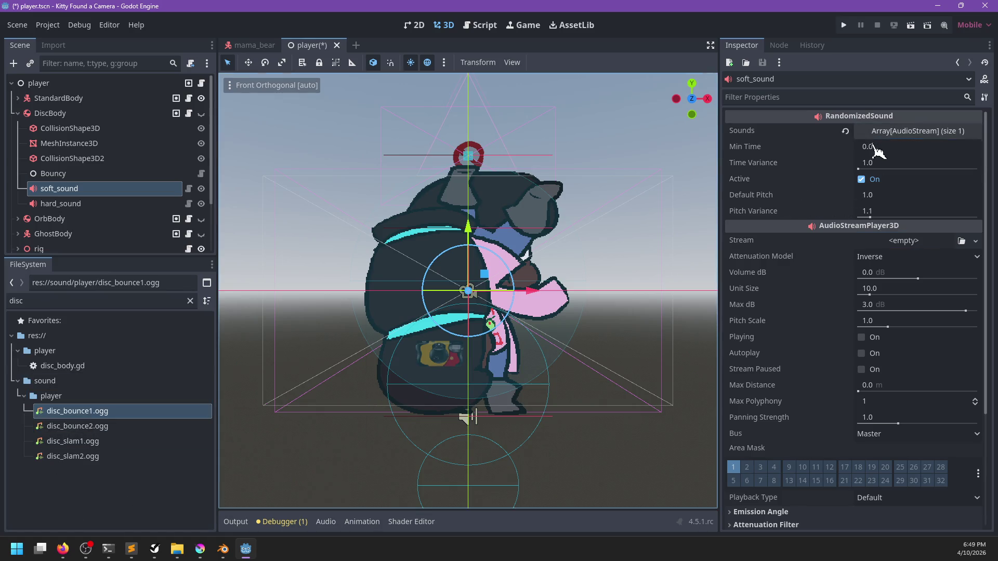
{"action": "mouse_move", "coordinate": [99, 426]}
{"action": "left_mouse_down"}
{"action": "mouse_move", "coordinate": [914, 118]}
{"action": "mouse_move", "coordinate": [916, 138]}
{"action": "left_mouse_up"}
- Add both disc slam clips to hard_sound's Sounds, save the scene and run the game
{"action": "left_click", "coordinate": [73, 204]}
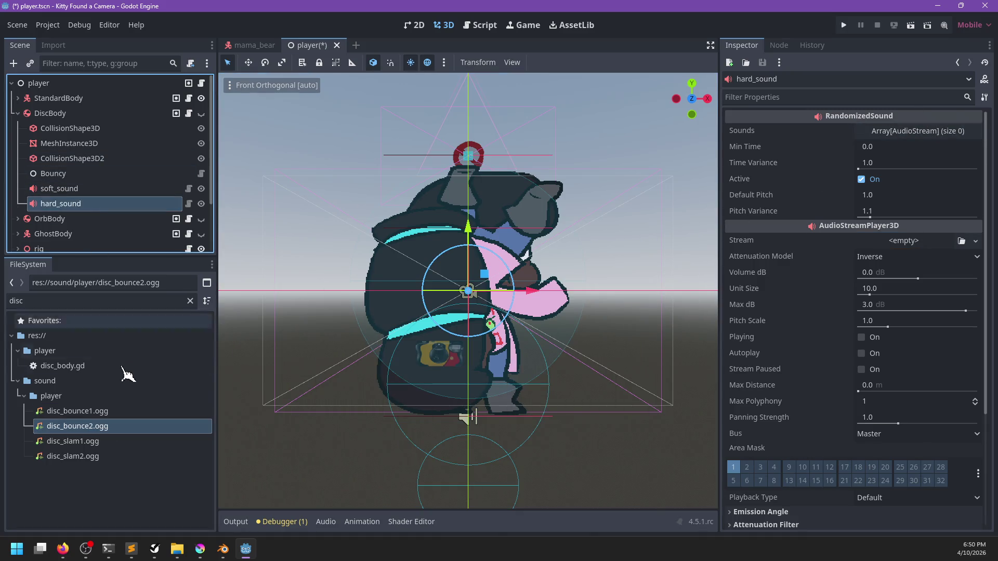
{"action": "mouse_move", "coordinate": [90, 466]}
{"action": "left_mouse_down"}
{"action": "mouse_move", "coordinate": [598, 431]}
{"action": "mouse_move", "coordinate": [913, 133]}
{"action": "left_mouse_up"}
{"action": "left_click", "coordinate": [104, 442]}
{"action": "mouse_move", "coordinate": [99, 457]}
{"action": "left_mouse_down"}
{"action": "mouse_move", "coordinate": [196, 443]}
{"action": "mouse_move", "coordinate": [962, 127]}
{"action": "mouse_move", "coordinate": [976, 138]}
{"action": "left_mouse_up"}
{"action": "key", "text": "ctrl+s"}
{"action": "key", "text": "F5"}
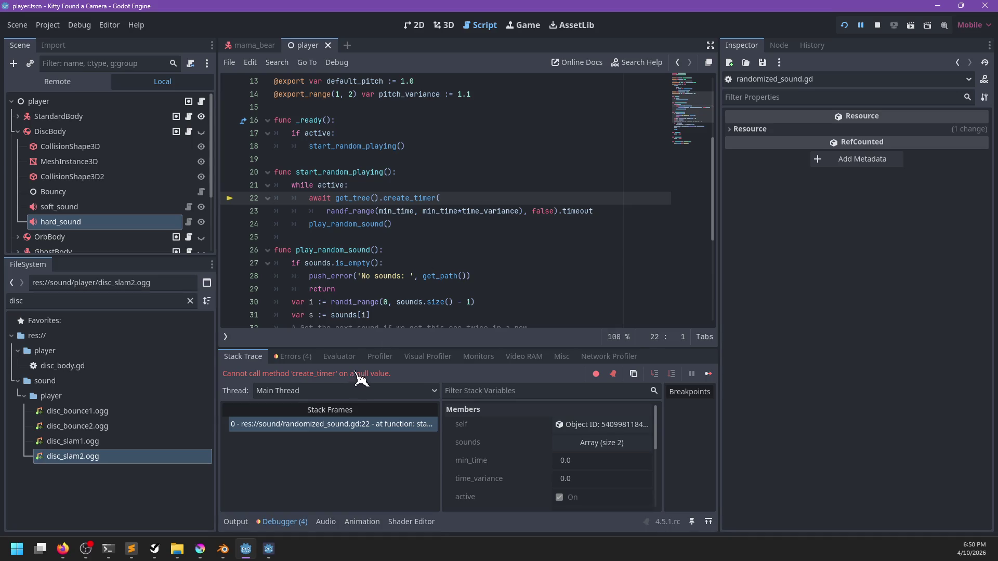
- Change line 21 to 'while active and is_inside_tree():', save, resume the debugger and rerun with F5
{"action": "left_click", "coordinate": [344, 185]}
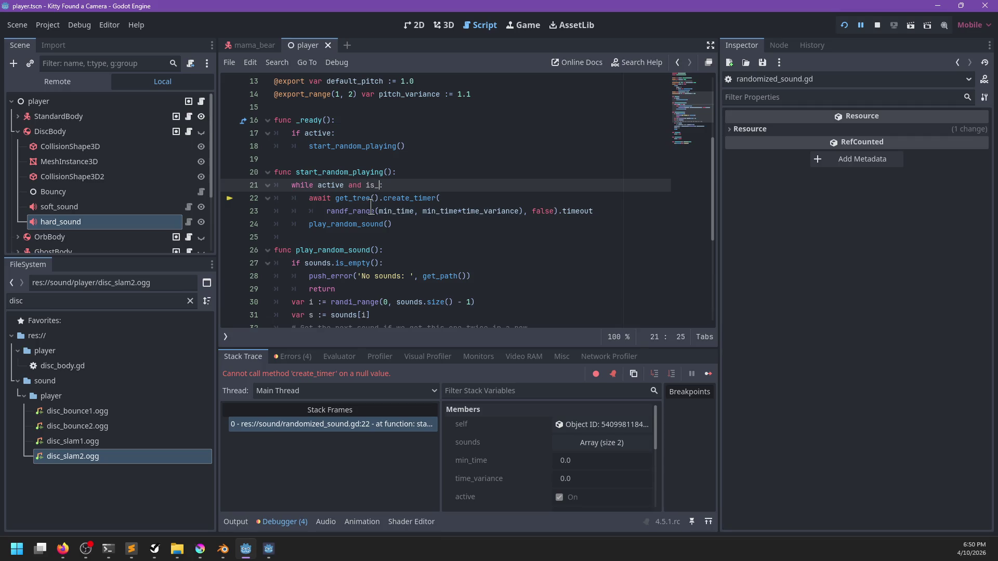
{"action": "type", "text": "inside_tree("}
{"action": "key", "text": "ctrl+s"}
{"action": "key", "text": "F12"}
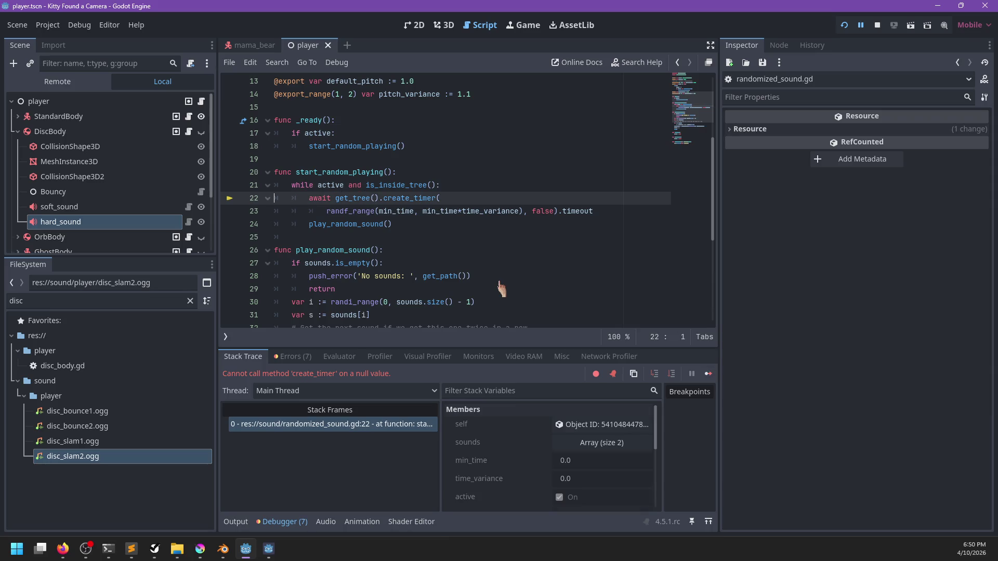
{"action": "key", "text": "F5"}
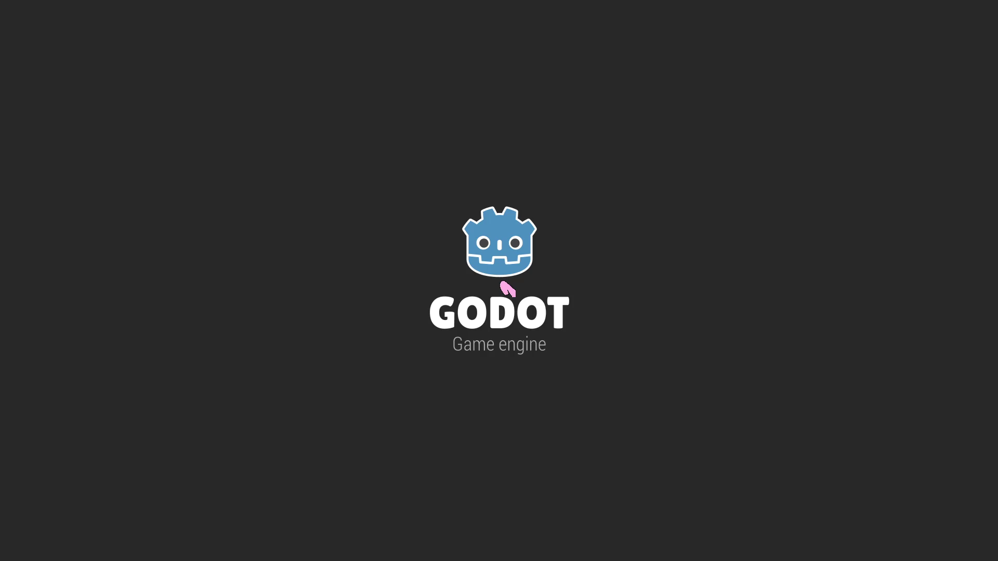
- Stop the game, uncheck Active on soft_sound and hard_sound together, save and rerun
{"action": "key", "text": "F8"}
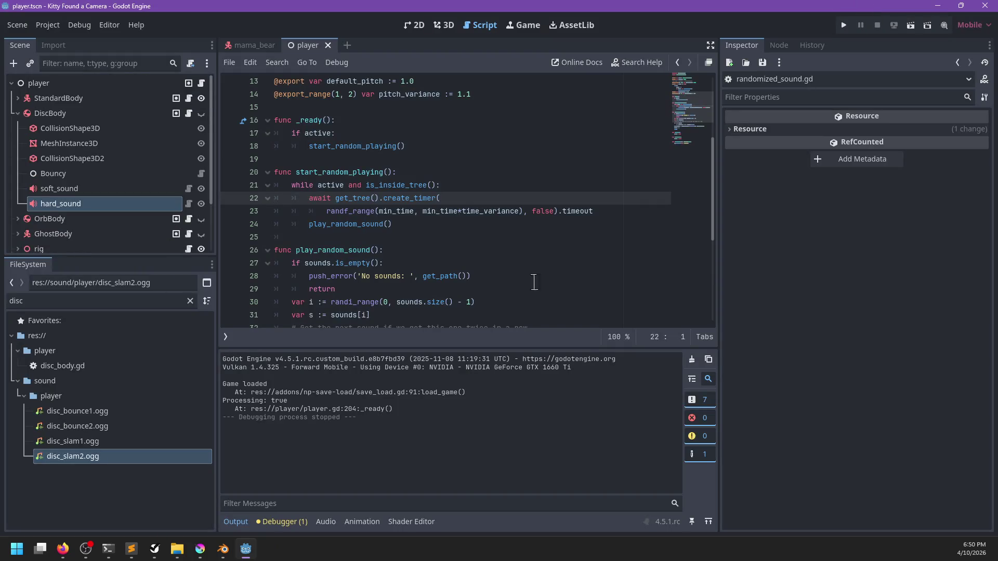
{"action": "left_click", "coordinate": [103, 193], "text": "shift"}
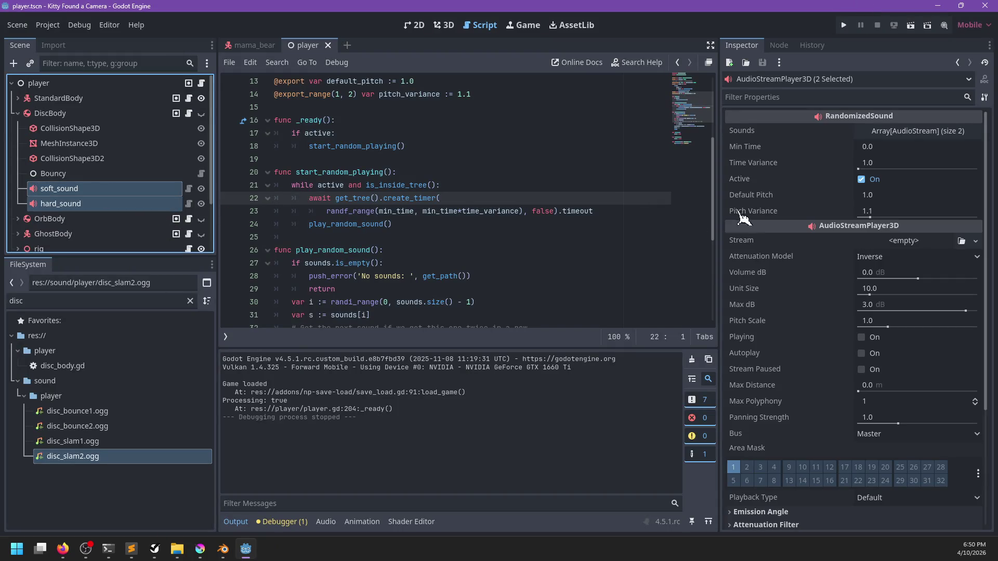
{"action": "left_click", "coordinate": [869, 178]}
{"action": "left_click", "coordinate": [547, 224]}
{"action": "key", "text": "ctrl+s"}
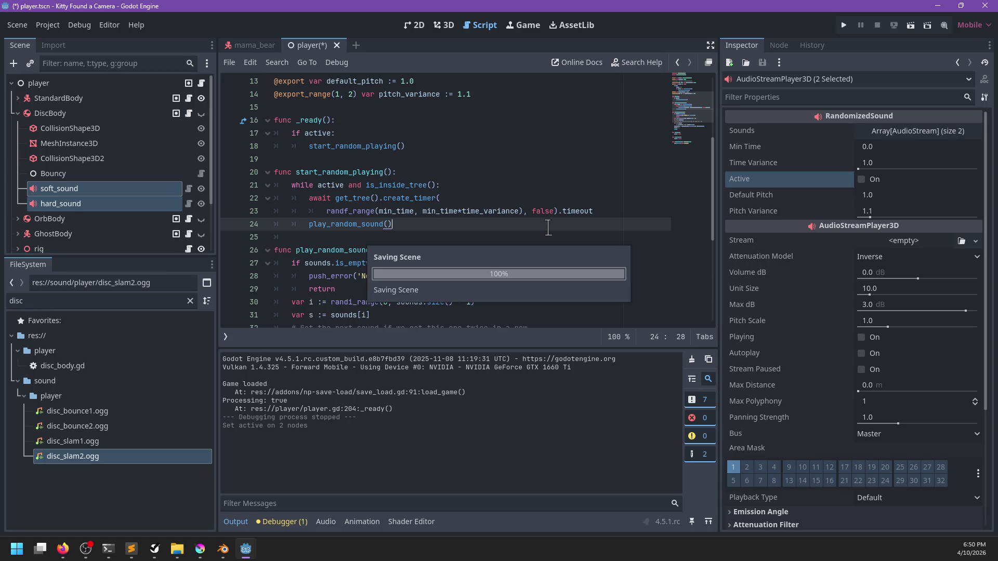
{"action": "left_click", "coordinate": [531, 201]}
{"action": "key", "text": "F5"}
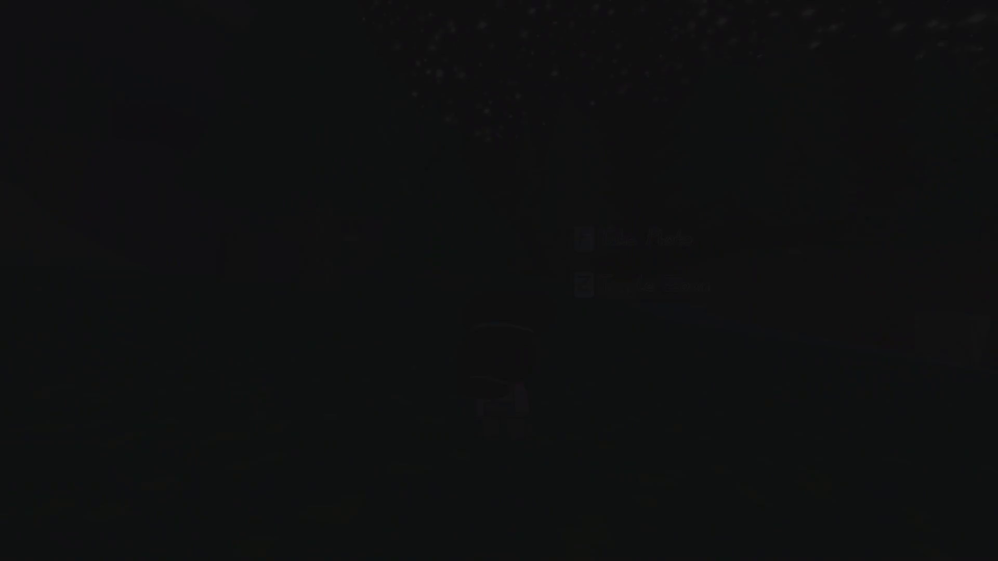
- Walk the character forward along the night forest path, then quit the game with Alt+F4
{"action": "key", "text": "w"}
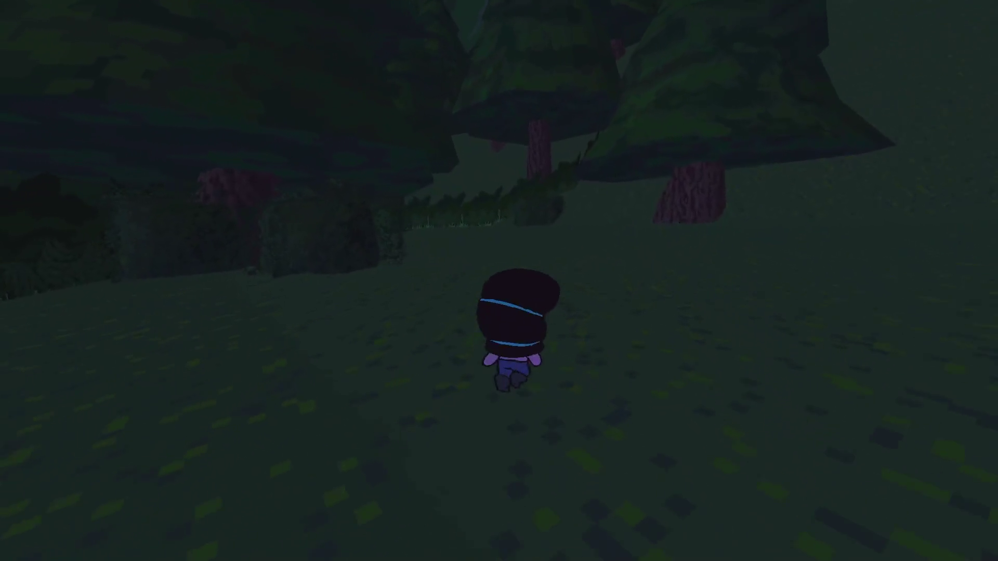
{"action": "key", "text": "w"}
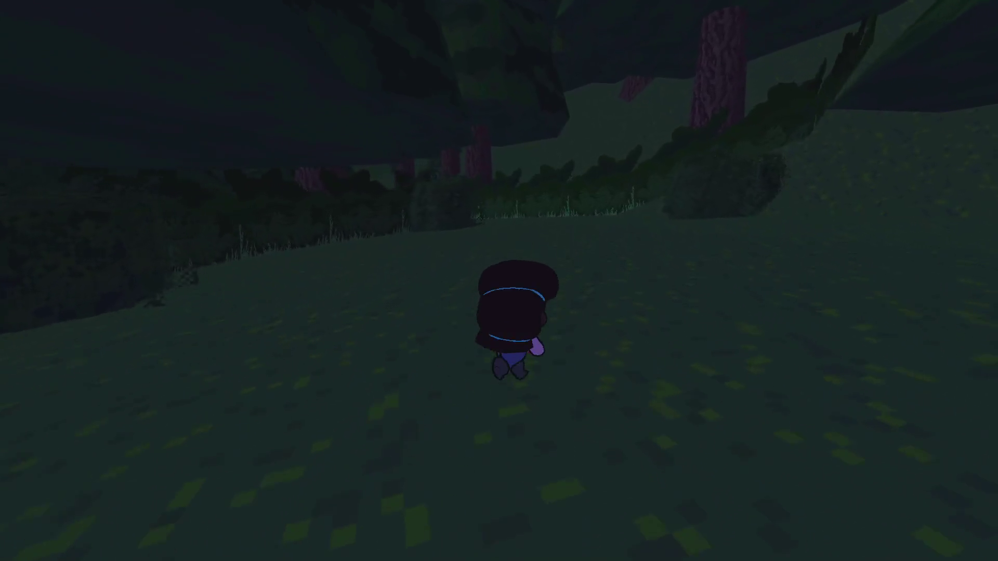
{"action": "key", "text": "w"}
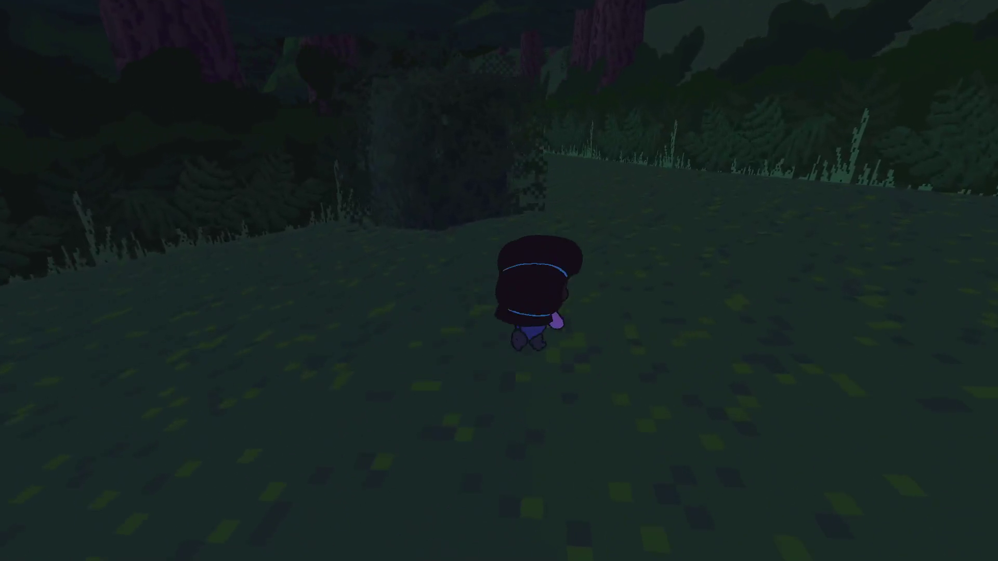
{"action": "key", "text": "w"}
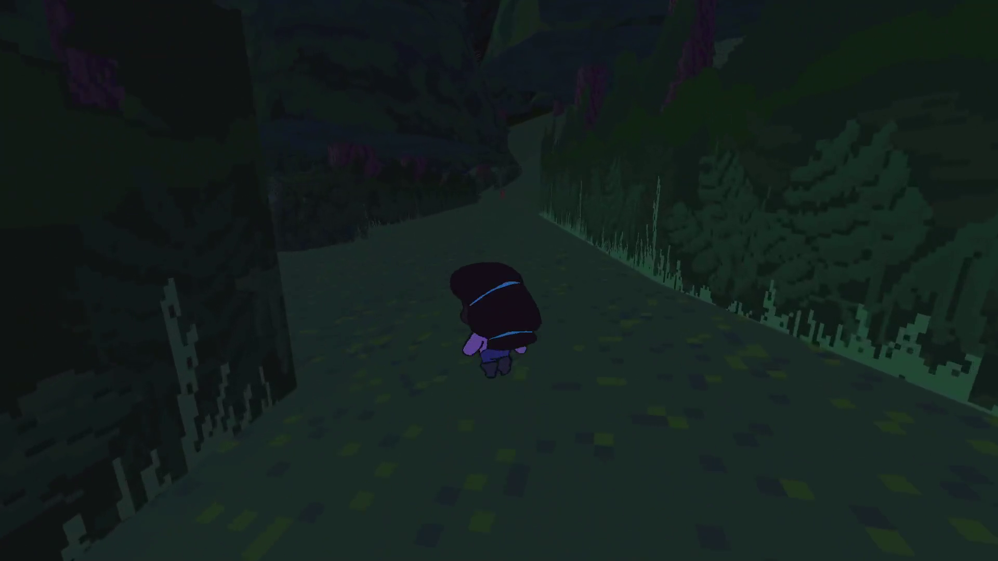
{"action": "key", "text": "w"}
{"action": "key", "text": "w"}
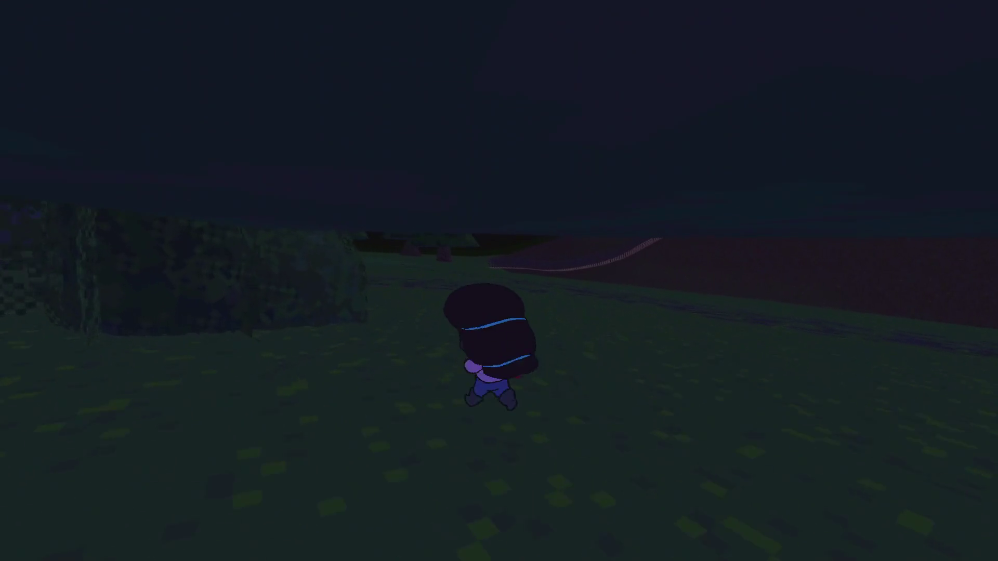
{"action": "key", "text": "alt+F4"}
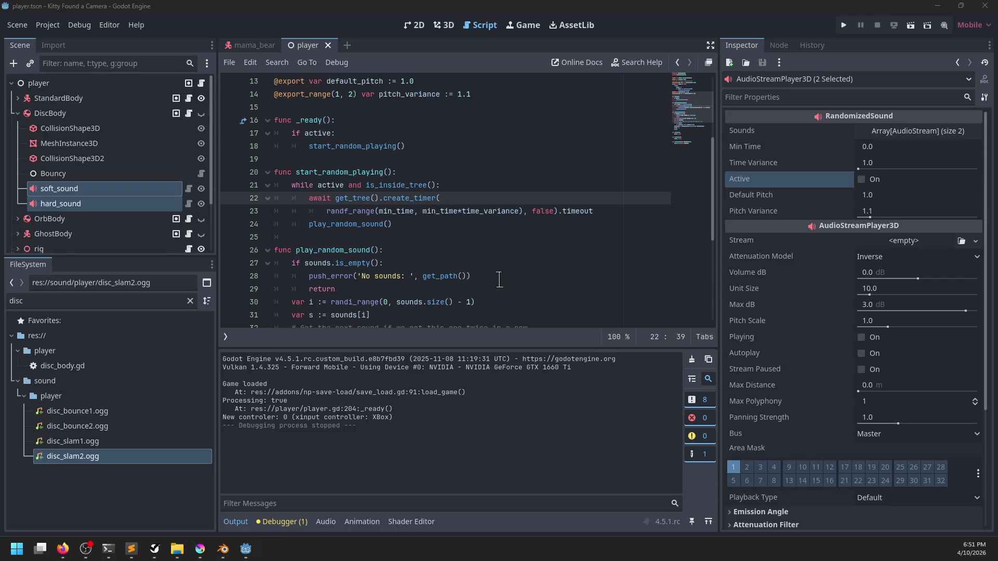
- Filter FileSystem by 'wind' and play a preview of speed_wind.ogg in its import settings
{"action": "left_click", "coordinate": [163, 304]}
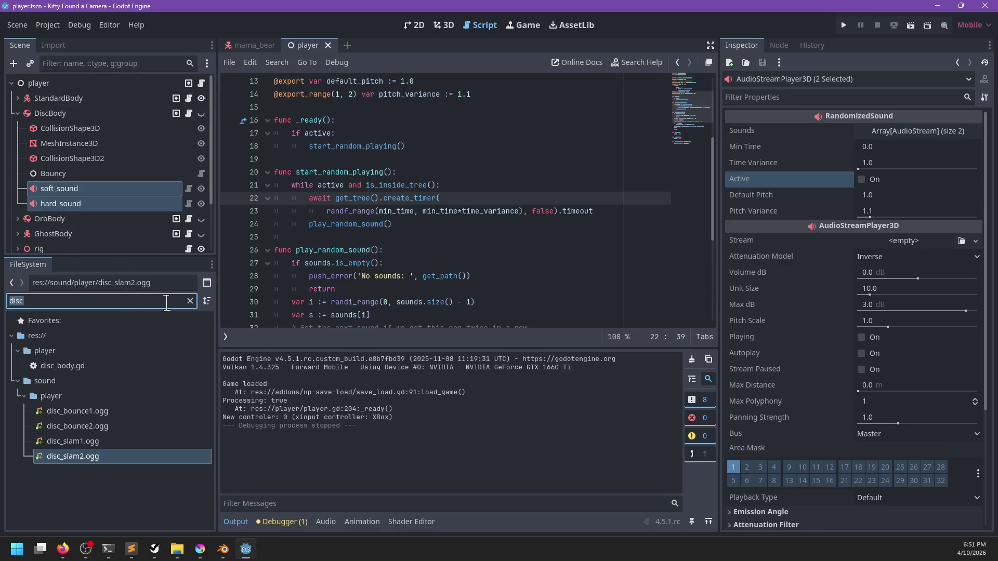
{"action": "type", "text": "wind"}
{"action": "scroll", "coordinate": [88, 456], "scroll_direction": "down", "scroll_amount": 10}
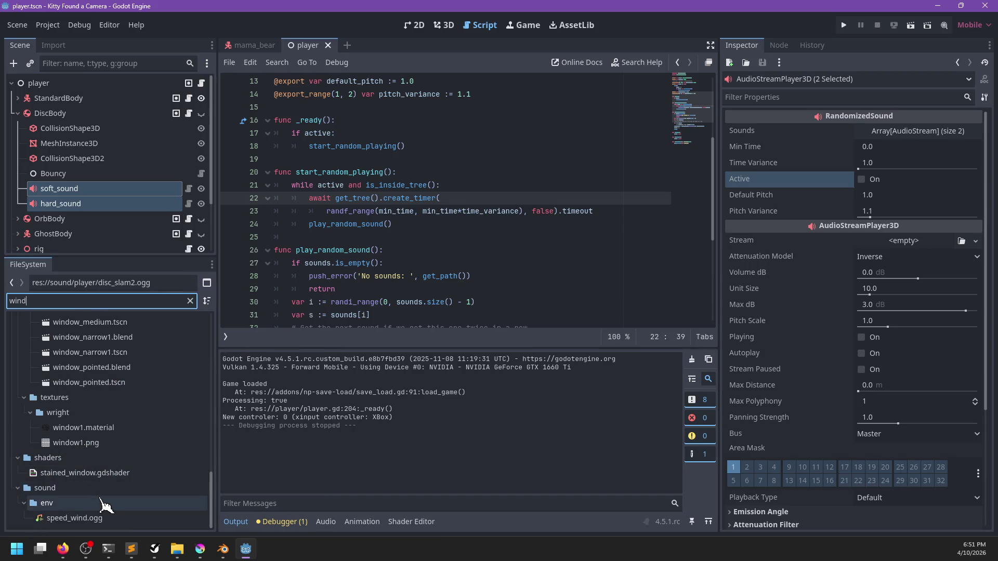
{"action": "double_click", "coordinate": [86, 517]}
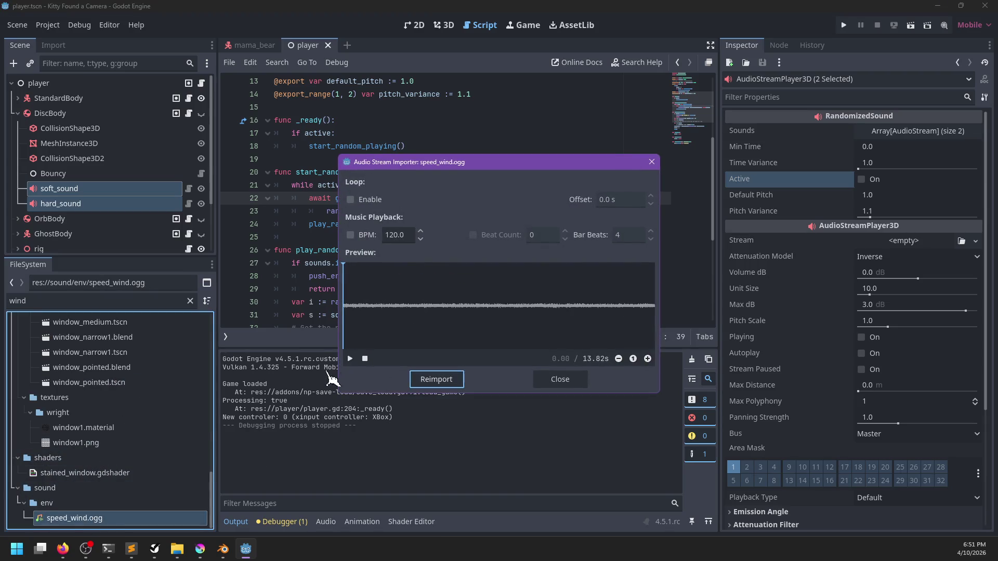
{"action": "left_click", "coordinate": [350, 359]}
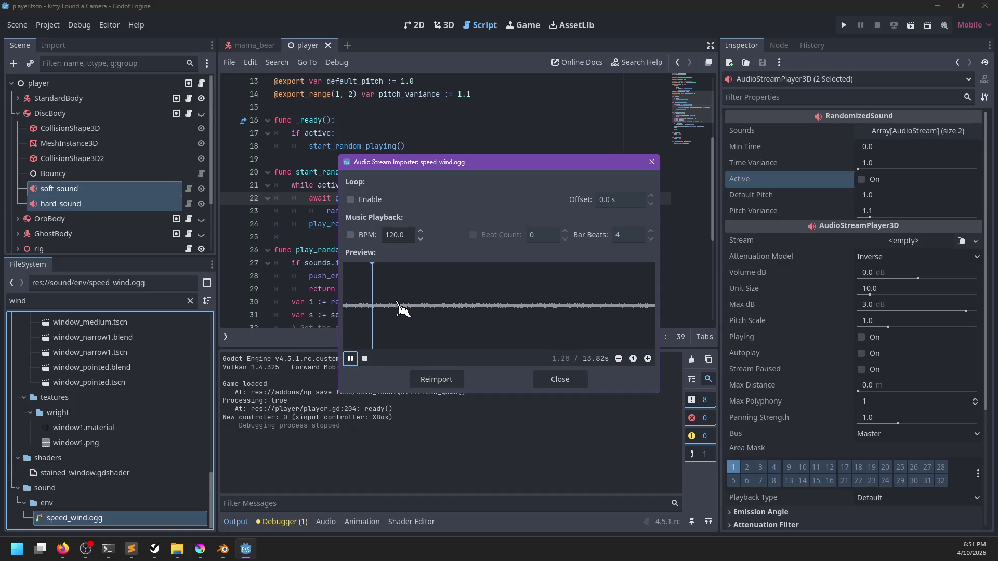
{"action": "left_click", "coordinate": [558, 379]}
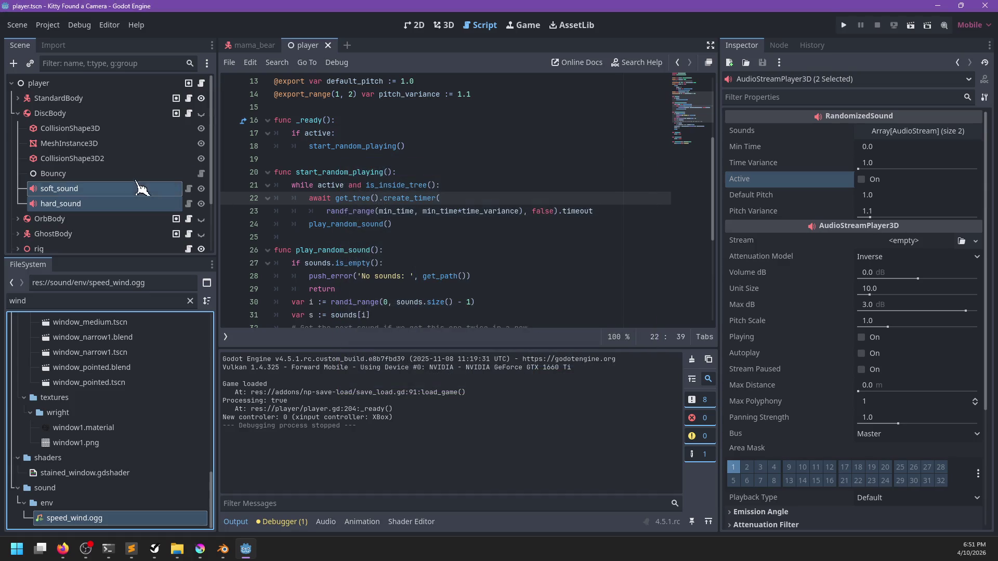
- Browse the Scene tree, collapsing DiscBody and expanding rig to inspect its children
{"action": "left_click", "coordinate": [24, 116]}
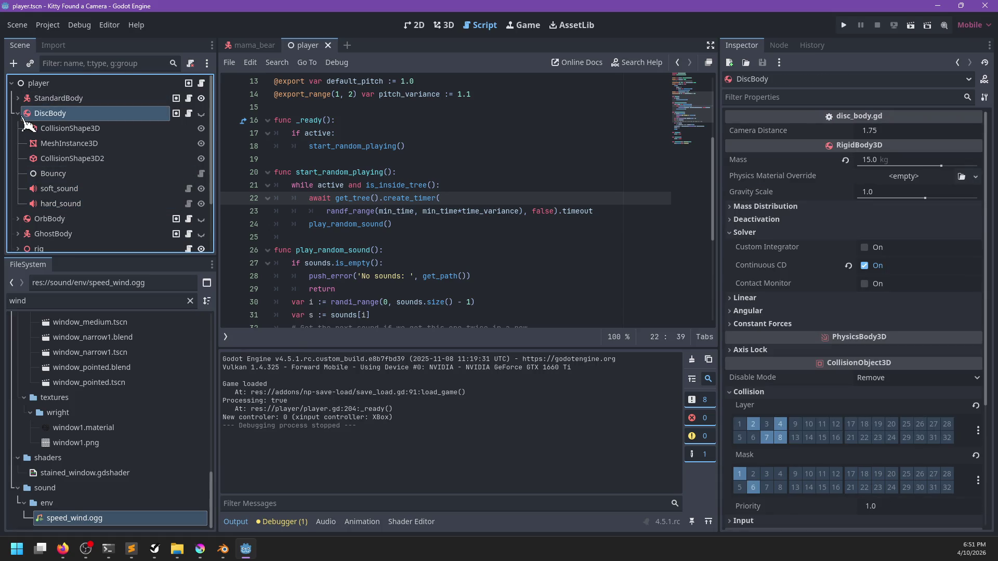
{"action": "left_click", "coordinate": [18, 113]}
{"action": "left_click", "coordinate": [55, 144]}
{"action": "left_click", "coordinate": [29, 159]}
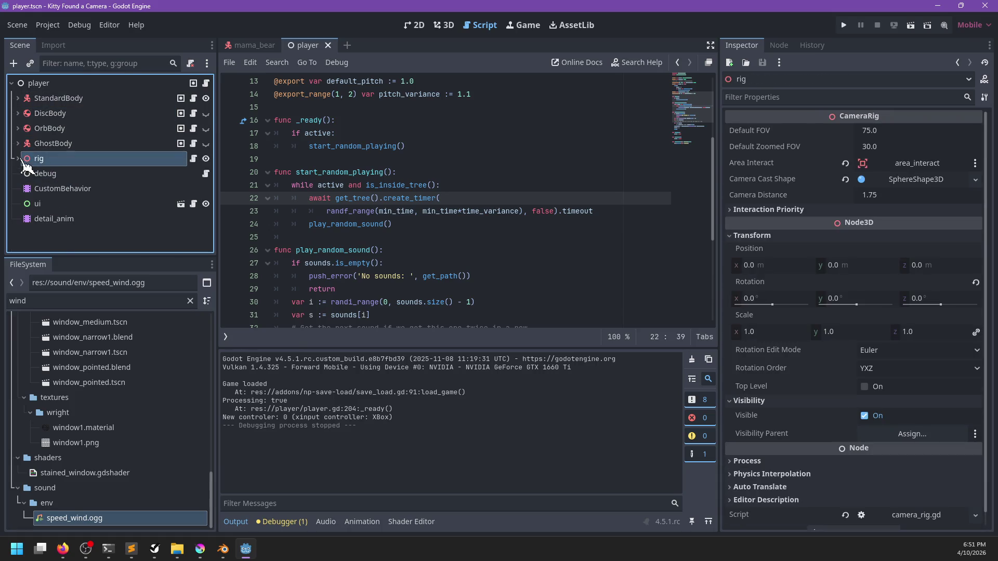
{"action": "left_click", "coordinate": [18, 159]}
{"action": "scroll", "coordinate": [83, 175], "scroll_direction": "down", "scroll_amount": 3}
{"action": "scroll", "coordinate": [85, 176], "scroll_direction": "down", "scroll_amount": 7}
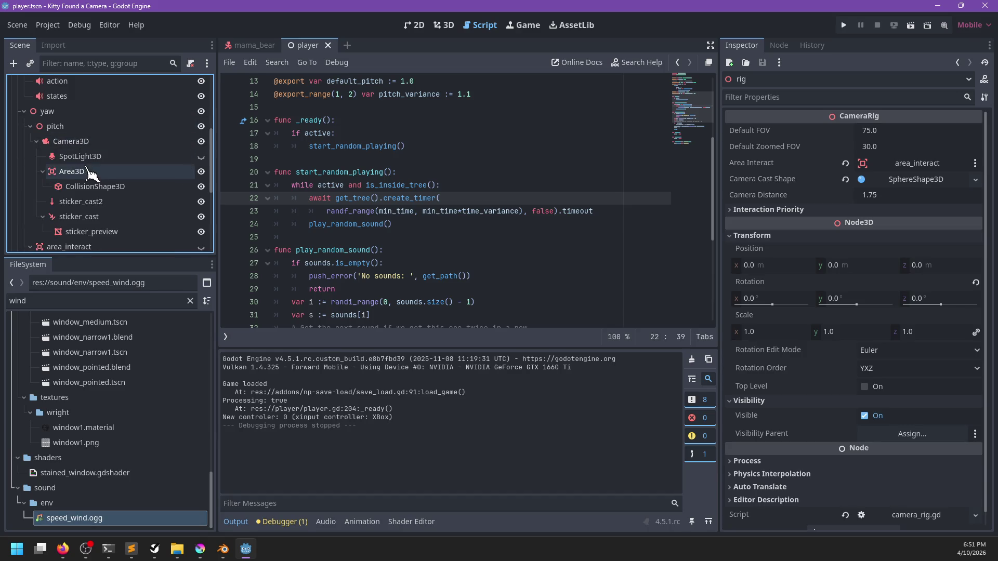
{"action": "scroll", "coordinate": [102, 173], "scroll_direction": "down", "scroll_amount": 2}
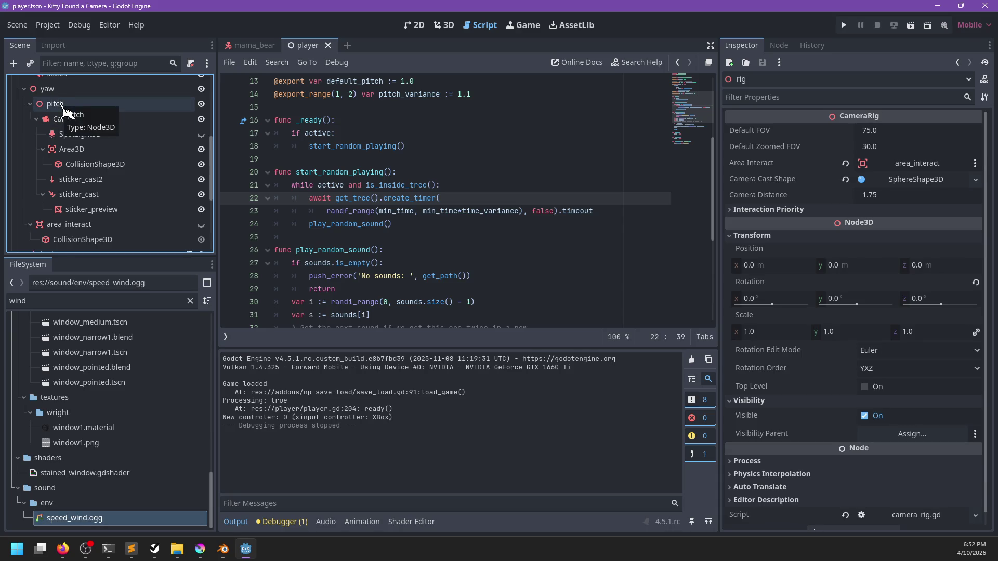
{"action": "scroll", "coordinate": [89, 138], "scroll_direction": "up", "scroll_amount": 3}
{"action": "left_click", "coordinate": [18, 159]}
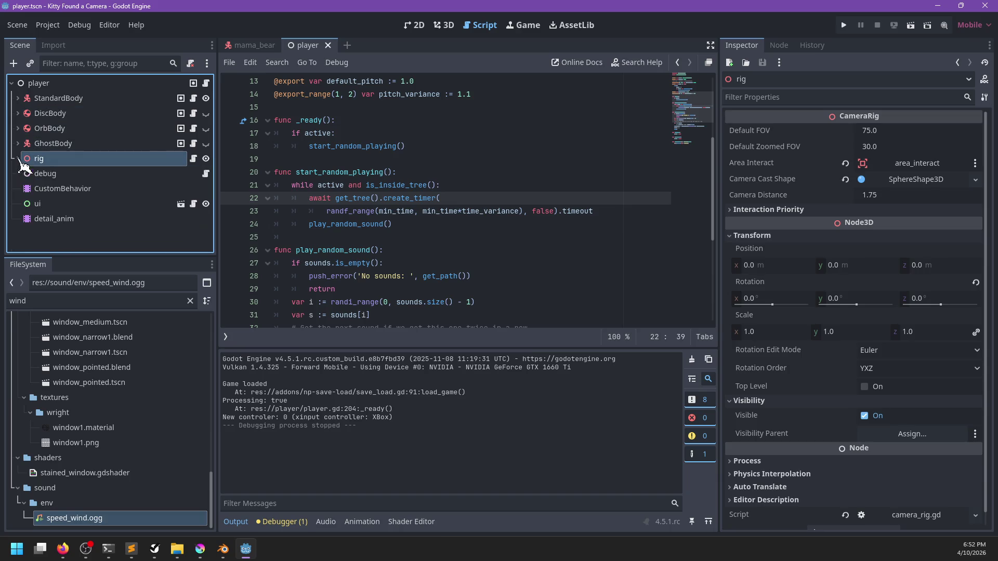
- Add a plain Node child named Wind under player, then delete it again
{"action": "left_click", "coordinate": [58, 83]}
{"action": "key", "text": "ctrl+a"}
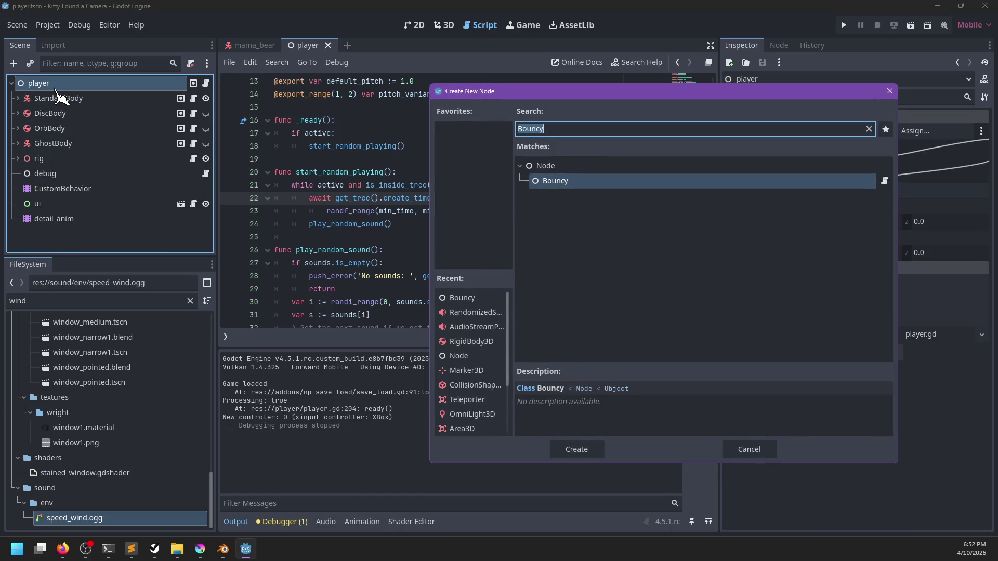
{"action": "key", "text": "Escape"}
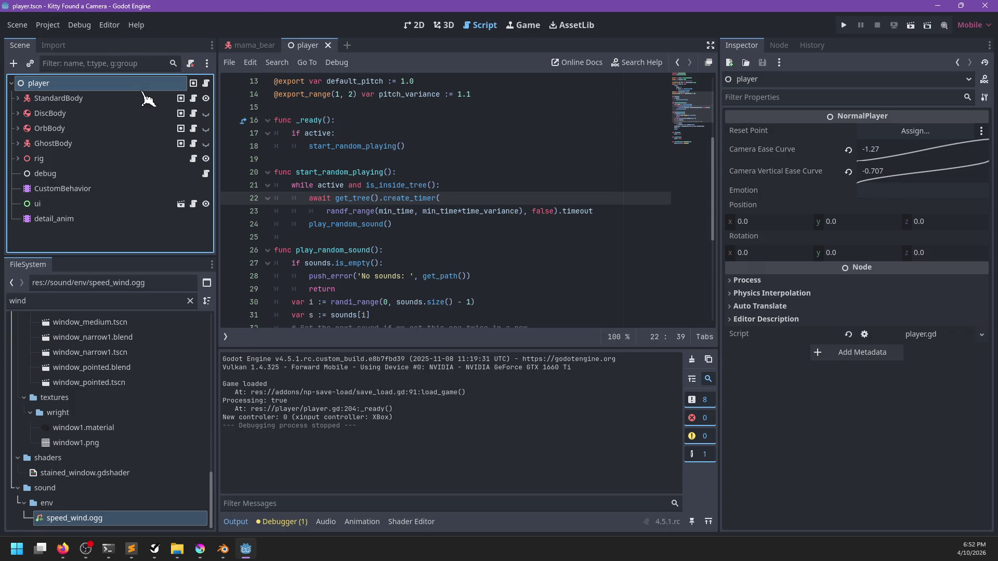
{"action": "key", "text": "ctrl+a"}
{"action": "type", "text": "wind"}
{"action": "key", "text": "Escape"}
{"action": "key", "text": "ctrl+a"}
{"action": "type", "text": "Node"}
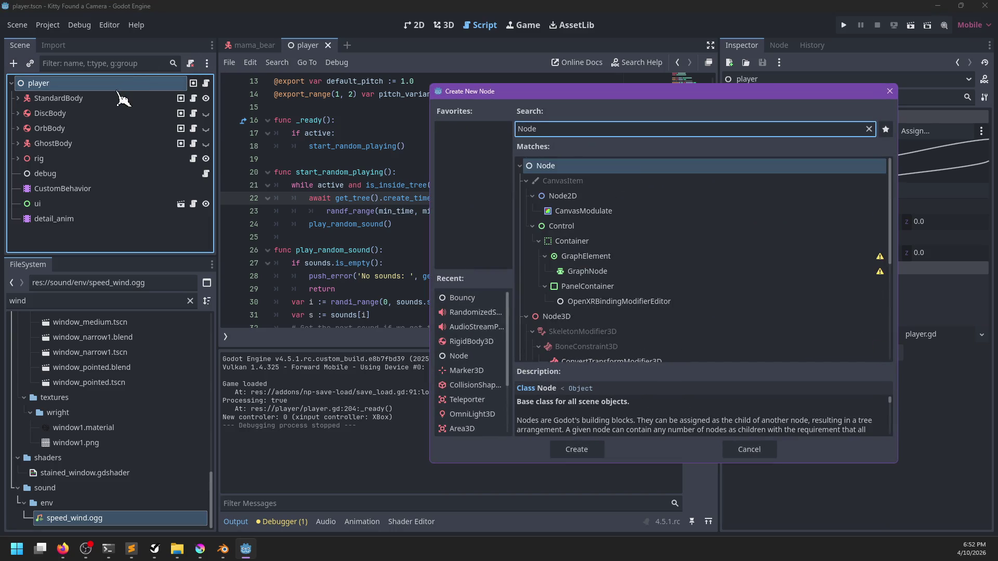
{"action": "key", "text": "Return"}
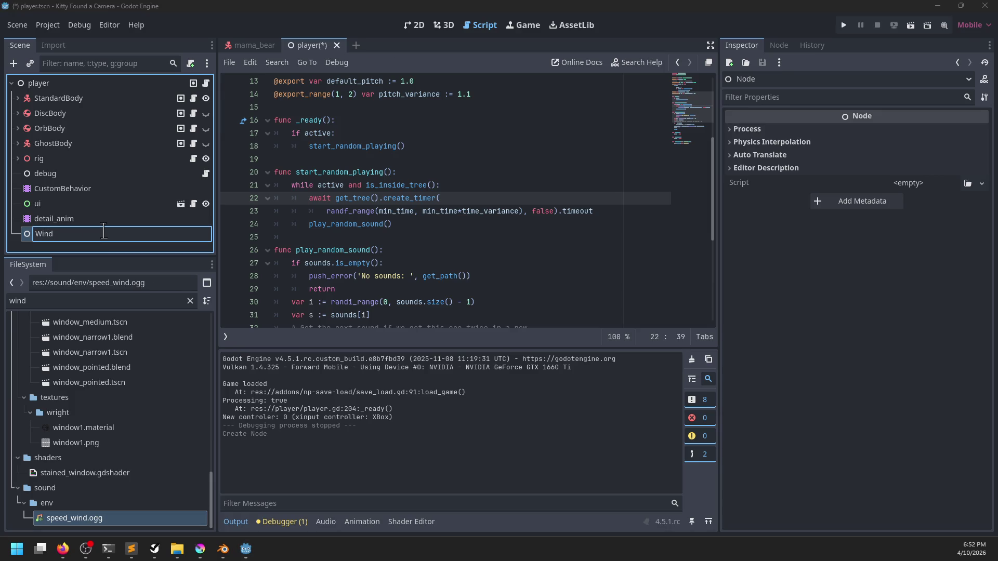
{"action": "key", "text": "Return"}
{"action": "key", "text": "Delete"}
{"action": "key", "text": "Return"}
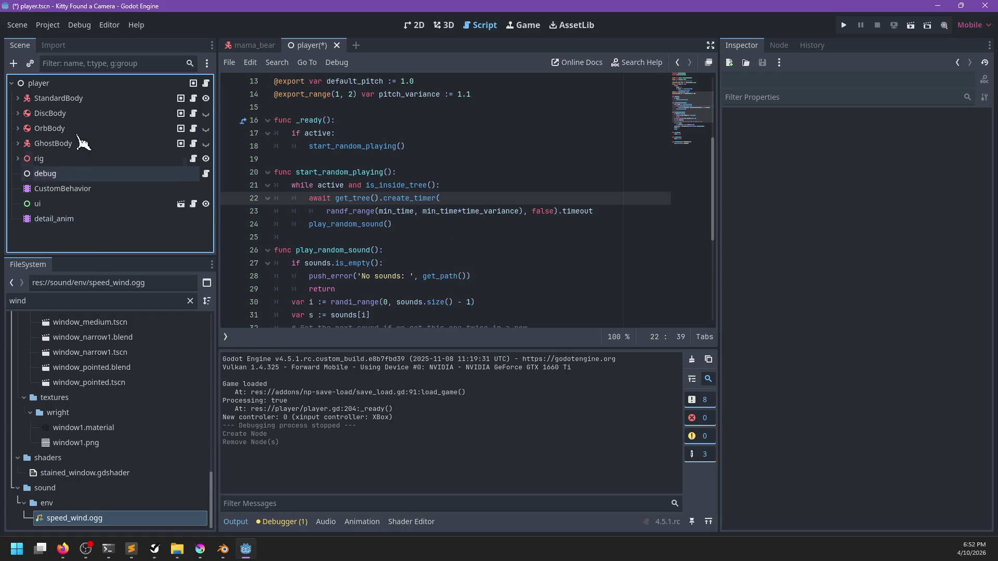
- Add an AudioStreamPlayer3D child under player and rename it Wind
{"action": "left_click", "coordinate": [61, 87]}
{"action": "key", "text": "ctrl+a"}
{"action": "type", "text": "AudioStream"}
{"action": "key", "text": "Return"}
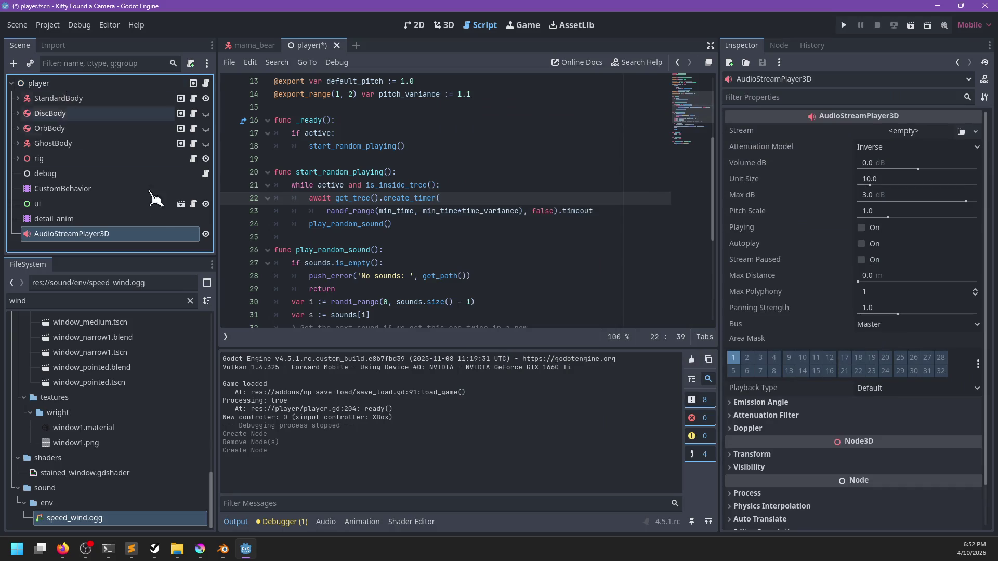
{"action": "double_click", "coordinate": [130, 232]}
{"action": "key", "text": "BackSpace"}
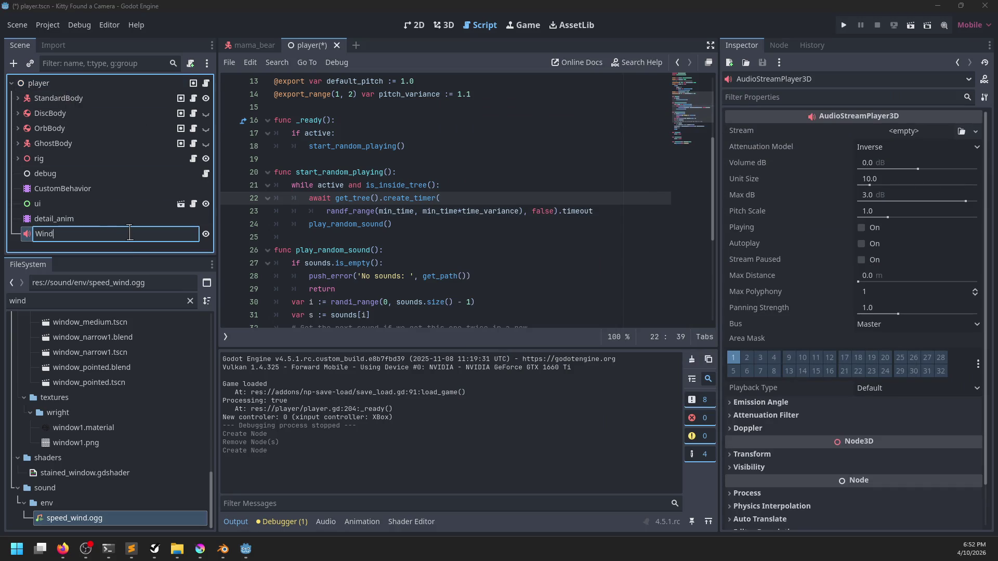
{"action": "type", "text": "d"}
{"action": "key", "text": "Return"}
- Give Wind the speed_wind.ogg stream on the SFX_Env bus, reimport it looping, and save
{"action": "mouse_move", "coordinate": [112, 518]}
{"action": "left_mouse_down"}
{"action": "mouse_move", "coordinate": [891, 147]}
{"action": "mouse_move", "coordinate": [905, 151]}
{"action": "left_mouse_up"}
{"action": "left_click", "coordinate": [883, 344]}
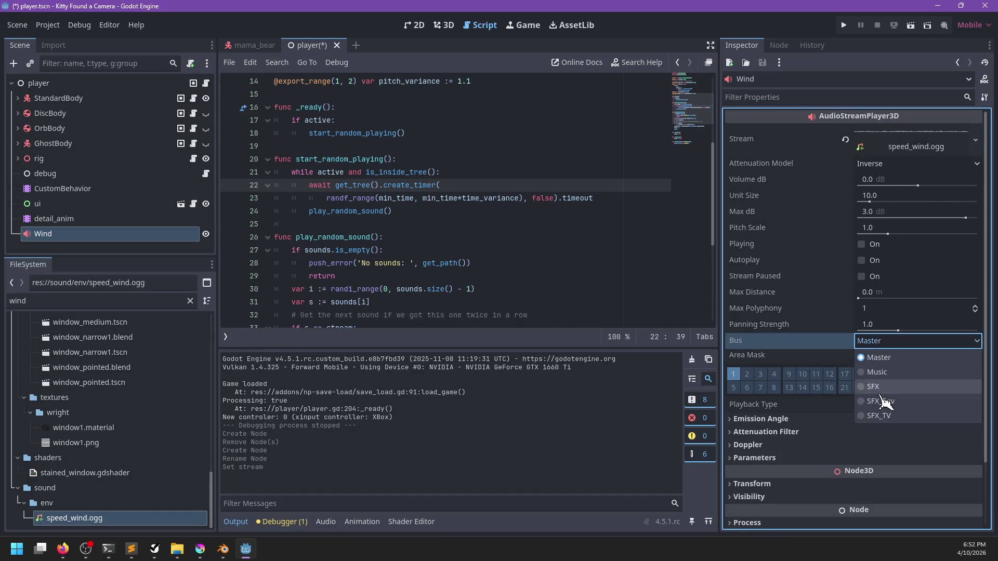
{"action": "left_click", "coordinate": [885, 401]}
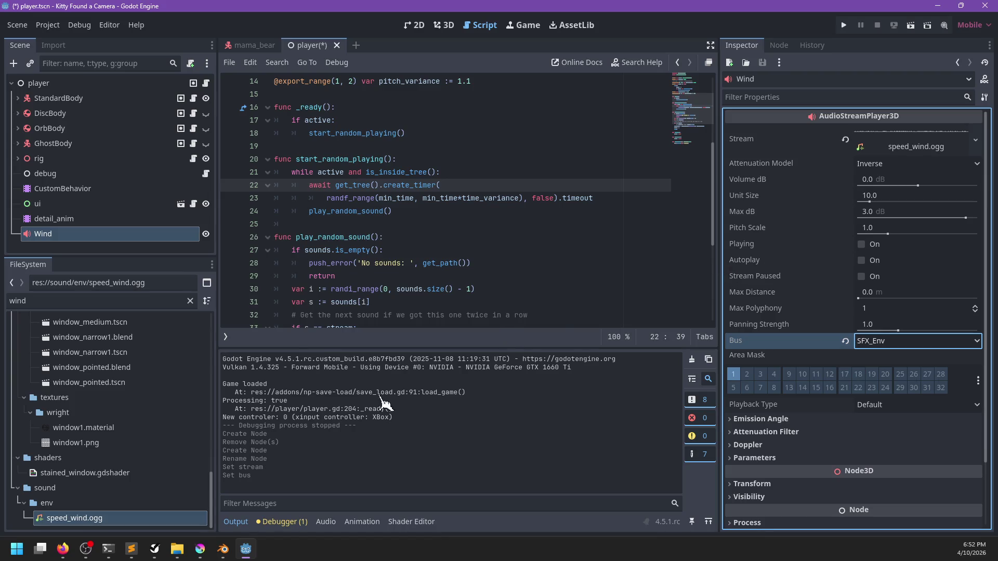
{"action": "left_click", "coordinate": [53, 46]}
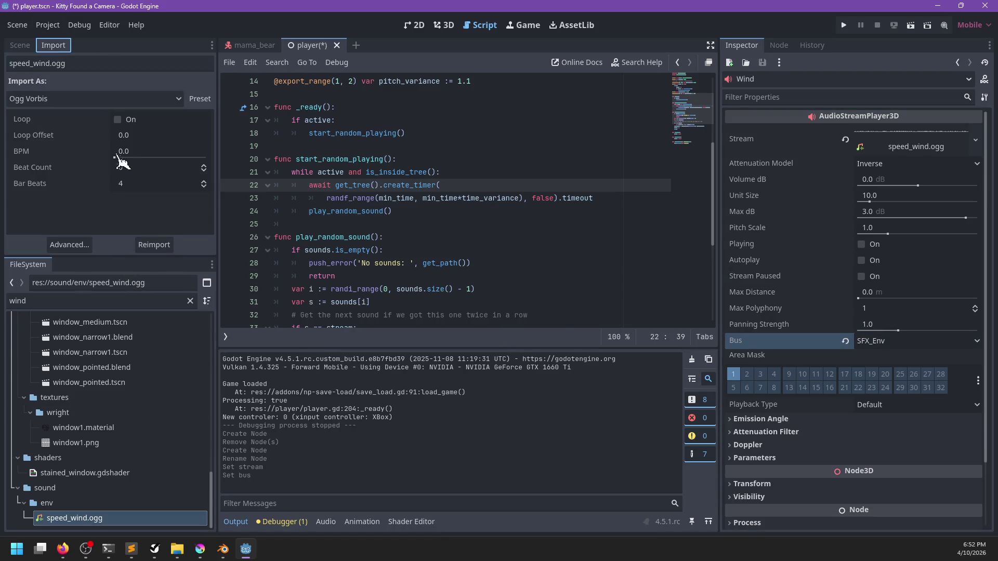
{"action": "left_click", "coordinate": [118, 119]}
{"action": "left_click", "coordinate": [156, 246]}
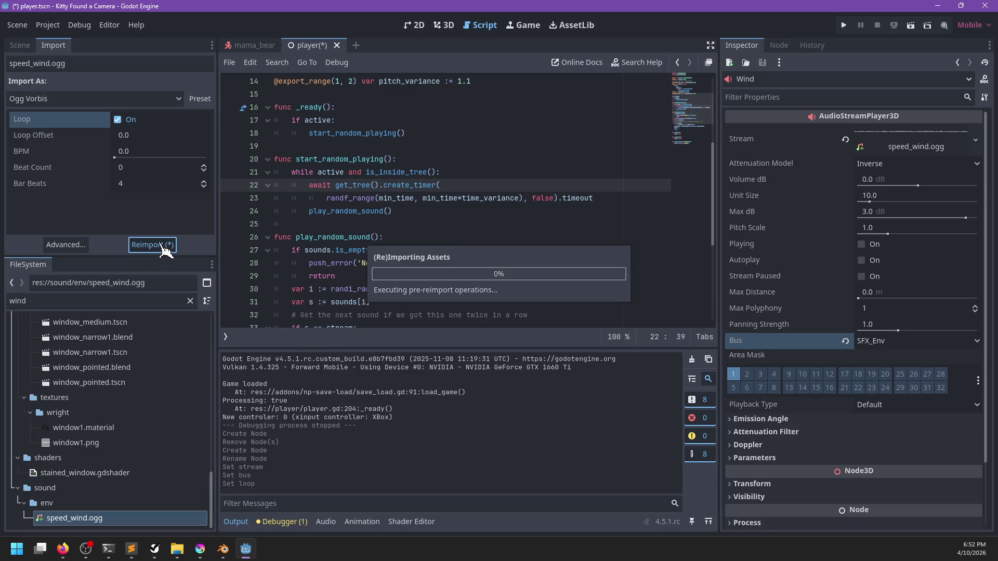
{"action": "left_click", "coordinate": [21, 48]}
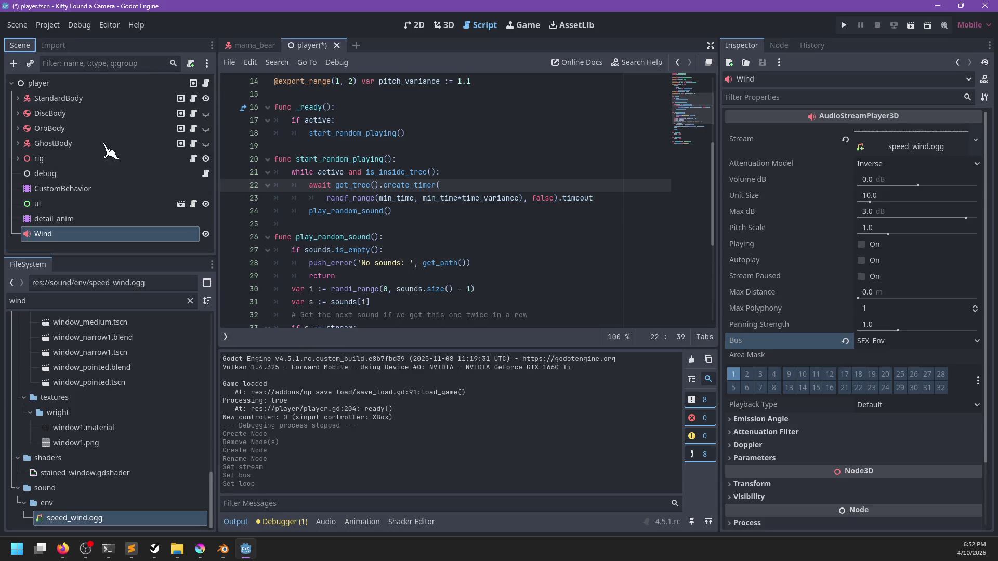
{"action": "key", "text": "ctrl+s"}
- Attach a new script, wind.gd, saved in the audio folder, to the Wind node
{"action": "left_click", "coordinate": [191, 65]}
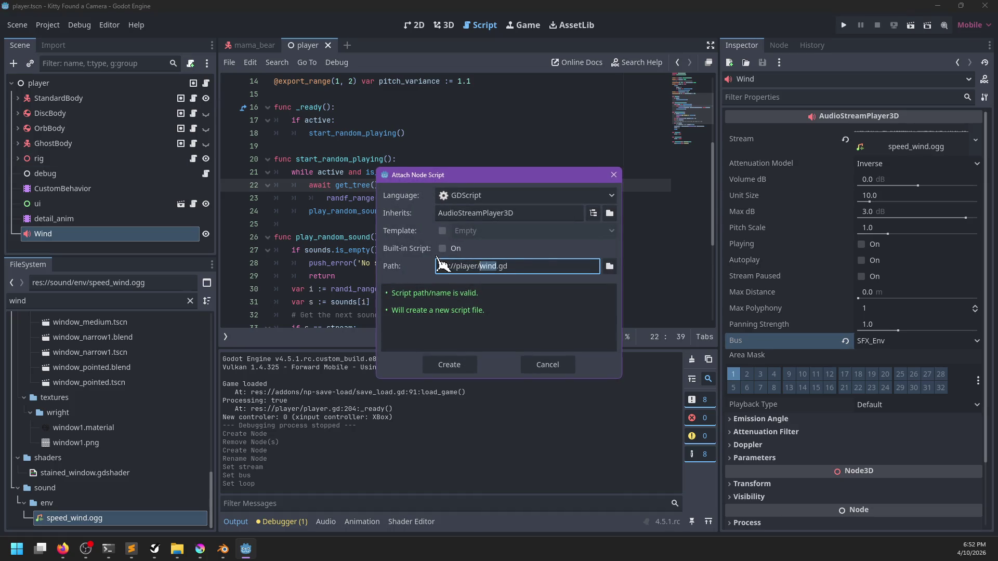
{"action": "left_click", "coordinate": [609, 266]}
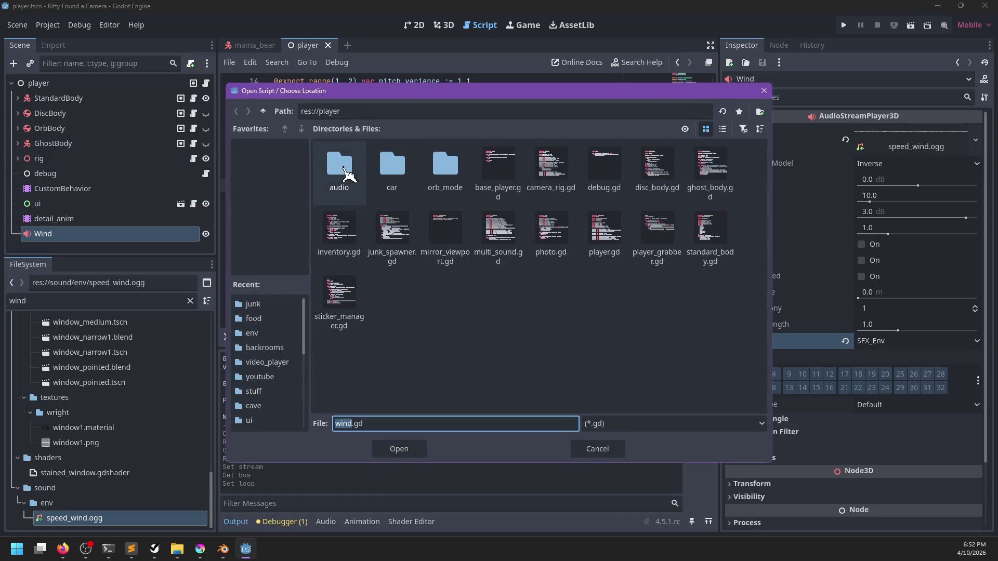
{"action": "double_click", "coordinate": [354, 171]}
{"action": "left_click", "coordinate": [407, 448]}
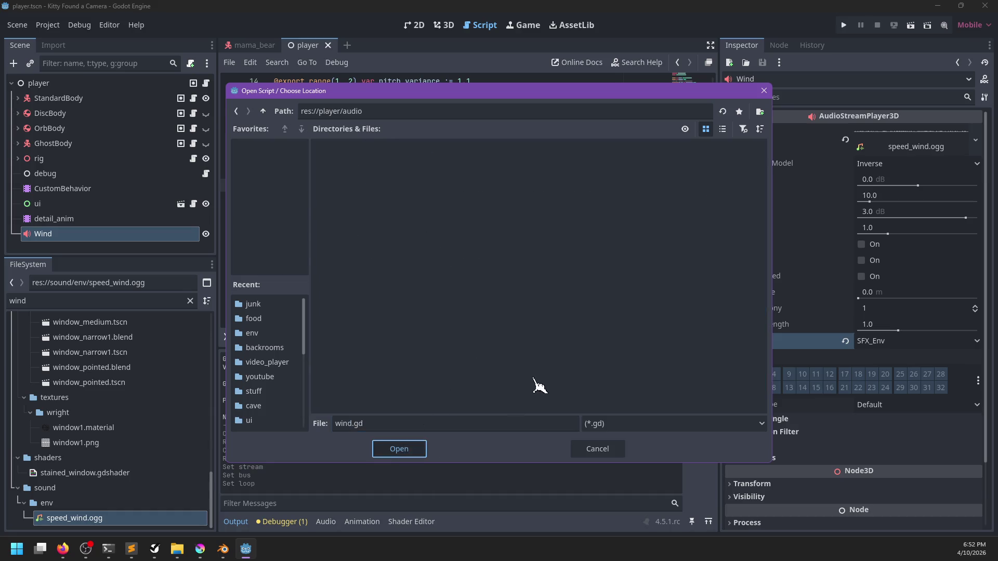
{"action": "left_click", "coordinate": [449, 364]}
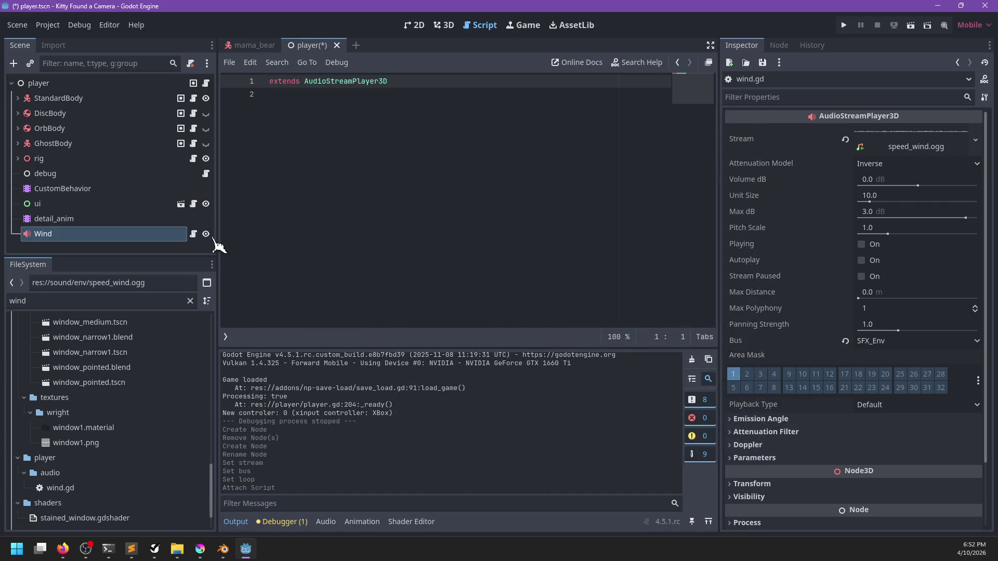
- Add a class_name line above extends and an autocompleted _process function below it
{"action": "key", "text": "Up"}
{"action": "key", "text": "Return"}
{"action": "key", "text": "Up"}
{"action": "type", "text": "cl"}
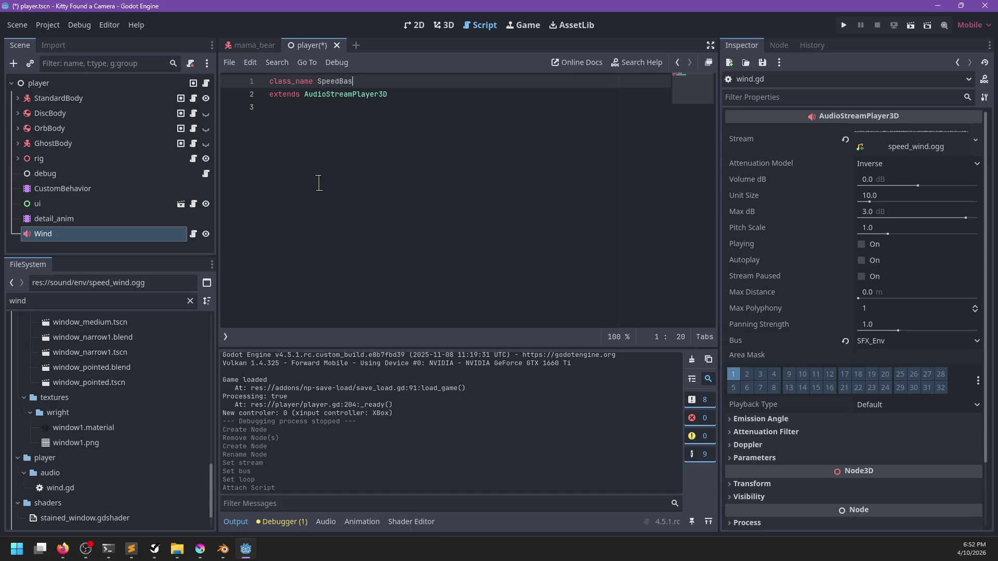
{"action": "key", "text": "Down"}
{"action": "key", "text": "Down"}
{"action": "key", "text": "Return"}
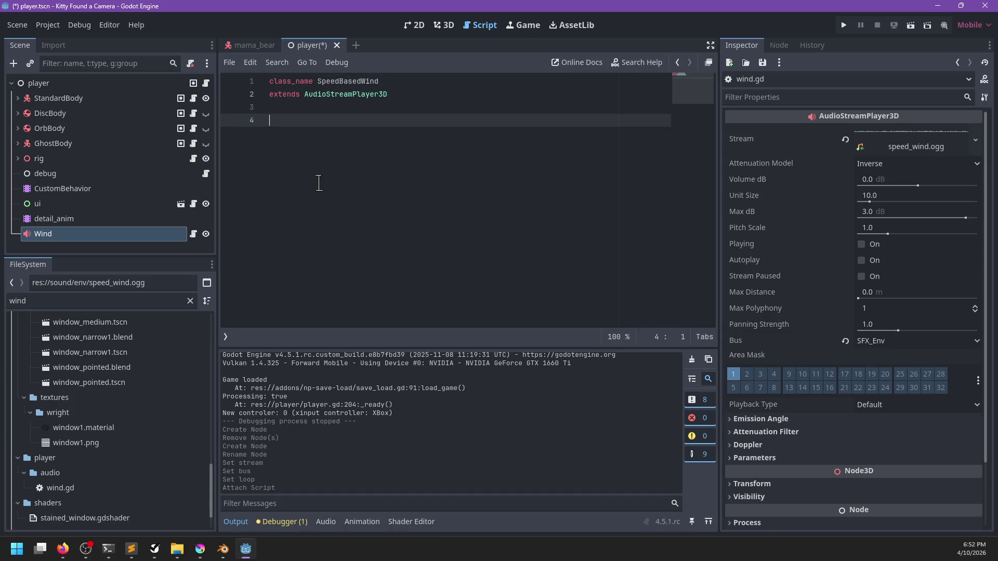
{"action": "type", "text": "proce"}
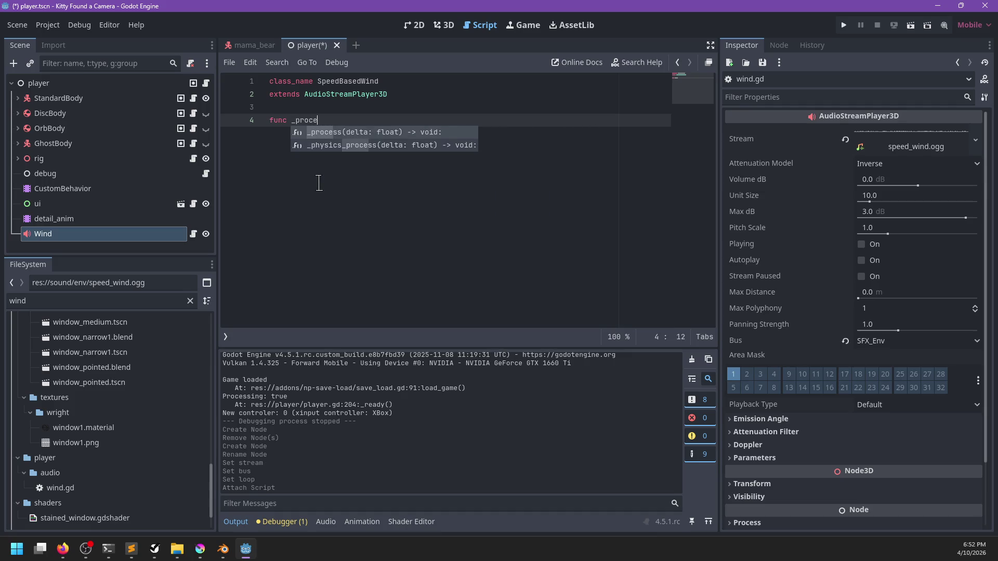
{"action": "key", "text": "Return"}
- Declare an exported player variable typed NormalPlayer above the _process function
{"action": "key", "text": "ctrl+shift+Return"}
{"action": "key", "text": "Return"}
{"action": "key", "text": "Up"}
{"action": "type", "text": "@"}
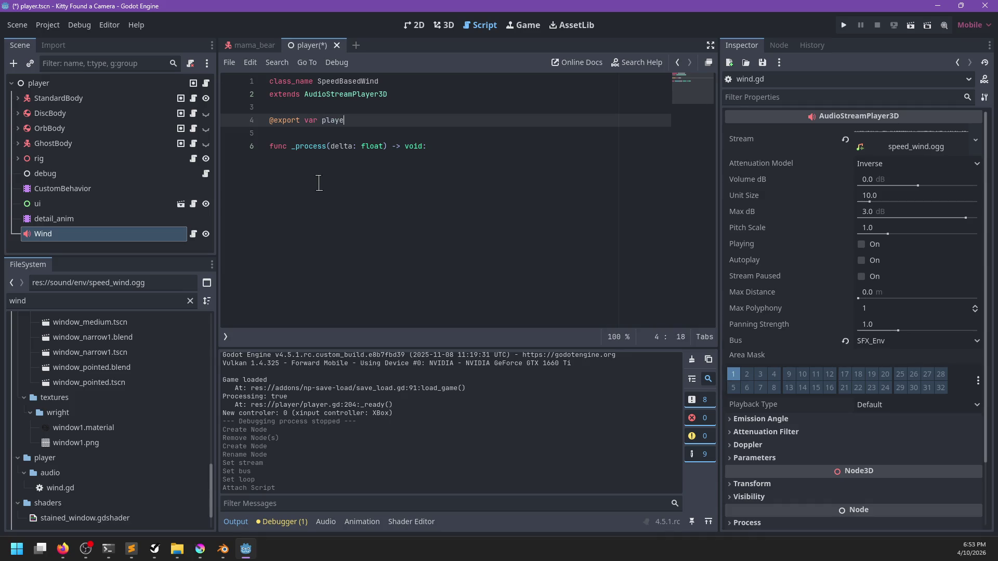
{"action": "key", "text": "BackSpace"}
{"action": "key", "text": "BackSpace"}
{"action": "key", "text": "BackSpace"}
{"action": "type", "text": "rm"}
{"action": "key", "text": "Return"}
- In _process, compute a float speed from the player body's velocity
{"action": "key", "text": "Down"}
{"action": "key", "text": "Down"}
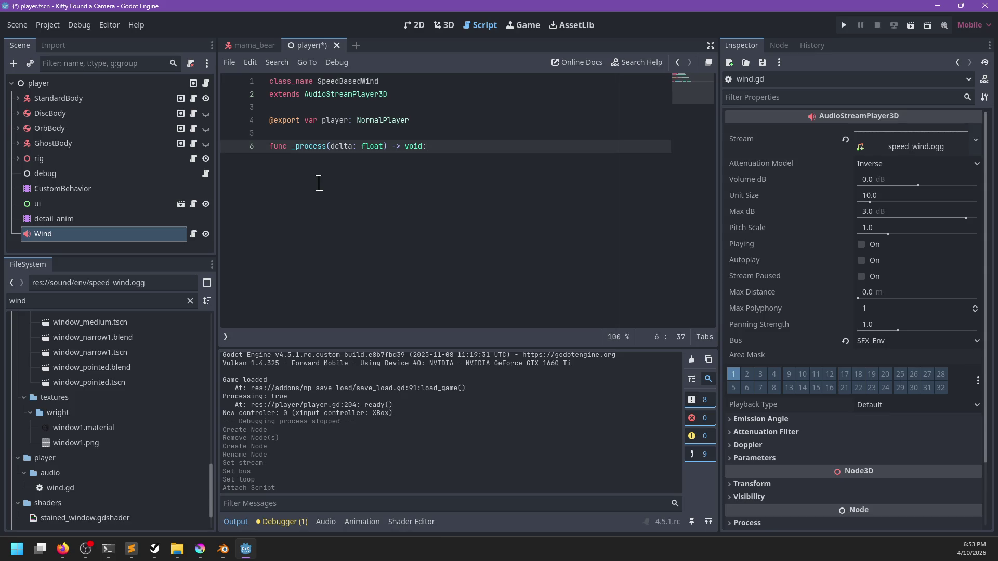
{"action": "key", "text": "Return"}
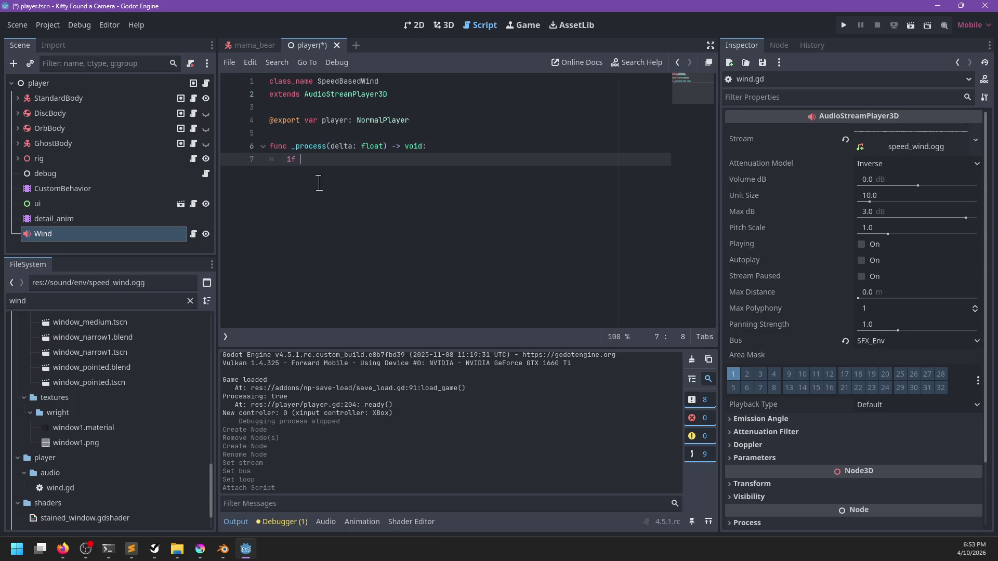
{"action": "type", "text": "bidy./"}
{"action": "type", "text": ".body."}
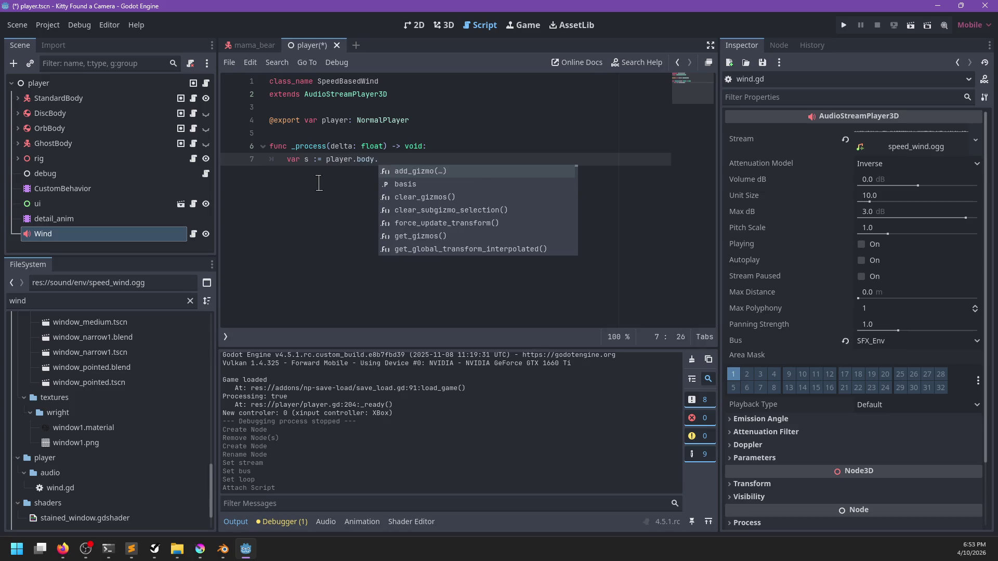
{"action": "type", "text": "velocity.length("}
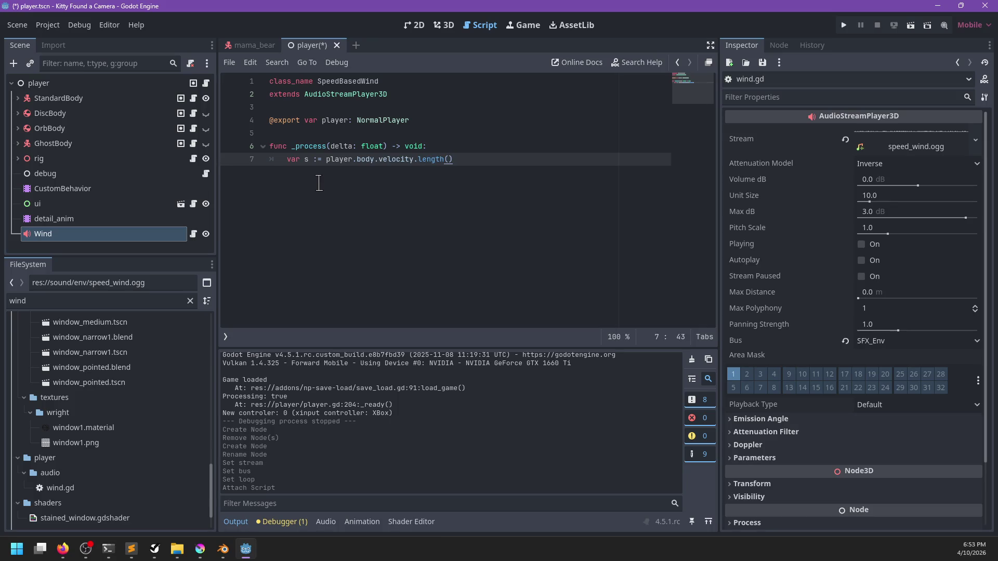
{"action": "type", "text": " float"}
{"action": "key", "text": "Left"}
{"action": "key", "text": "Left"}
{"action": "key", "text": "Left"}
{"action": "key", "text": "BackSpace"}
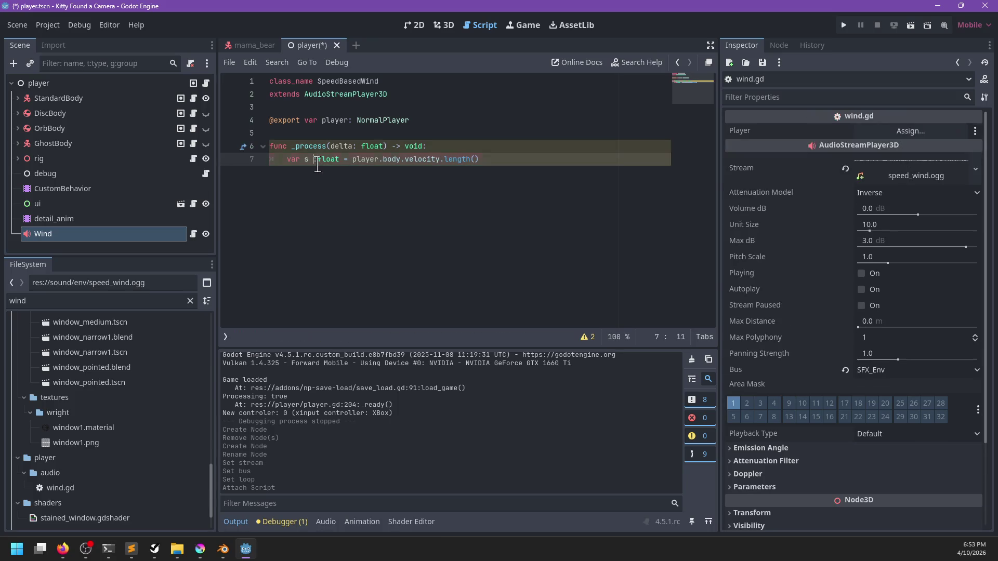
{"action": "type", "text": "peed"}
{"action": "key", "text": "Right"}
{"action": "key", "text": "Left"}
{"action": "key", "text": "BackSpace"}
{"action": "key", "text": "End"}
{"action": "key", "text": "Return"}
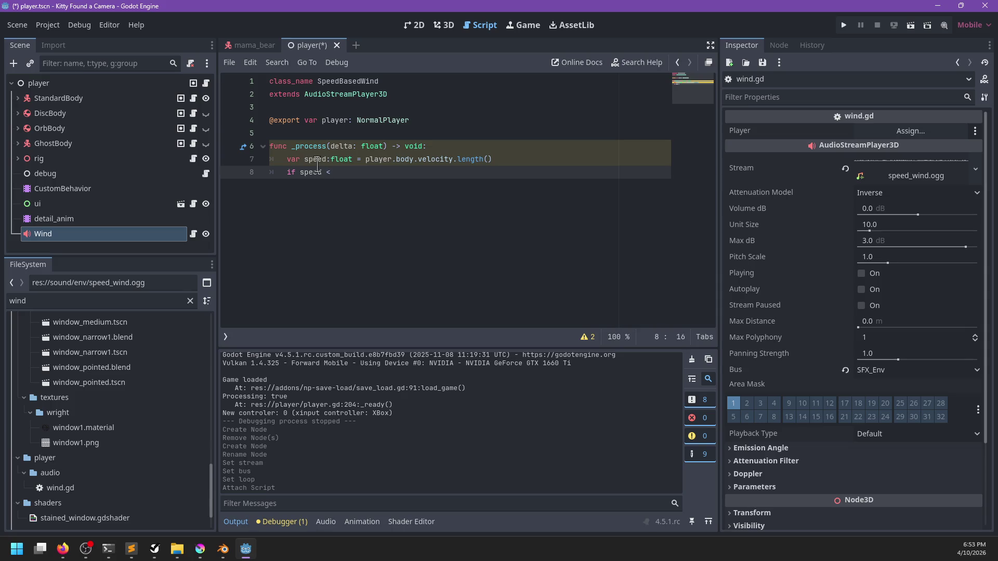
- Compare speed against MIN_SPEED, rewriting the check as 'playing = speed > MIN_SPEED'
{"action": "type", "text": "IN_SPEED "}
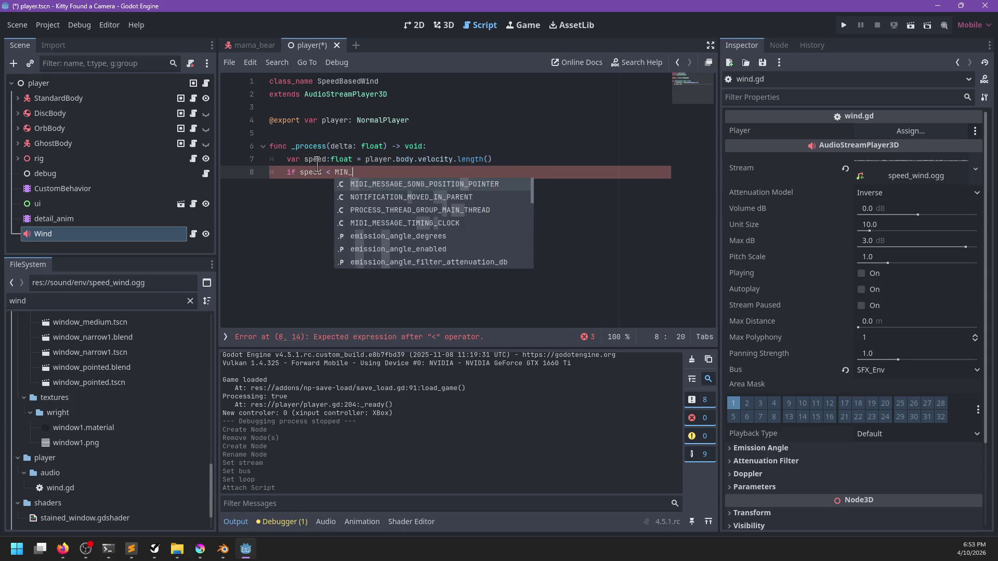
{"action": "type", "text": ":"}
{"action": "key", "text": "Return"}
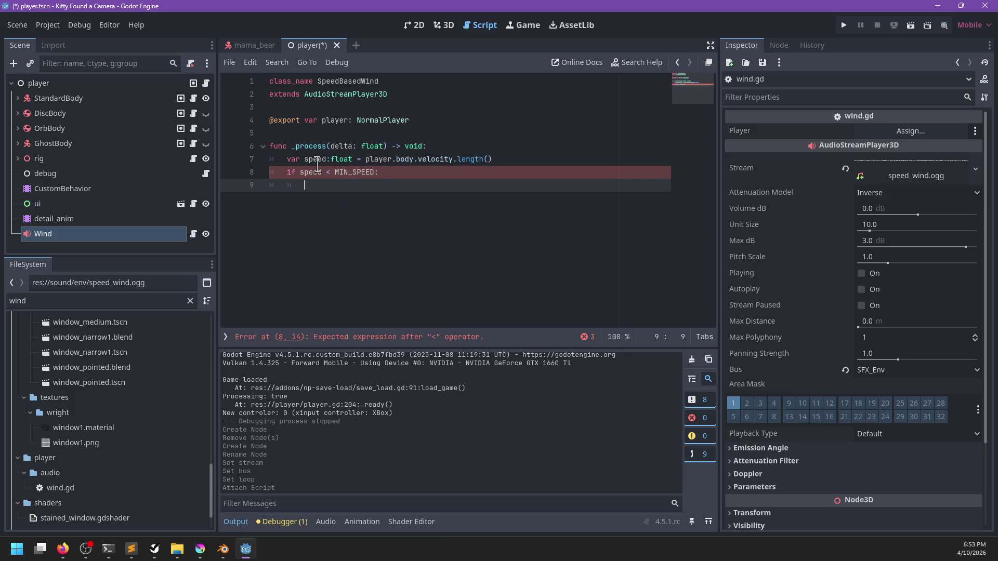
{"action": "key", "text": "BackSpace"}
{"action": "type", "text": "la"}
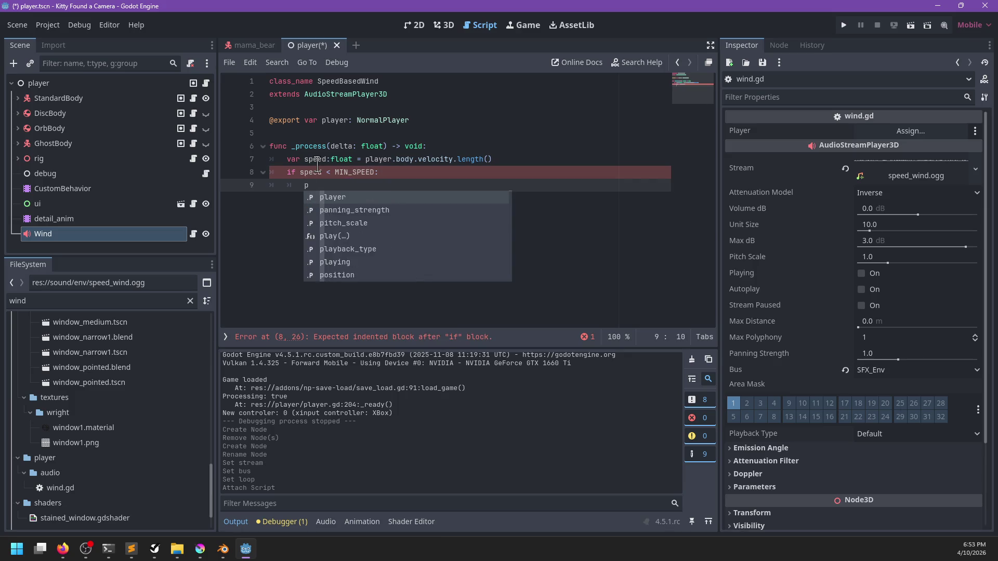
{"action": "key", "text": "shift+Up"}
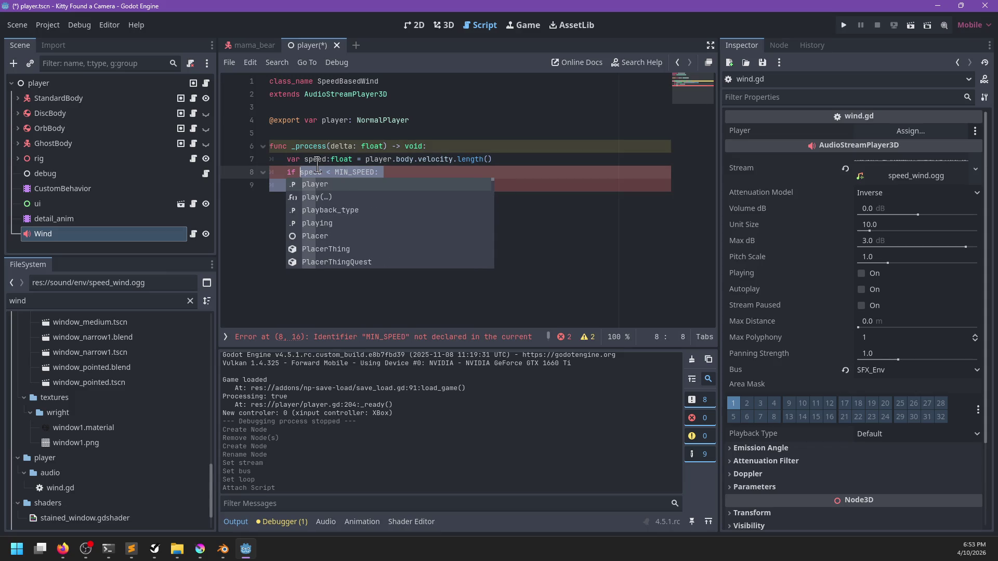
{"action": "key", "text": "shift+Home"}
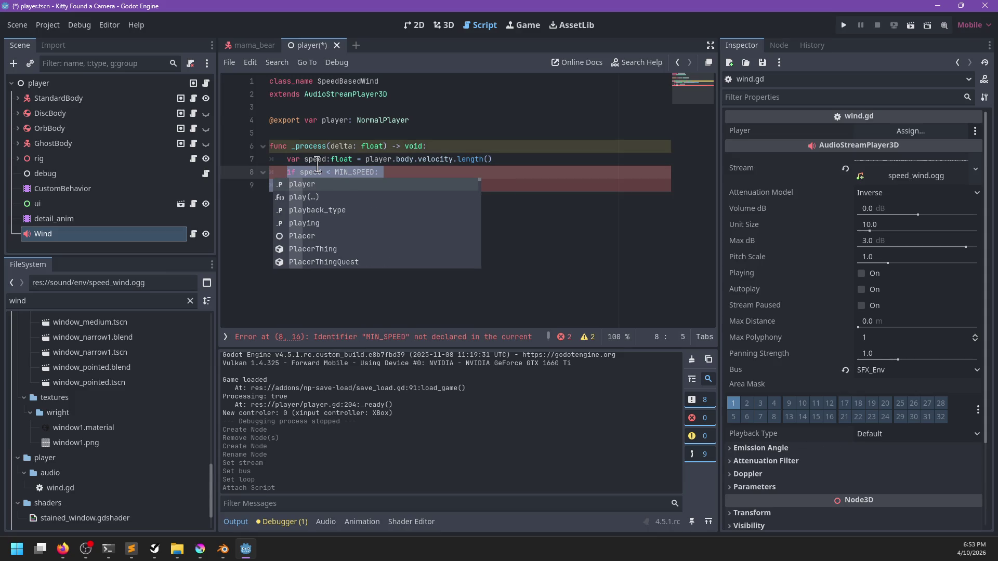
{"action": "type", "text": "playing = speed"}
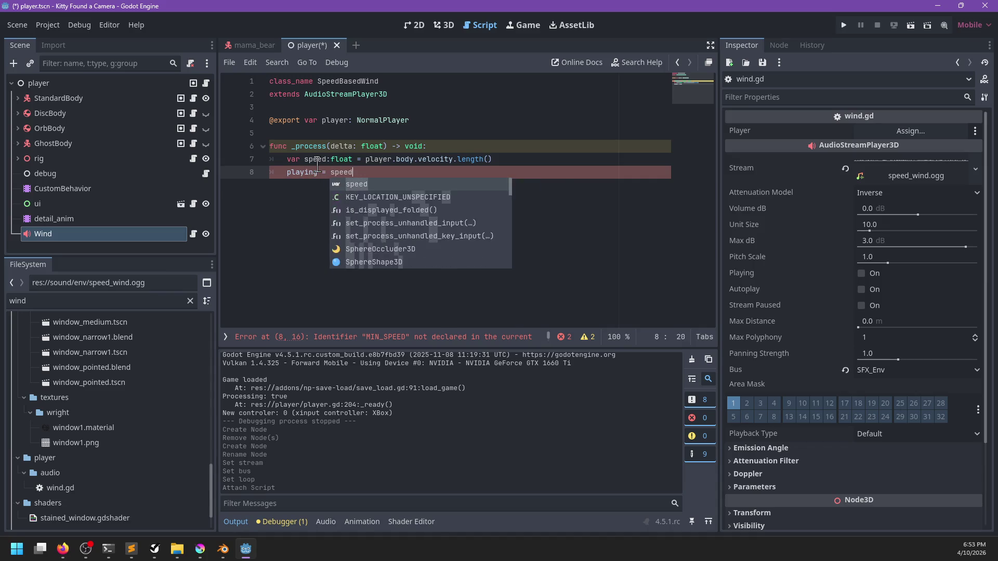
{"action": "type", "text": " >"}
{"action": "key", "text": "BackSpace"}
{"action": "type", "text": "EED"}
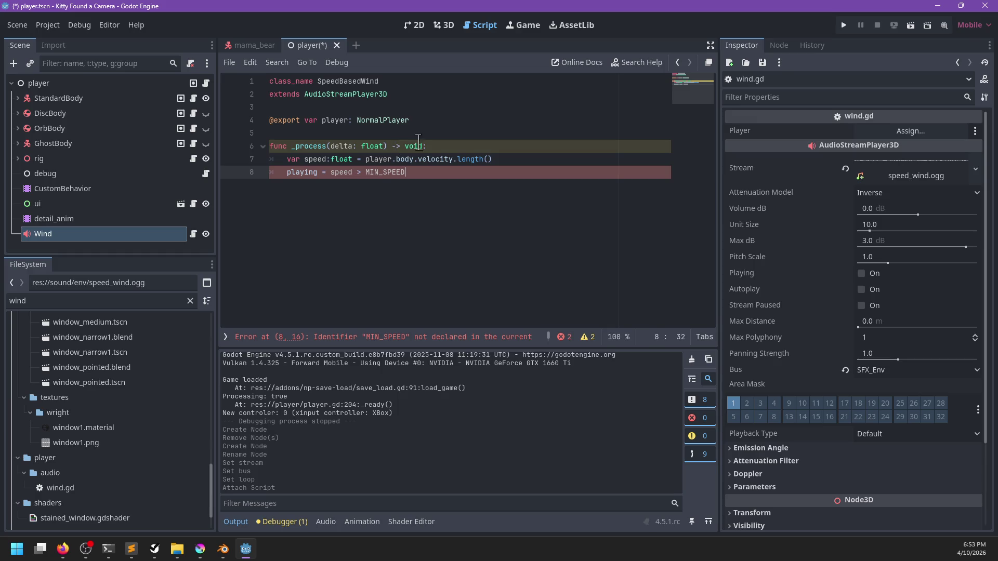
- Define a MIN_SPEED constant of 8.0 below the export line and save
{"action": "left_click", "coordinate": [435, 124]}
{"action": "key", "text": "Return"}
{"action": "key", "text": "Return"}
{"action": "type", "text": "const MIN_SPEED :="}
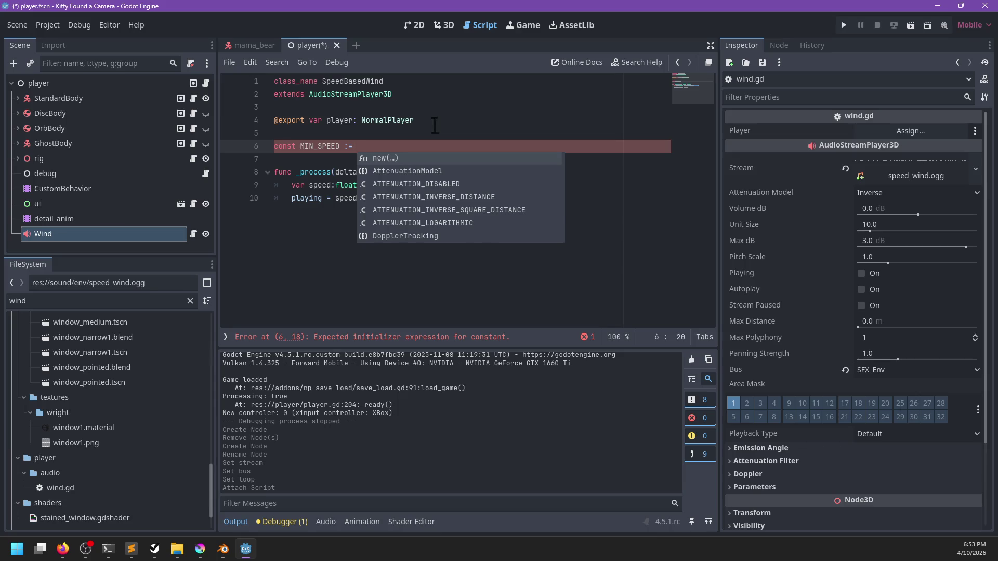
{"action": "type", "text": "8.0"}
{"action": "left_click", "coordinate": [429, 214]}
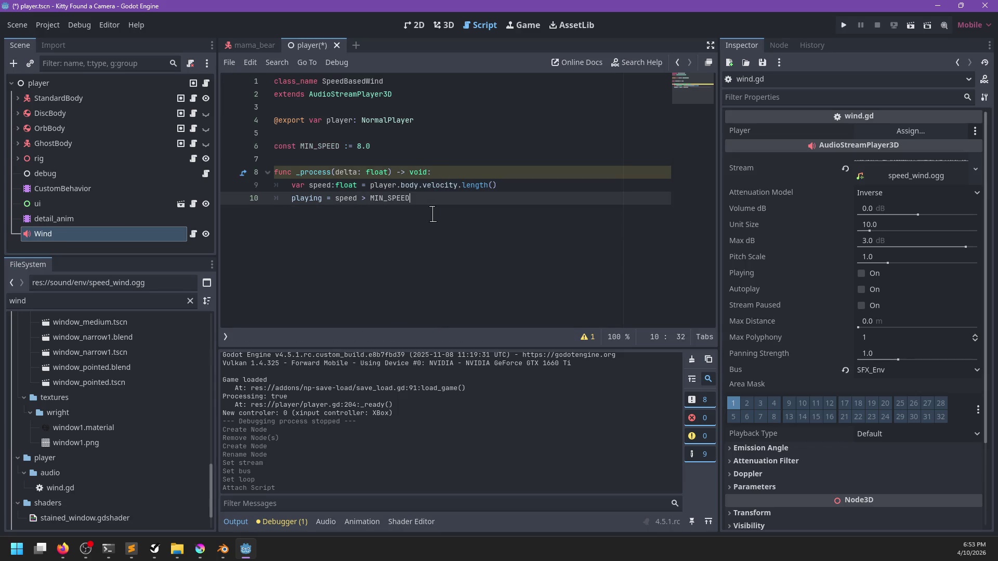
{"action": "key", "text": "ctrl+s"}
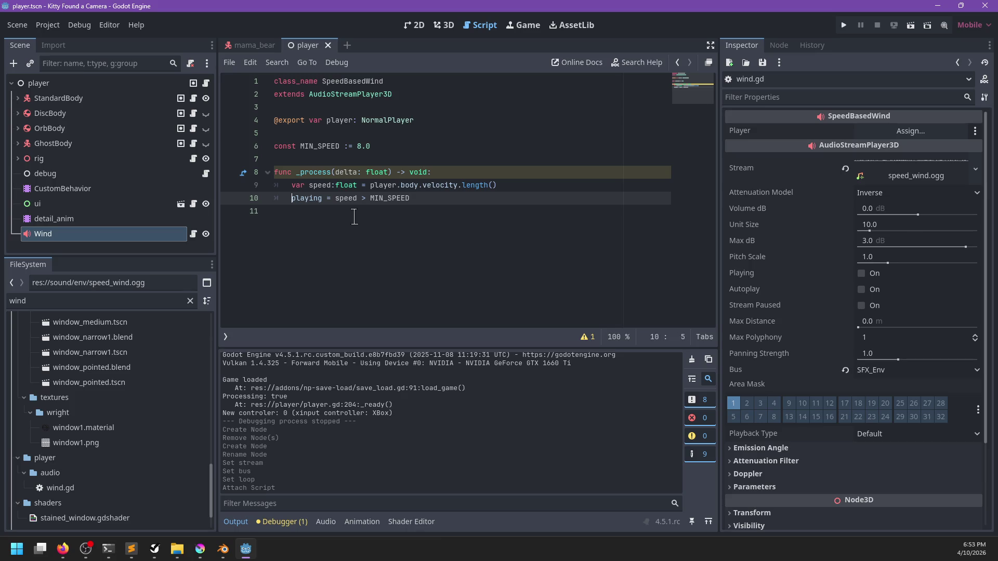
- Duplicate the constant into MIN_SPEED_START (8.0) and a stop threshold of 6.0
{"action": "key", "text": "Up"}
{"action": "key", "text": "Up"}
{"action": "key", "text": "Up"}
{"action": "key", "text": "Down"}
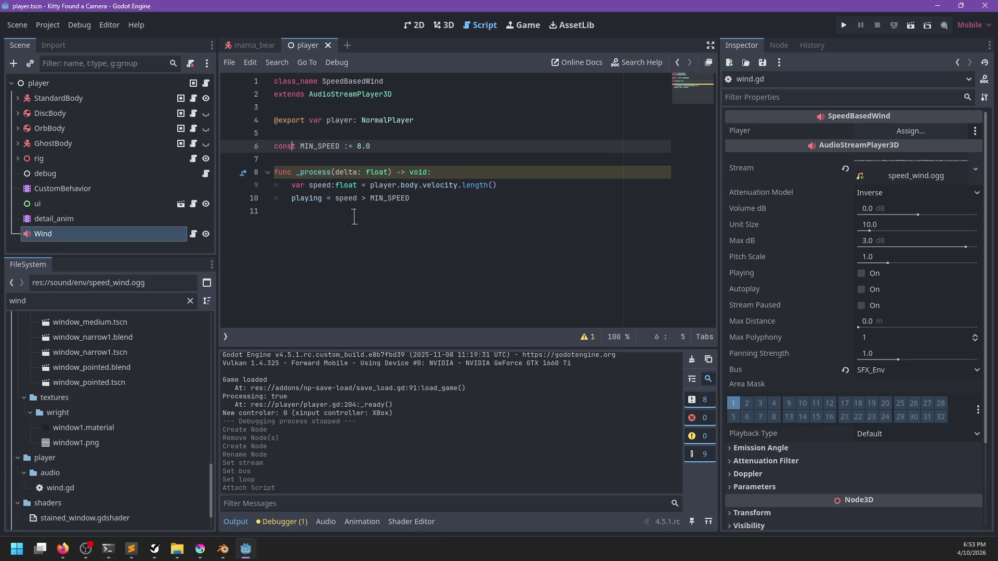
{"action": "key", "text": "ctrl+shift+d"}
{"action": "key", "text": "ctrl+Right"}
{"action": "key", "text": "ctrl+Right"}
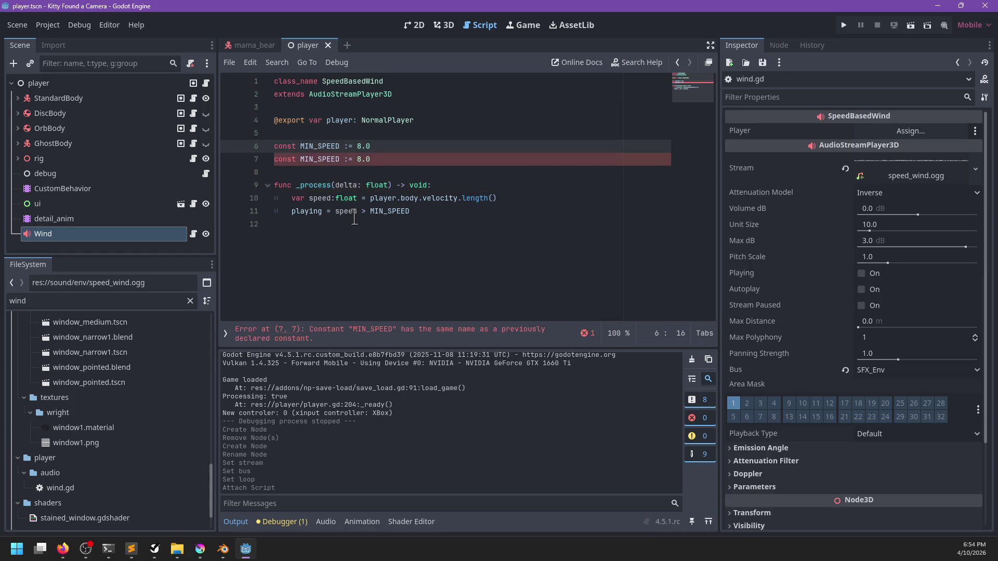
{"action": "type", "text": "START"}
{"action": "key", "text": "Down"}
{"action": "key", "text": "Left"}
{"action": "key", "text": "Left"}
{"action": "key", "text": "Left"}
{"action": "key", "text": "ctrl+BackSpace"}
{"action": "type", "text": "MAX_SPEED_STOP"}
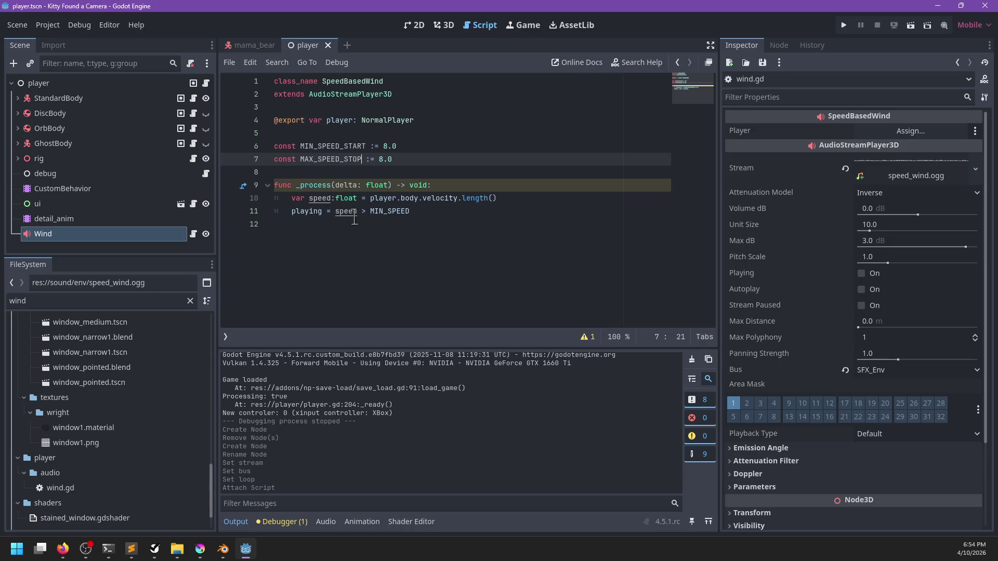
{"action": "key", "text": "BackSpace"}
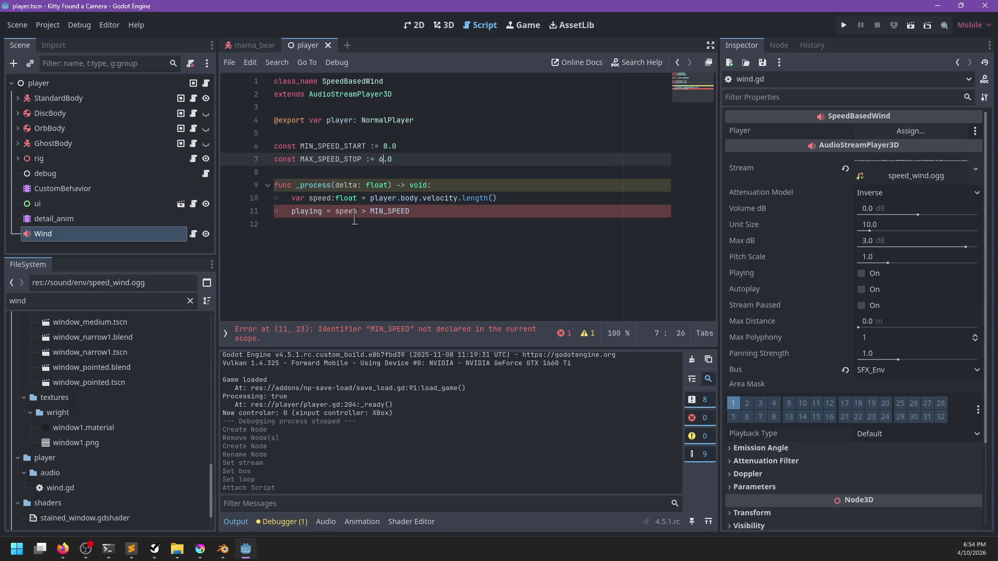
- Replace the playing line with 'if playing and speed < MAX_SPEED_STOP:'
{"action": "left_click", "coordinate": [291, 213]}
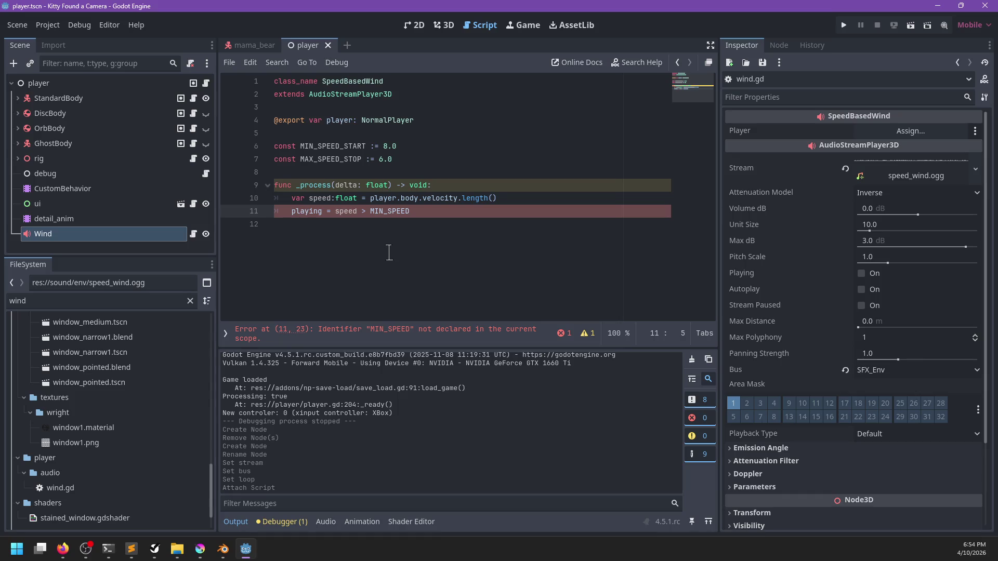
{"action": "type", "text": "if playing "}
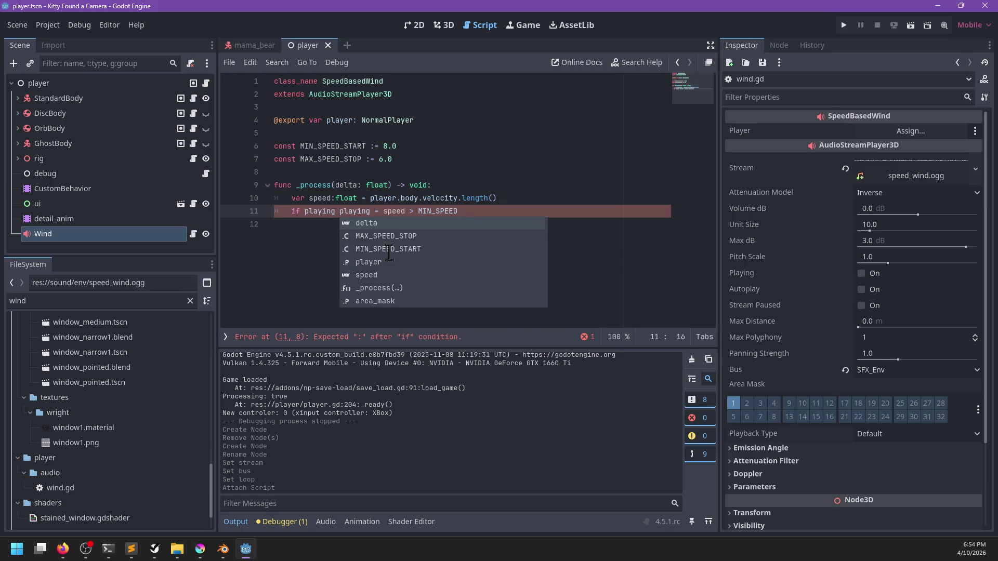
{"action": "type", "text": "and"}
{"action": "key", "text": "ctrl+shift+Right"}
{"action": "key", "text": "ctrl+shift+Right"}
{"action": "key", "text": "ctrl+shift+Right"}
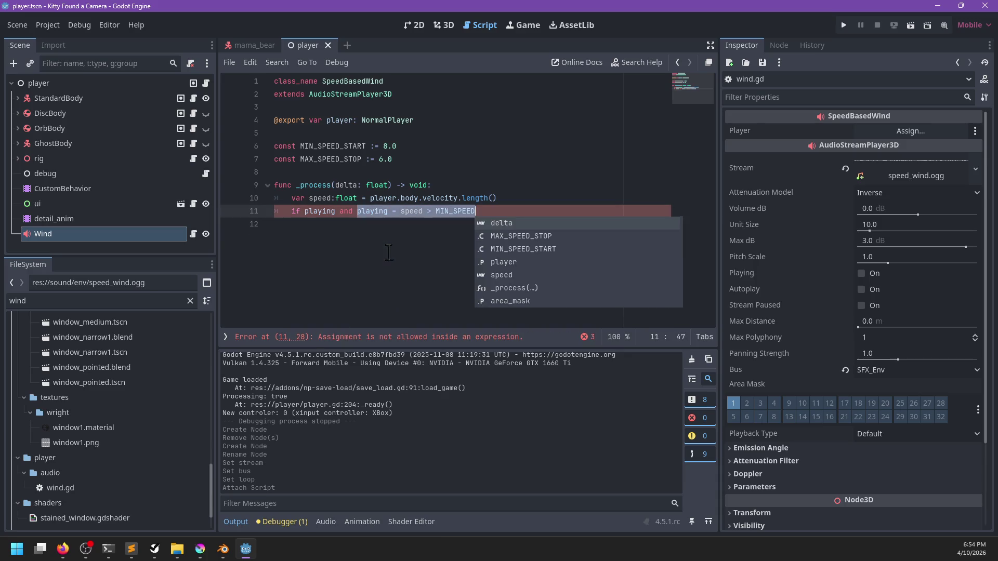
{"action": "type", "text": "speed < MAX_"}
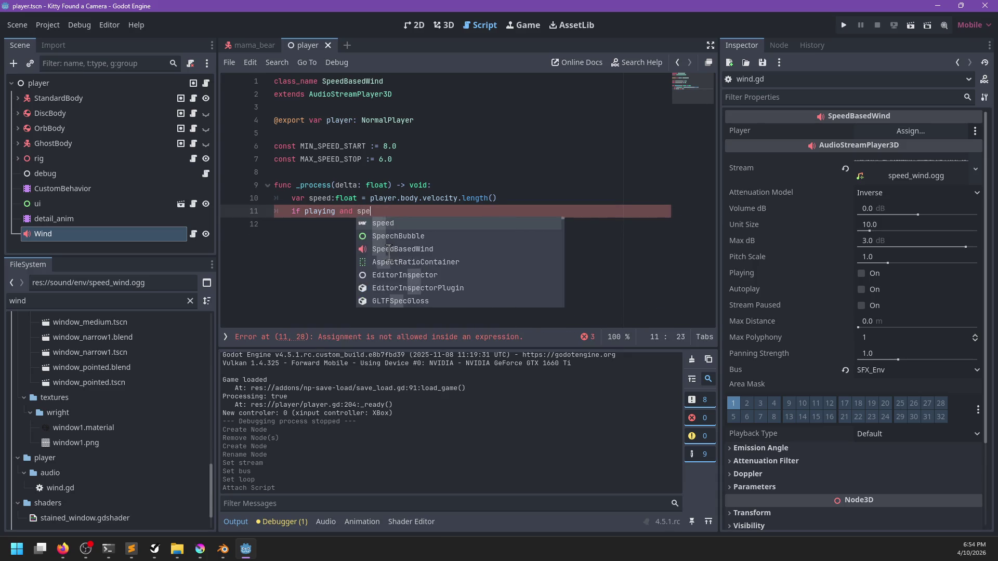
{"action": "type", "text": "SPEE"}
{"action": "key", "text": "Return"}
{"action": "type", "text": ":"}
{"action": "key", "text": "Return"}
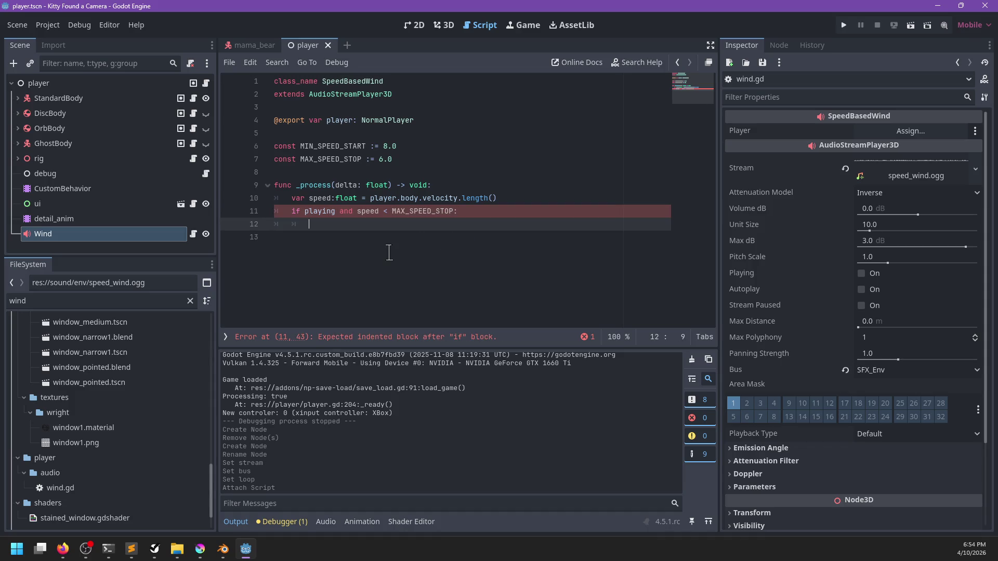
- Rename the stop constant to MIN_SPEED_STOP and call stop() in the check's body
{"action": "left_click", "coordinate": [313, 159]}
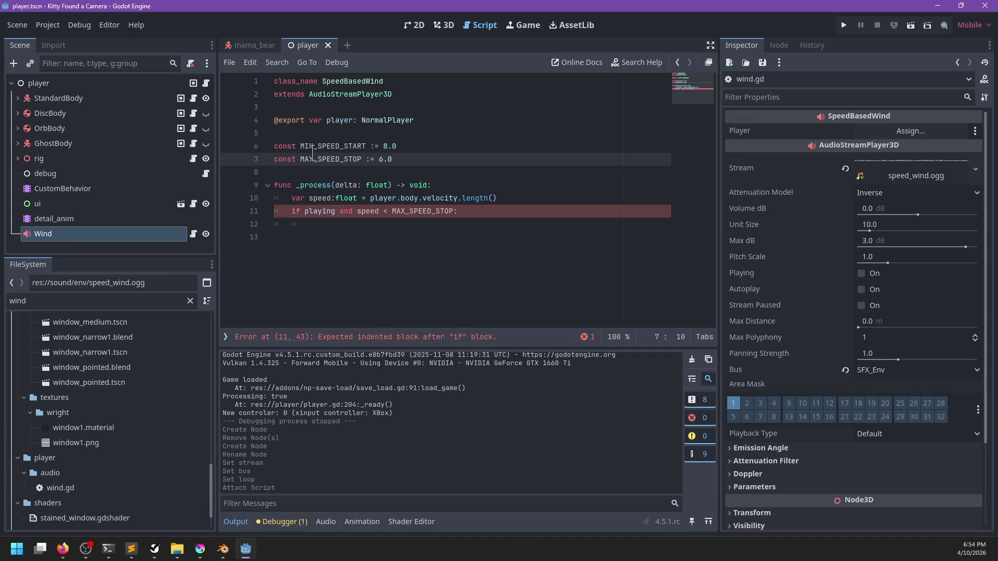
{"action": "key", "text": "shift+Left"}
{"action": "key", "text": "shift+Left"}
{"action": "key", "text": "shift+Left"}
{"action": "type", "text": "MIN"}
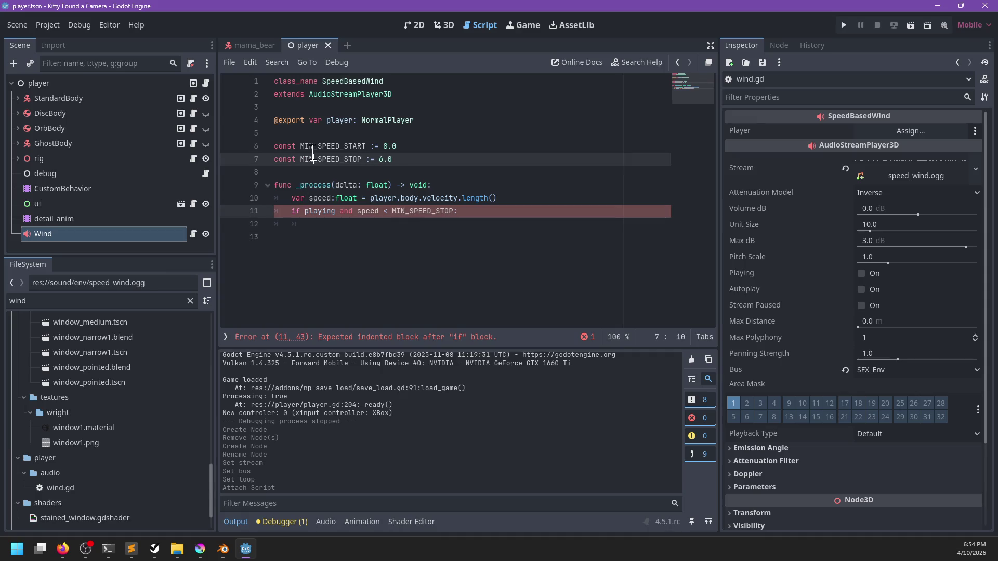
{"action": "left_click", "coordinate": [359, 224]}
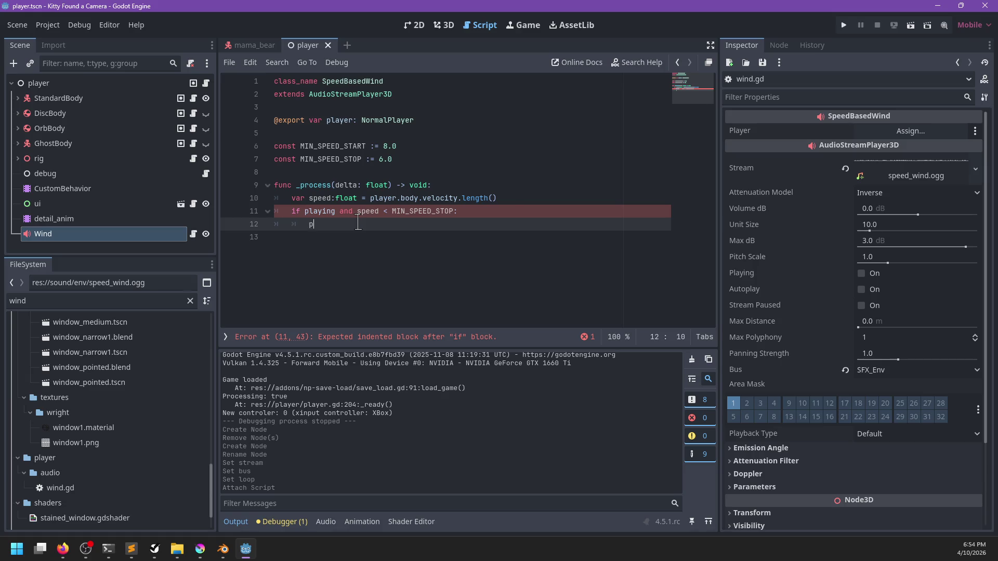
{"action": "type", "text": "aused"}
{"action": "key", "text": "BackSpace"}
{"action": "key", "text": "BackSpace"}
{"action": "key", "text": "BackSpace"}
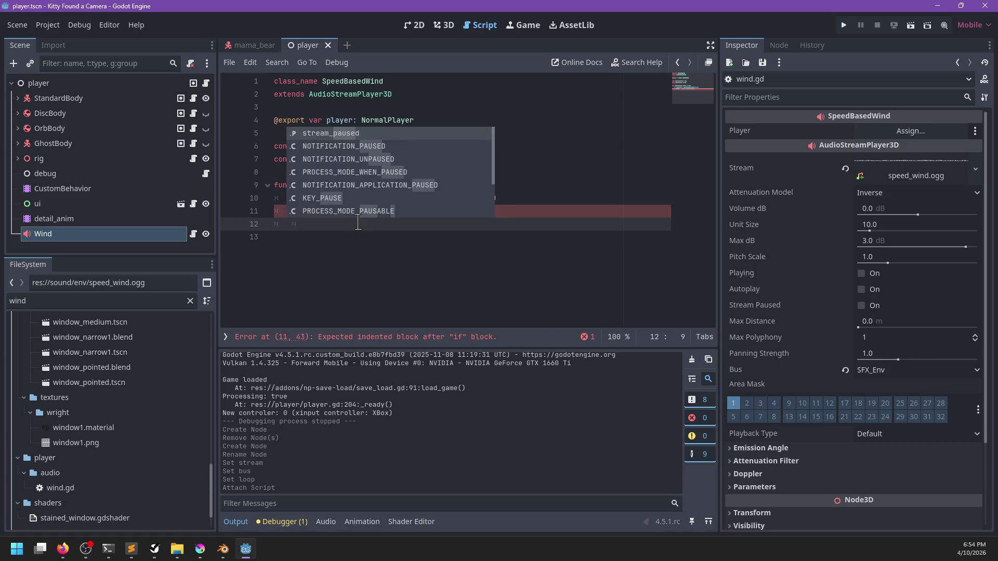
{"action": "type", "text": "stop"}
{"action": "key", "text": "Return"}
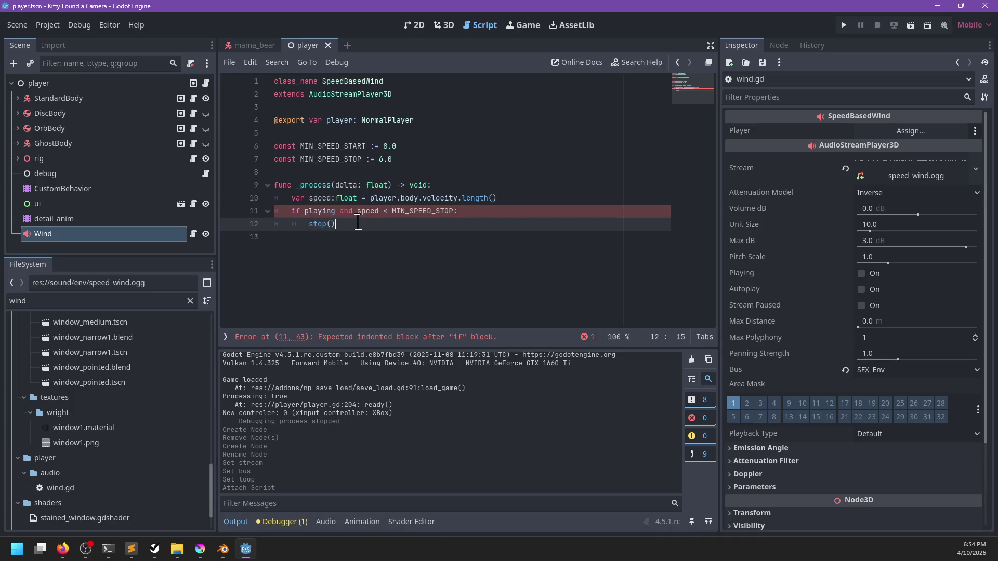
{"action": "key", "text": "Return"}
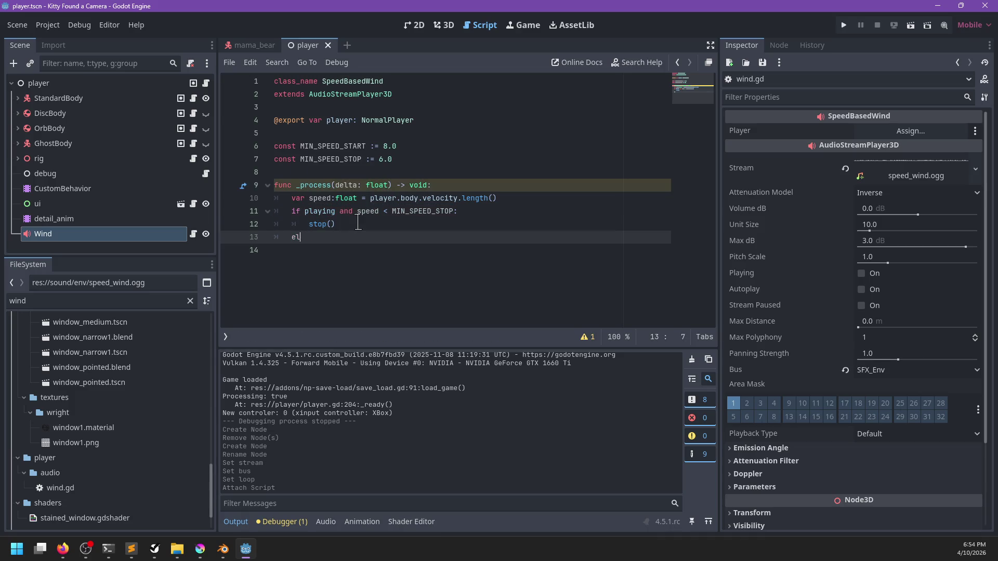
- Add 'elif !playing and speed > MIN_SPEED_START:' calling play()
{"action": "type", "text": "layin"}
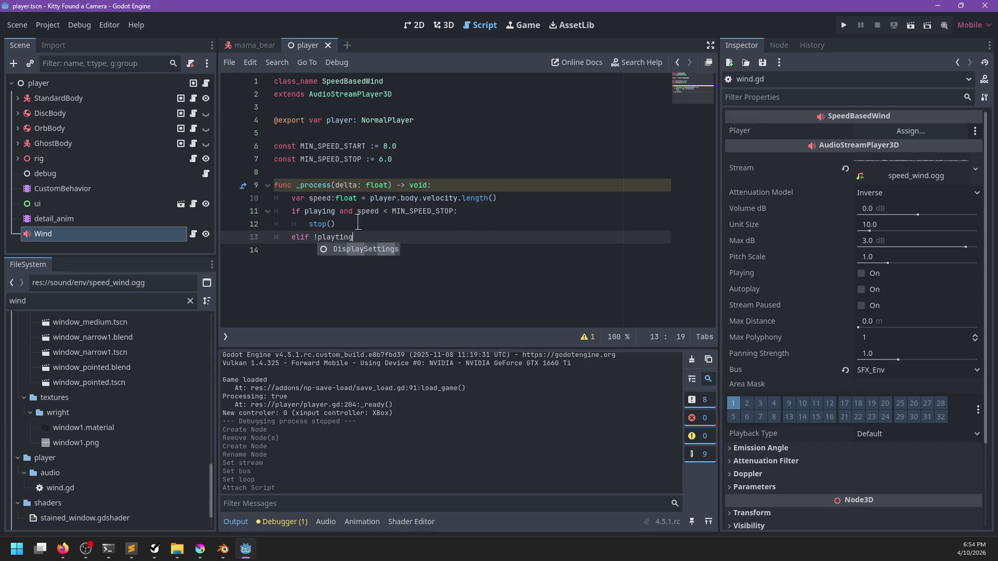
{"action": "type", "text": "g and speed > M"}
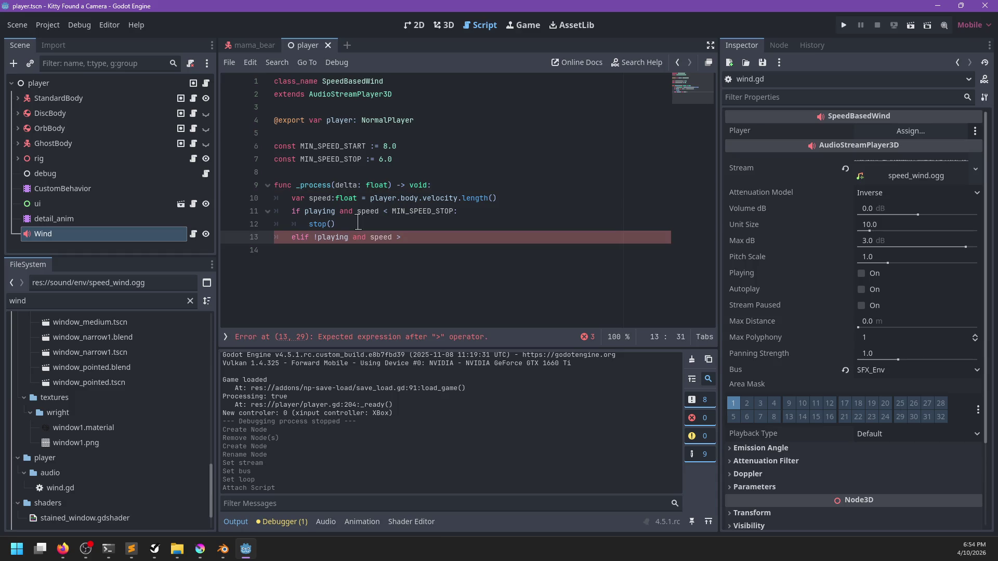
{"action": "type", "text": "IN_"}
{"action": "key", "text": "Return"}
{"action": "type", "text": ":"}
{"action": "key", "text": "Return"}
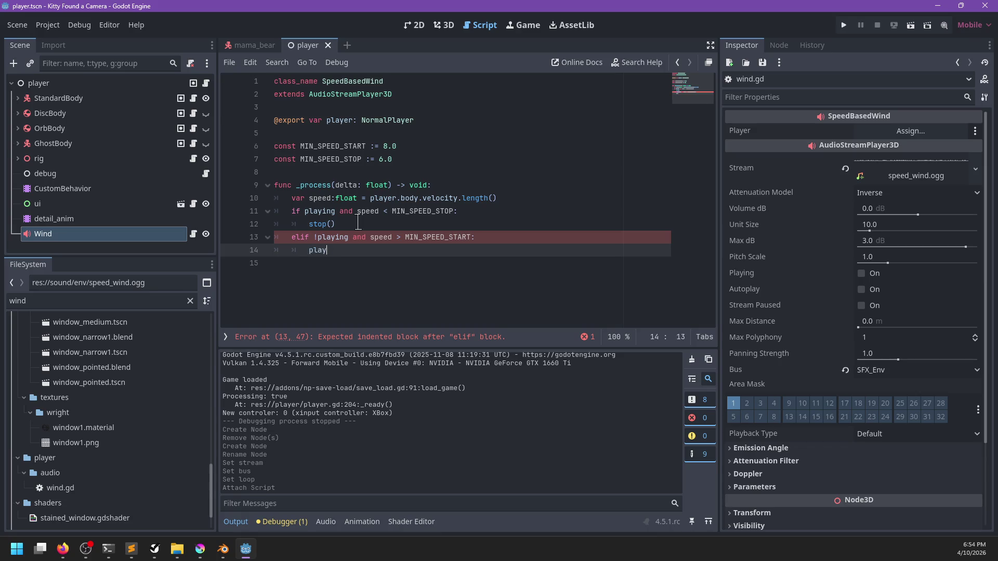
{"action": "key", "text": "Return"}
{"action": "key", "text": "BackSpace"}
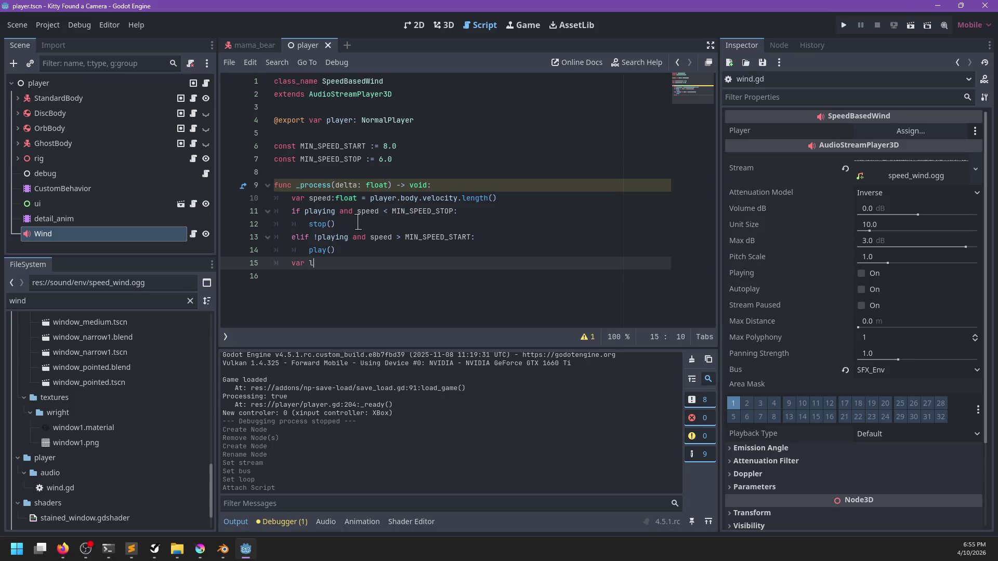
- Add const MAX_SPEED := 200.0 below the MIN_SPEED constants
{"action": "key", "text": "BackSpace"}
{"action": "key", "text": "BackSpace"}
{"action": "key", "text": "BackSpace"}
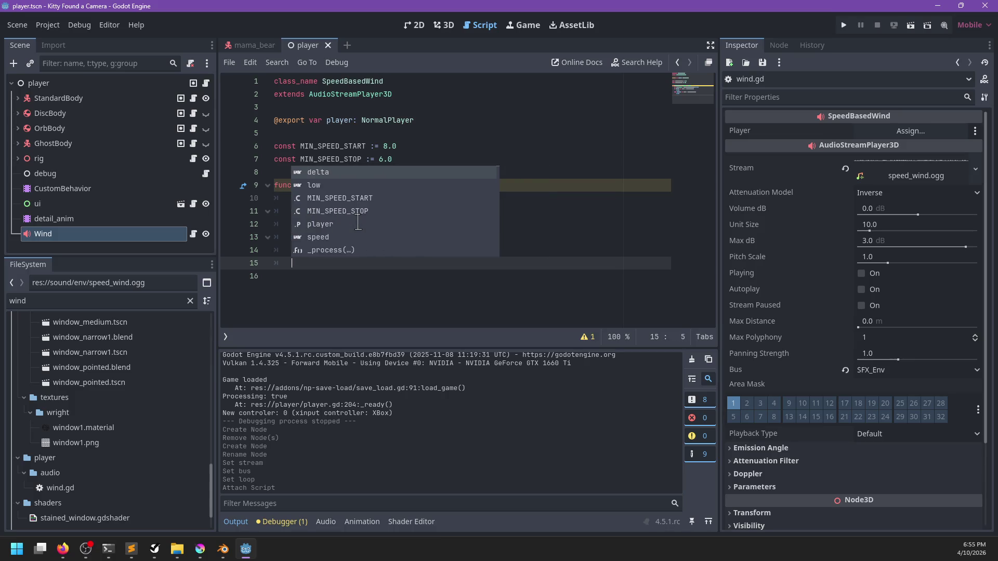
{"action": "left_click", "coordinate": [421, 153]}
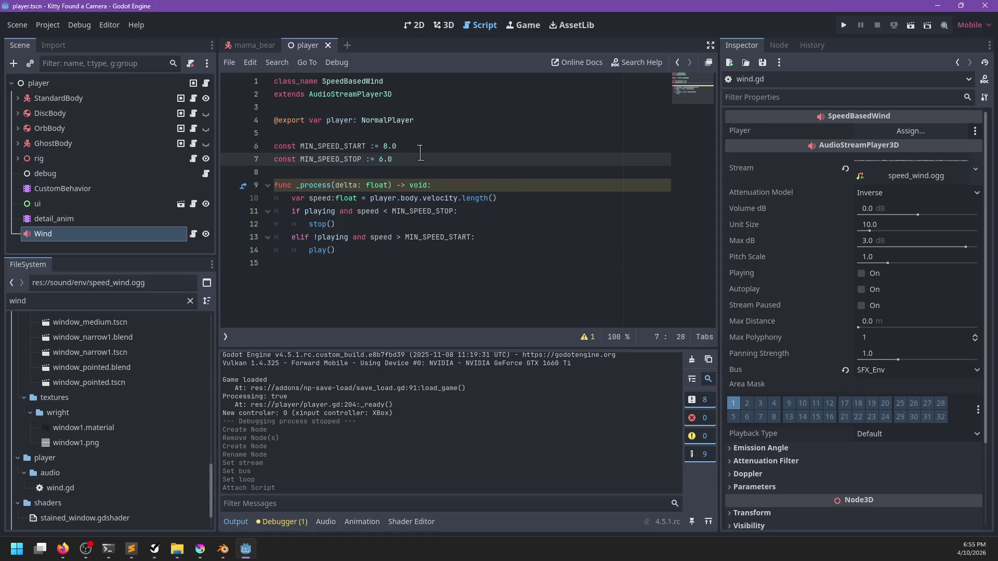
{"action": "key", "text": "Return"}
{"action": "key", "text": "Return"}
{"action": "type", "text": "const MAX_SPEED :="}
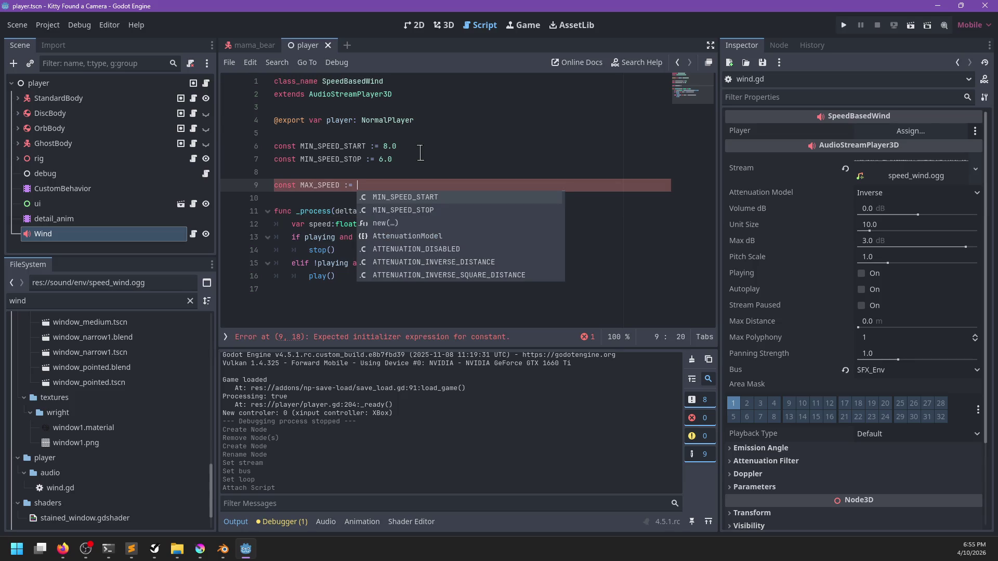
{"action": "type", "text": "200.0"}
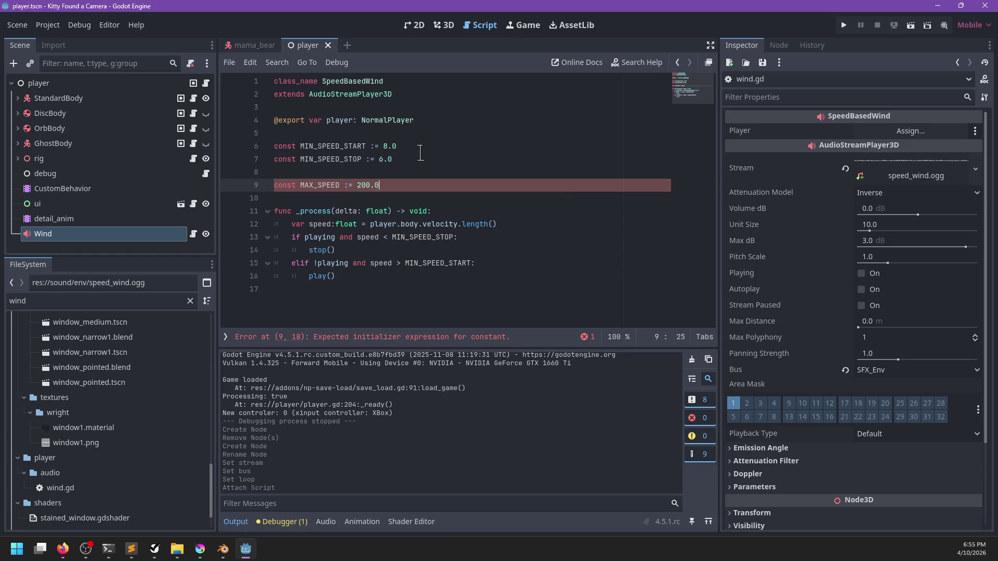
{"action": "key", "text": "Up"}
{"action": "key", "text": "BackSpace"}
{"action": "key", "text": "Down"}
{"action": "key", "text": "Return"}
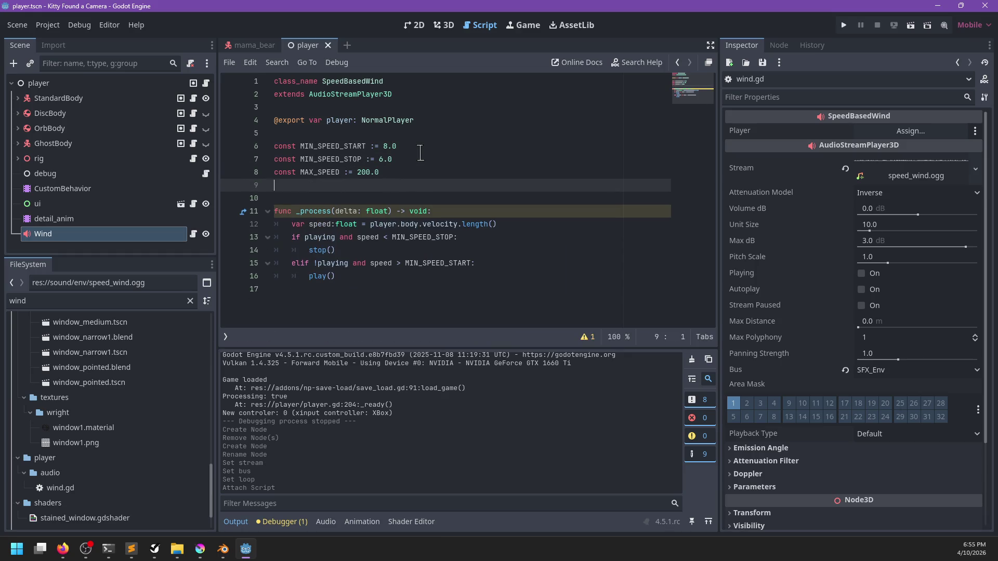
{"action": "key", "text": "Return"}
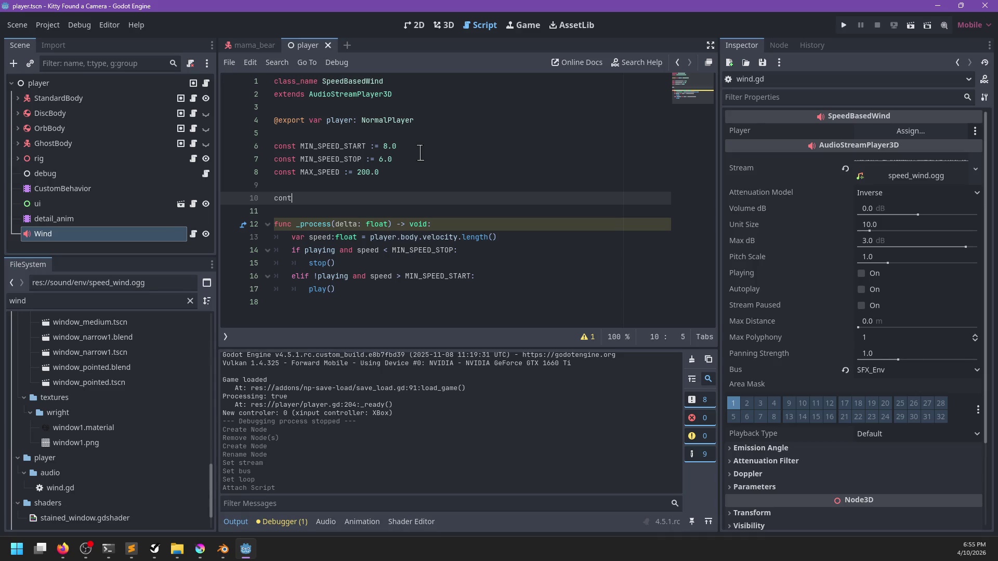
- Add const MAX_DB := 3.0 and const MAX_PITCH := 2.0 on the following lines
{"action": "key", "text": "BackSpace"}
{"action": "type", "text": "st"}
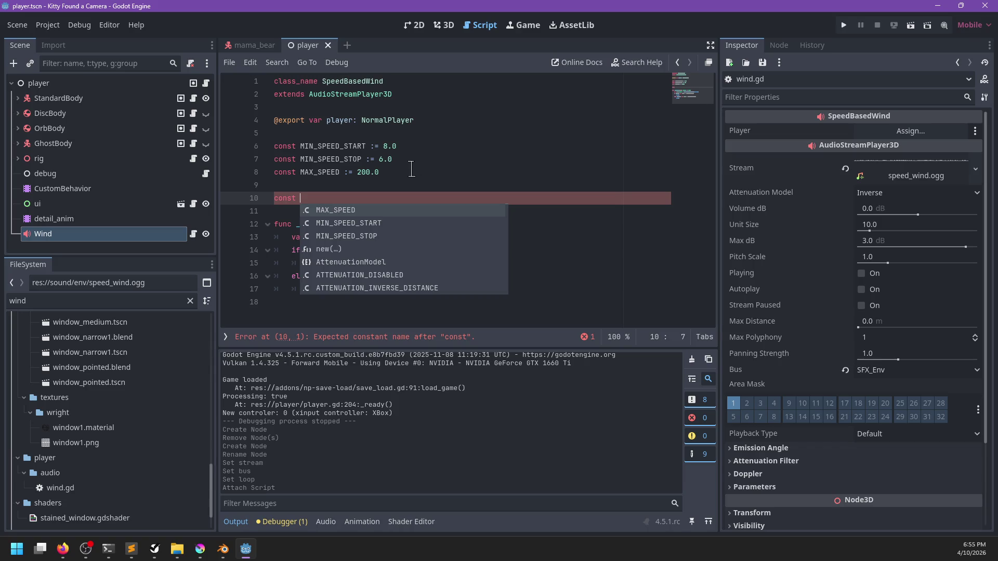
{"action": "key", "text": "Escape"}
{"action": "type", "text": "x"}
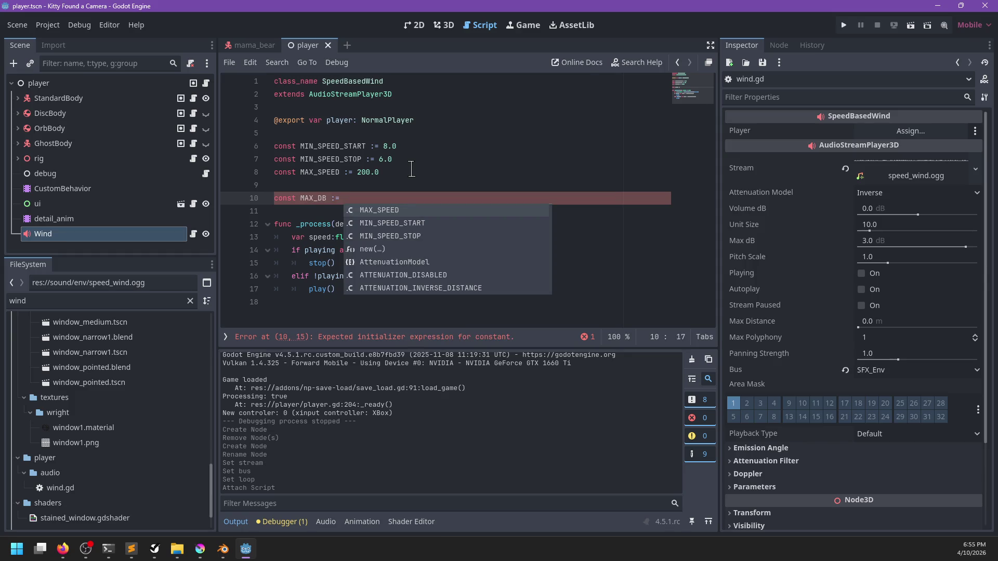
{"action": "type", "text": "3.0"}
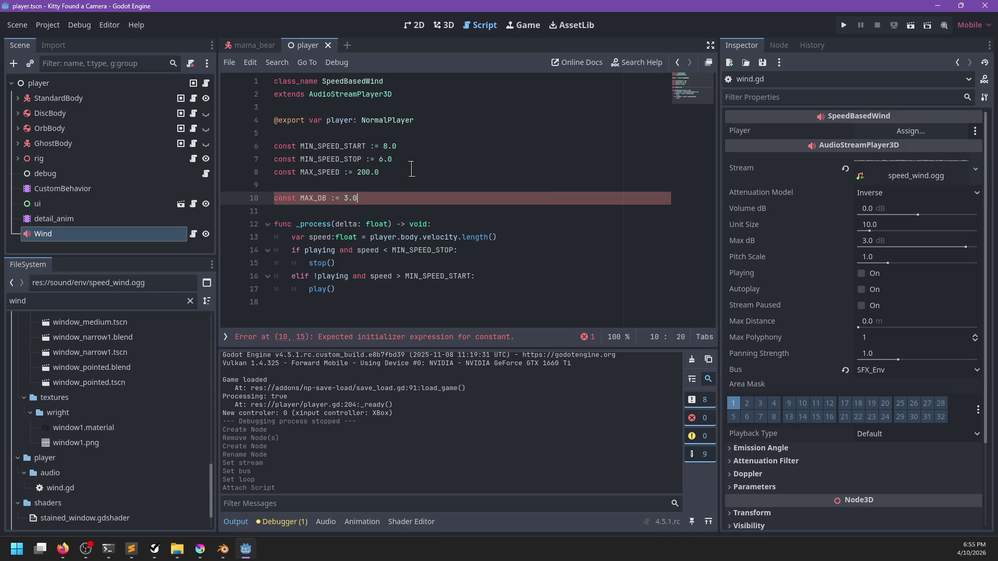
{"action": "key", "text": "Return"}
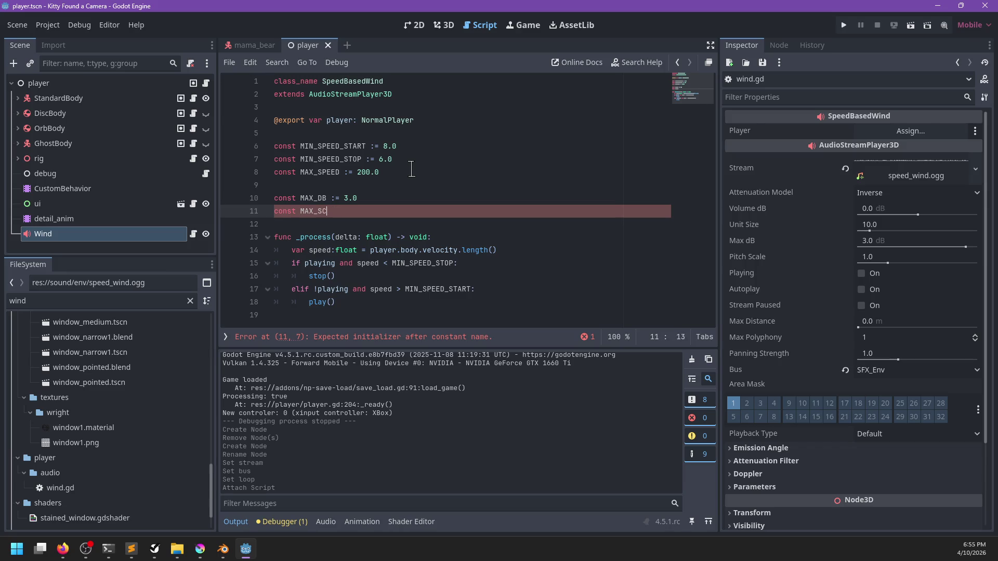
{"action": "key", "text": "ctrl+BackSpace"}
{"action": "key", "text": "ctrl+BackSpace"}
{"action": "type", "text": ".0"}
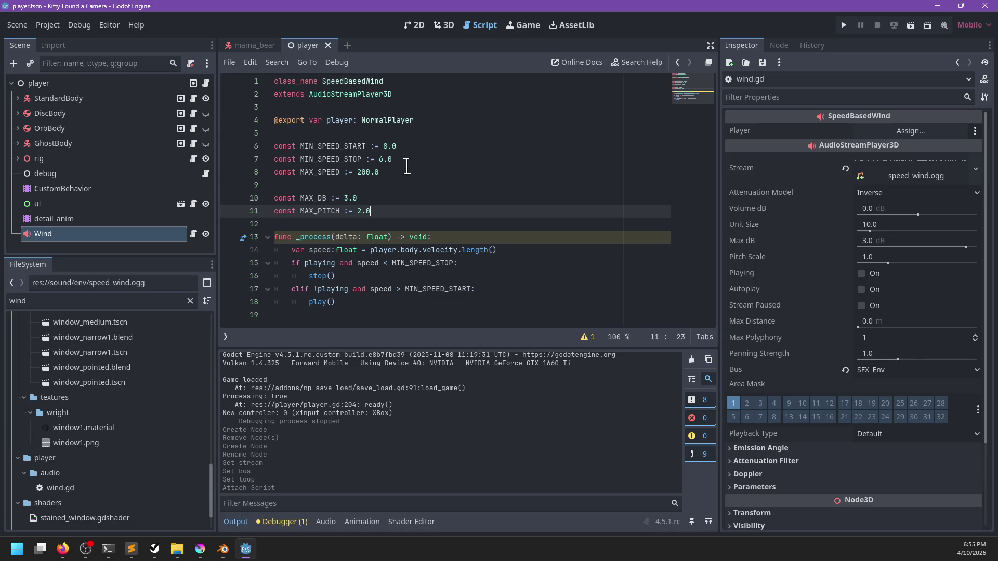
{"action": "left_click", "coordinate": [174, 233]}
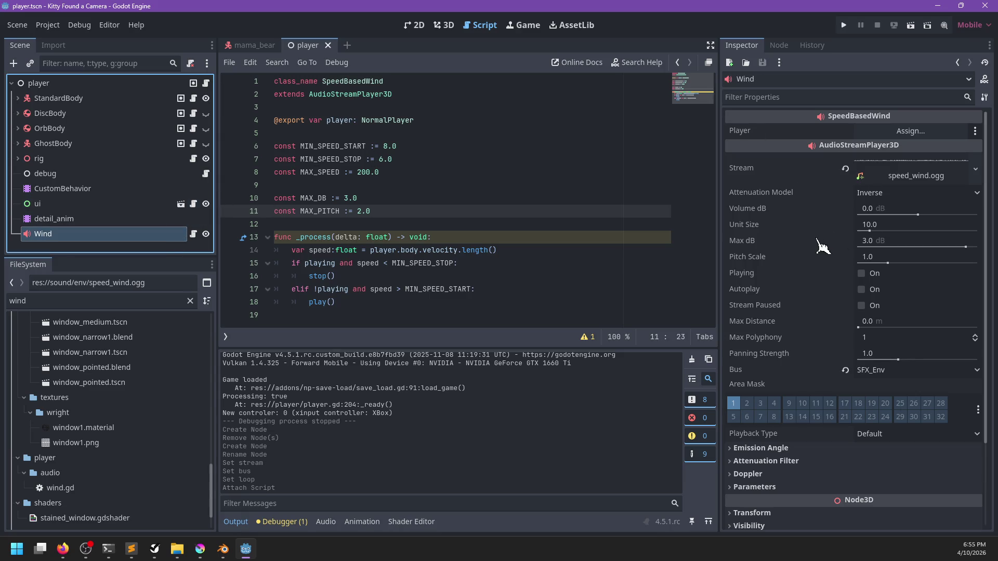
- Play Wind while raising Volume dB to about 39 twice, reset to 0 dB, stop playback, and save
{"action": "left_click", "coordinate": [862, 274]}
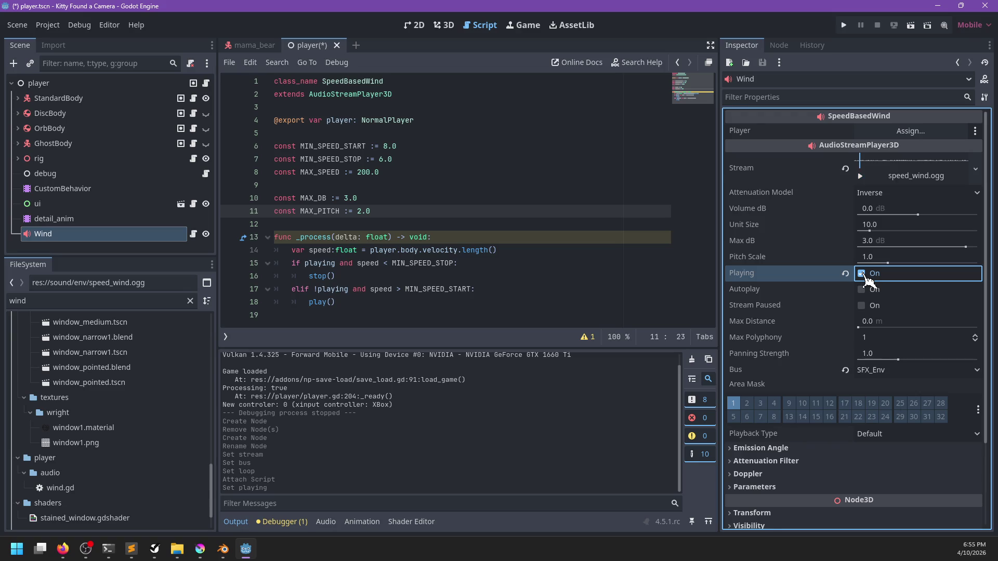
{"action": "key", "text": "ctrl+F2"}
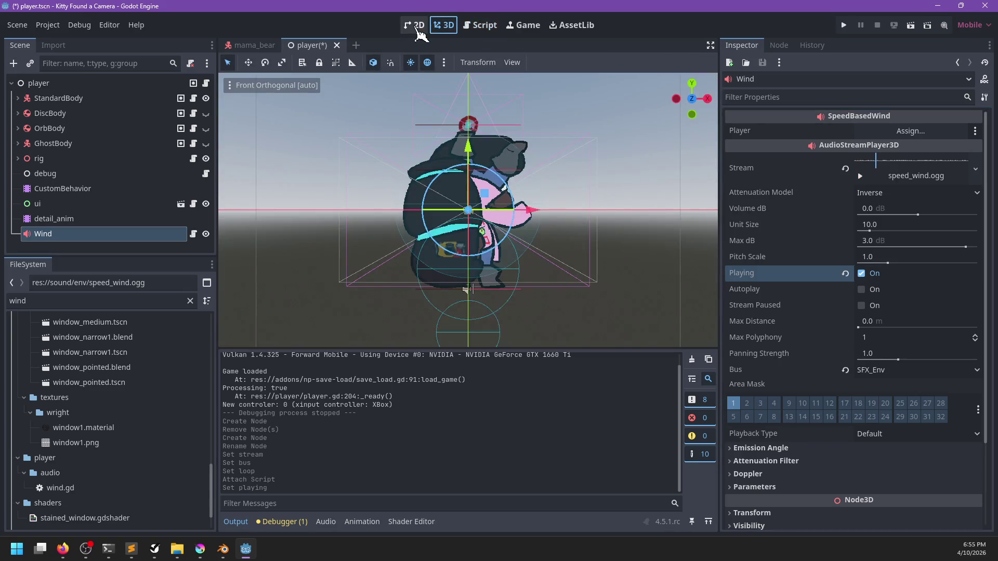
{"action": "mouse_move", "coordinate": [918, 214]}
{"action": "left_mouse_down"}
{"action": "mouse_move", "coordinate": [989, 220]}
{"action": "mouse_move", "coordinate": [938, 217]}
{"action": "mouse_move", "coordinate": [974, 222]}
{"action": "mouse_move", "coordinate": [954, 218]}
{"action": "mouse_move", "coordinate": [969, 210]}
{"action": "left_mouse_up"}
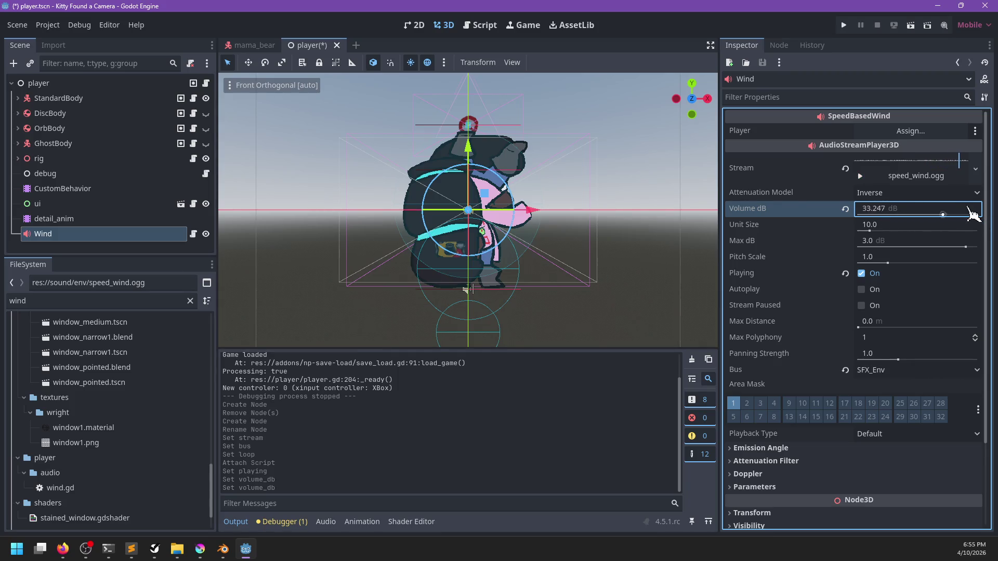
{"action": "left_click", "coordinate": [845, 208]}
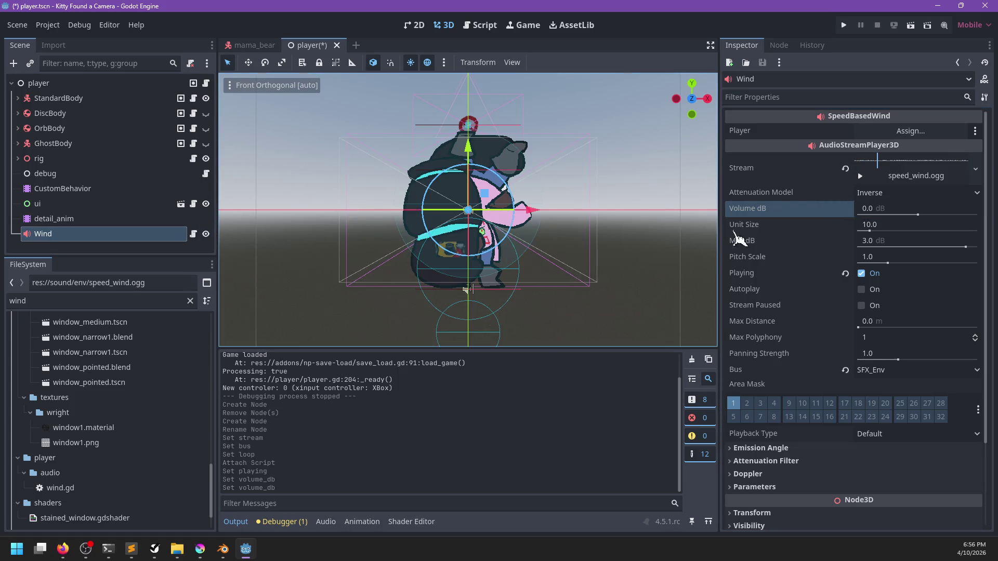
{"action": "mouse_move", "coordinate": [930, 217]}
{"action": "left_mouse_down"}
{"action": "mouse_move", "coordinate": [991, 217]}
{"action": "mouse_move", "coordinate": [961, 215]}
{"action": "left_mouse_up"}
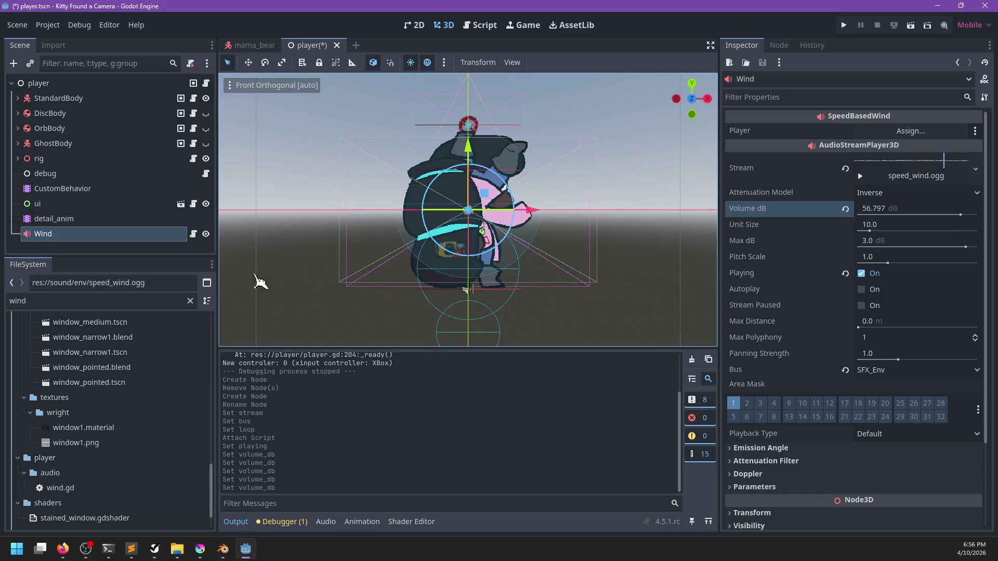
{"action": "left_click", "coordinate": [845, 210]}
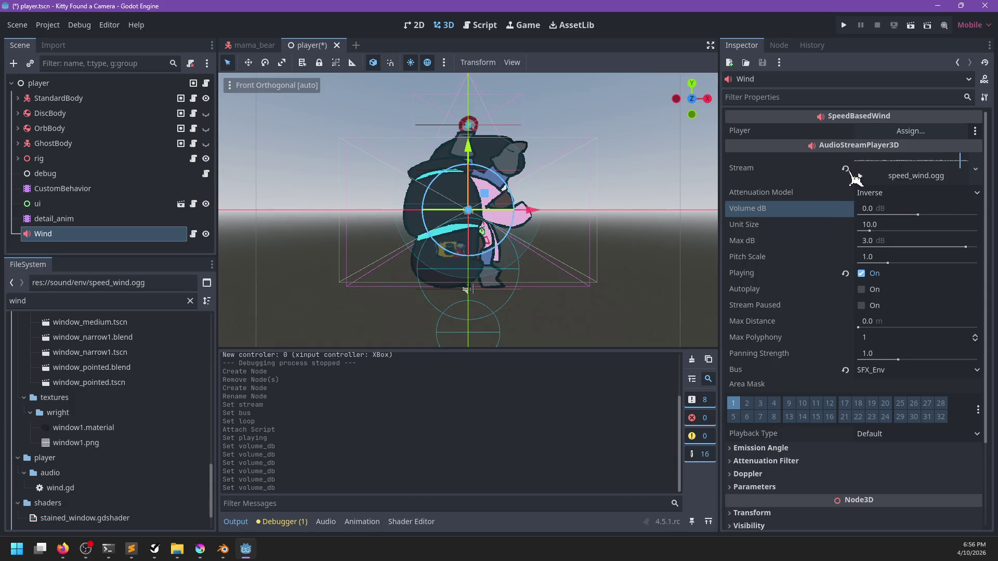
{"action": "left_click", "coordinate": [861, 273]}
{"action": "key", "text": "ctrl+s"}
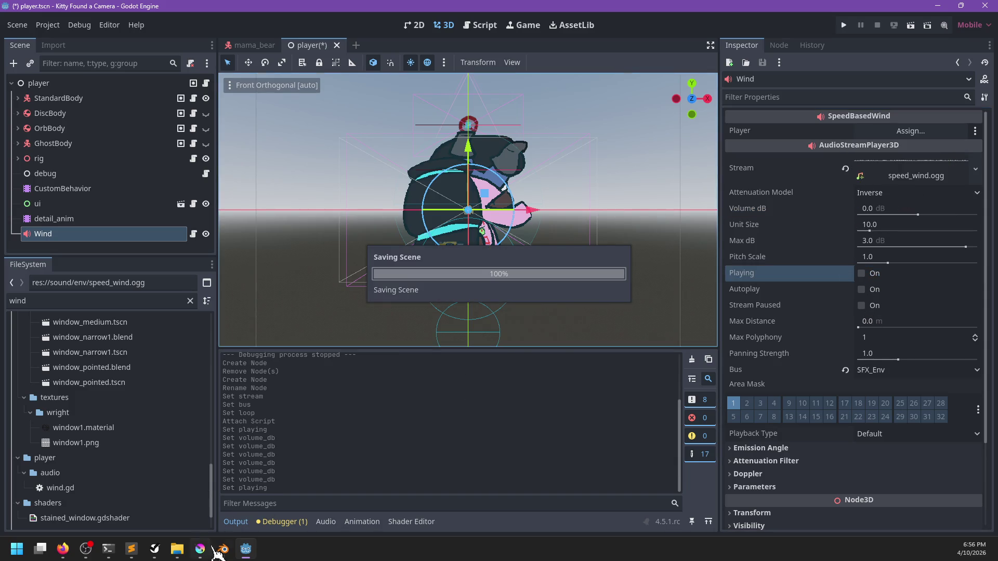
{"action": "mouse_move", "coordinate": [268, 528]}
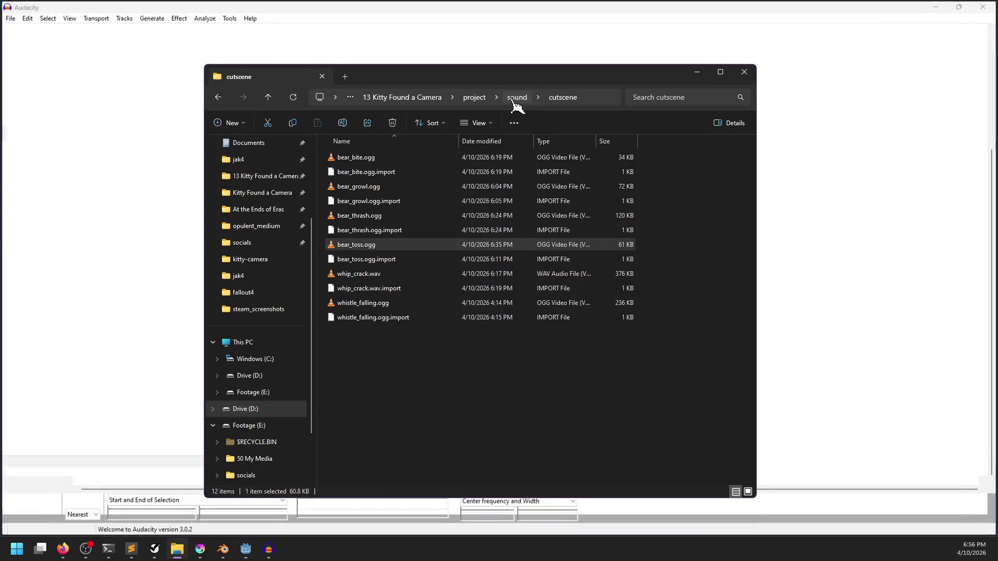
- Go to sound/env and drag speed_wind.ogg into Audacity
{"action": "left_click", "coordinate": [516, 100]}
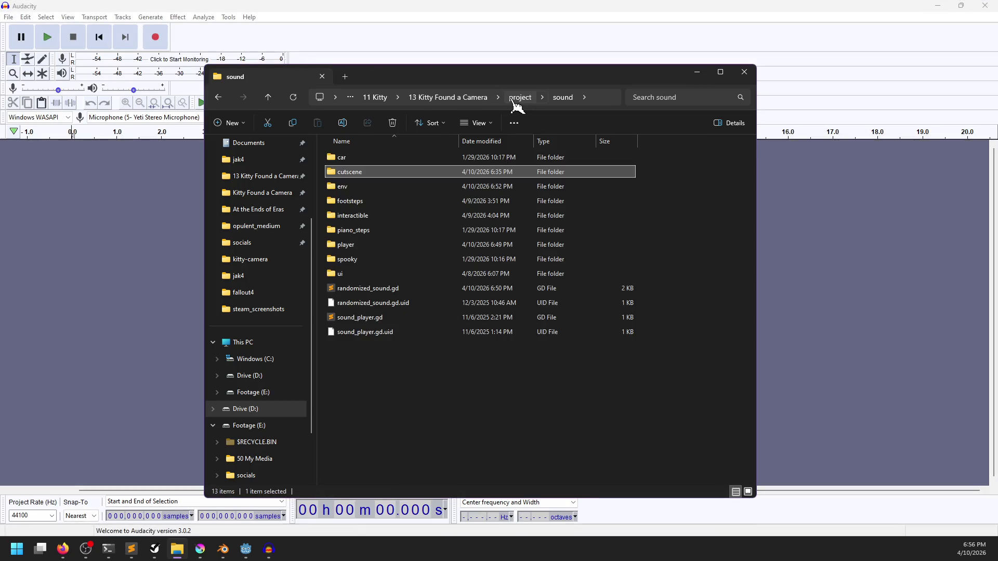
{"action": "double_click", "coordinate": [347, 188]}
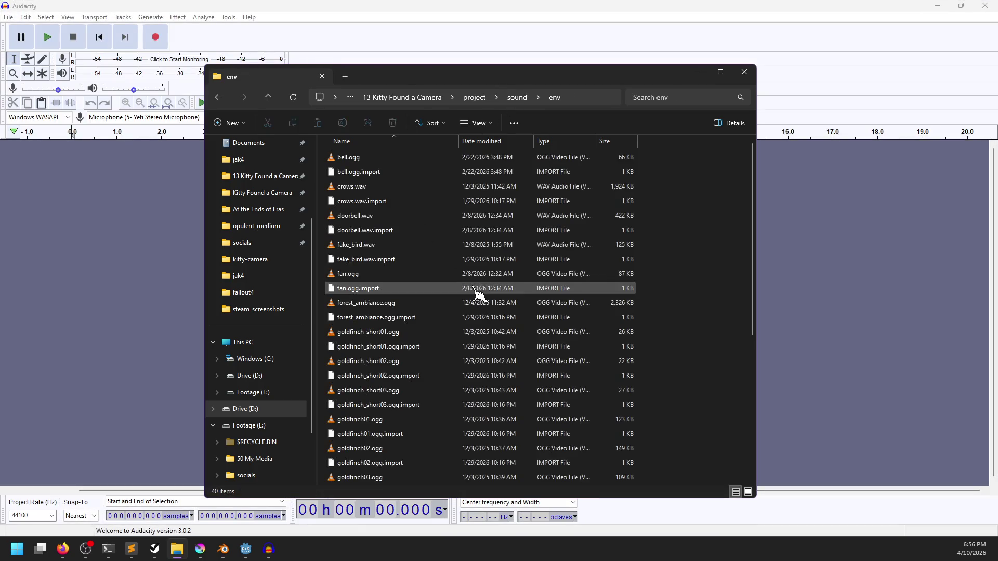
{"action": "scroll", "coordinate": [477, 294], "scroll_direction": "down", "scroll_amount": 5}
{"action": "mouse_move", "coordinate": [371, 378]}
{"action": "left_mouse_down"}
{"action": "mouse_move", "coordinate": [117, 353]}
{"action": "mouse_move", "coordinate": [129, 352]}
{"action": "left_mouse_up"}
{"action": "left_click", "coordinate": [178, 18]}
- Apply Amplify to the wind track and play it back to check the louder sound
{"action": "left_click", "coordinate": [211, 49]}
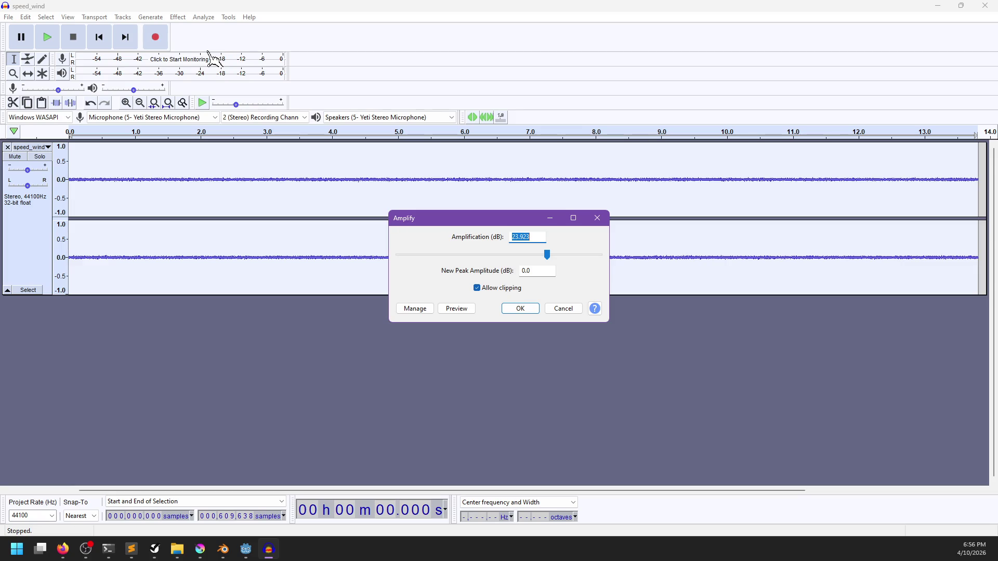
{"action": "type", "text": "15"}
{"action": "key", "text": "Return"}
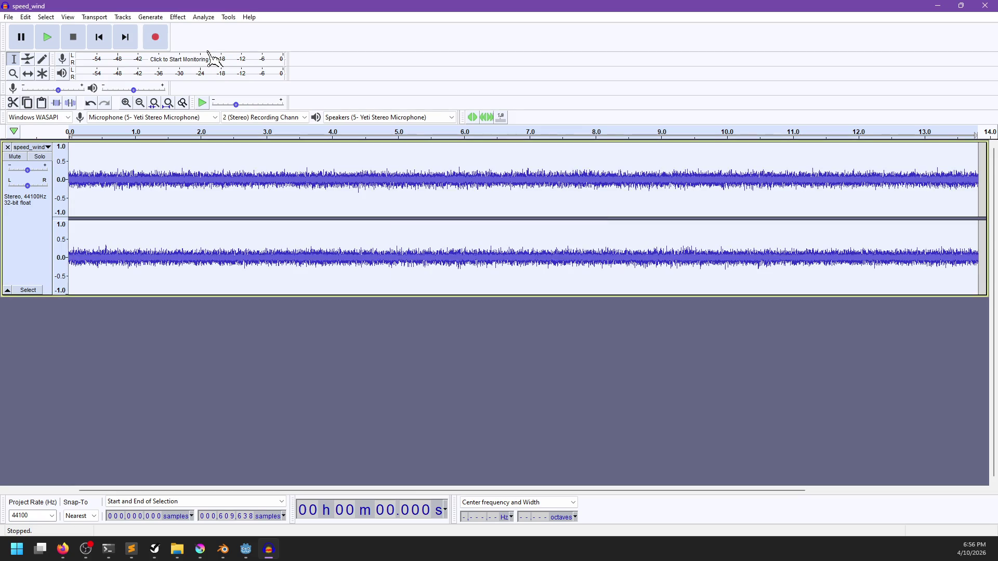
{"action": "key", "text": "ctrl+z"}
{"action": "left_click", "coordinate": [180, 18]}
{"action": "left_click", "coordinate": [211, 49]}
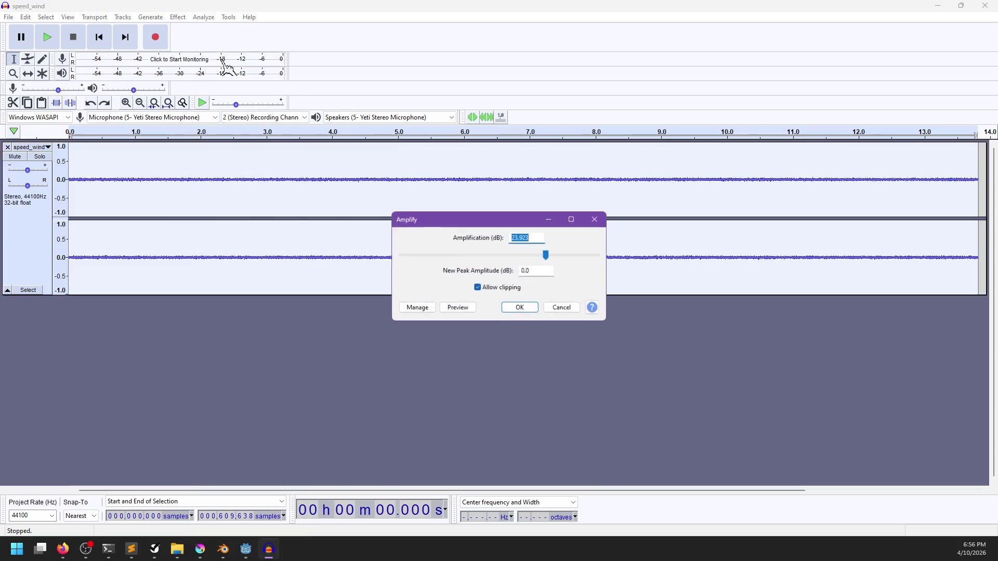
{"action": "left_click", "coordinate": [536, 310]}
{"action": "key", "text": "space"}
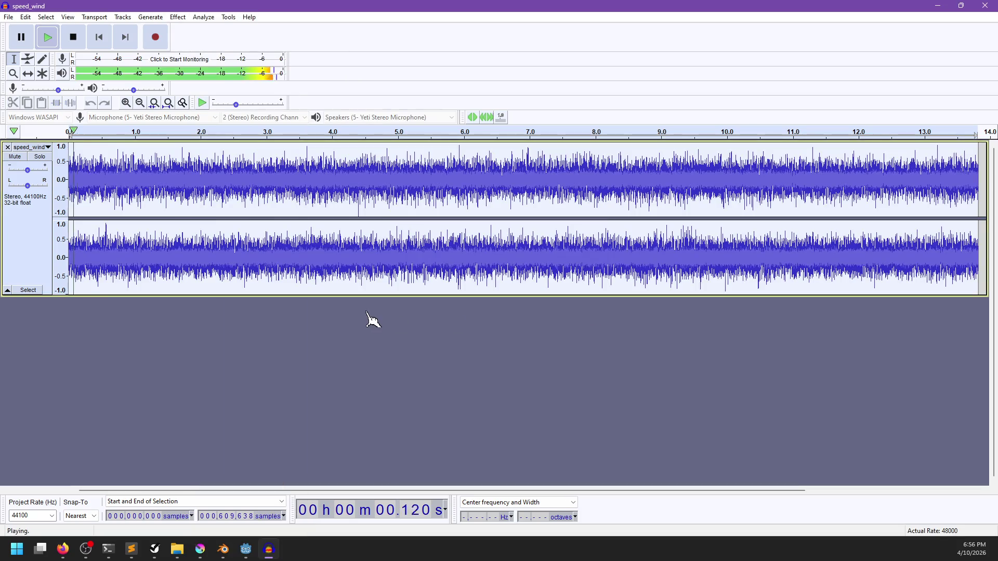
{"action": "key", "text": "ctrl+s"}
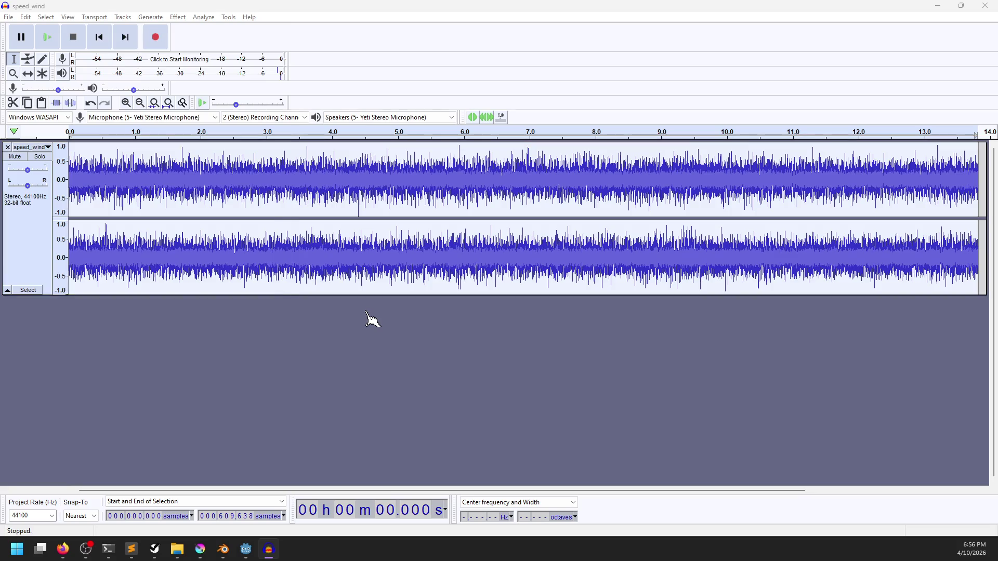
{"action": "key", "text": "Escape"}
- Export the track over sound/env/speed_wind.ogg, confirming the replacement, and close Audacity
{"action": "key", "text": "ctrl+shift+e"}
{"action": "left_click", "coordinate": [215, 48]}
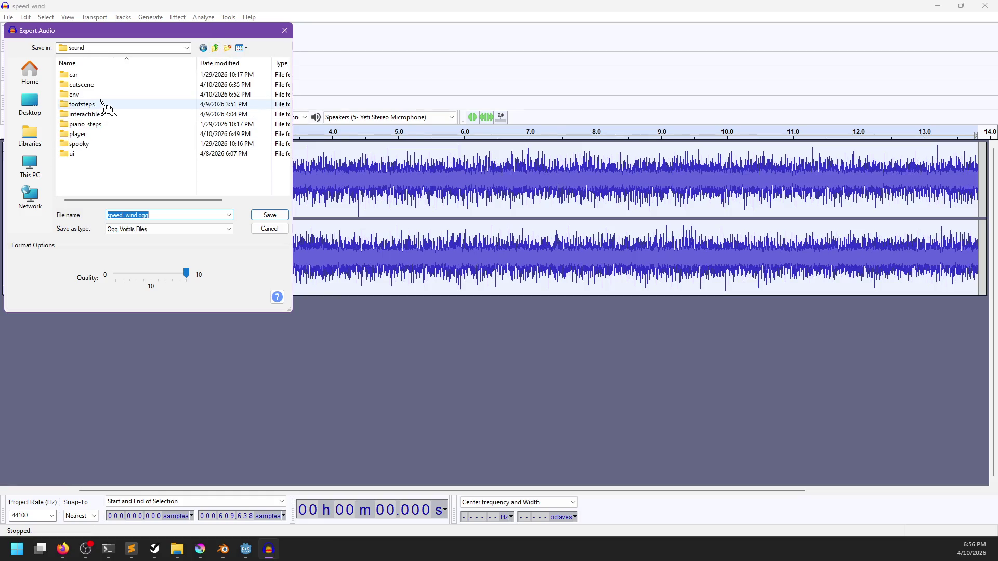
{"action": "double_click", "coordinate": [101, 95]}
{"action": "scroll", "coordinate": [167, 172], "scroll_direction": "down", "scroll_amount": 1}
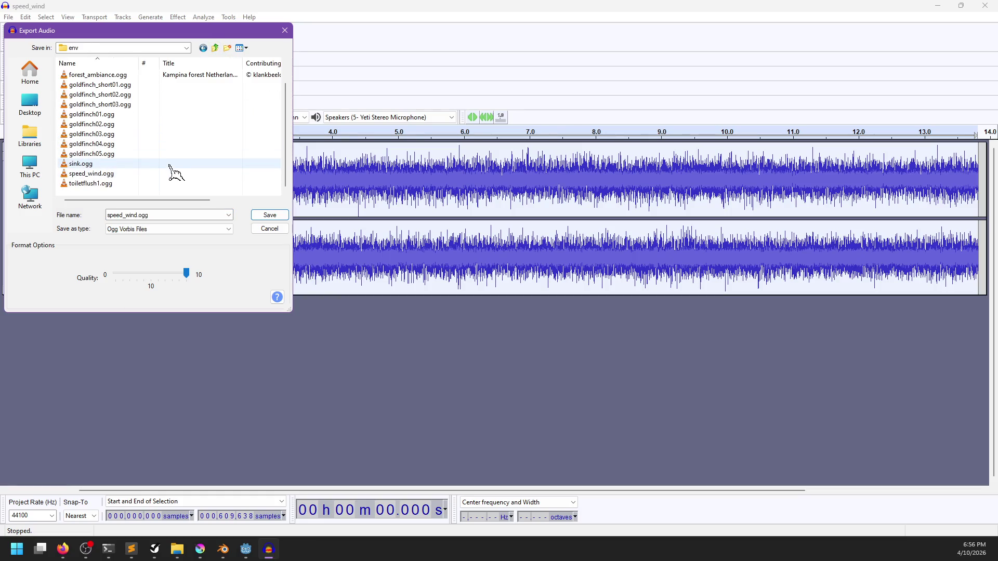
{"action": "double_click", "coordinate": [125, 174]}
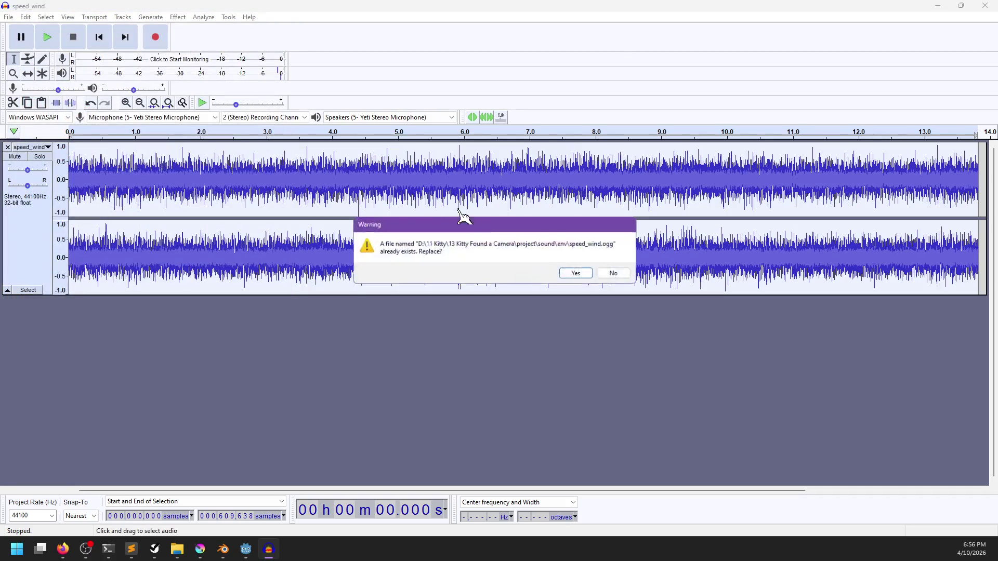
{"action": "left_click", "coordinate": [589, 275]}
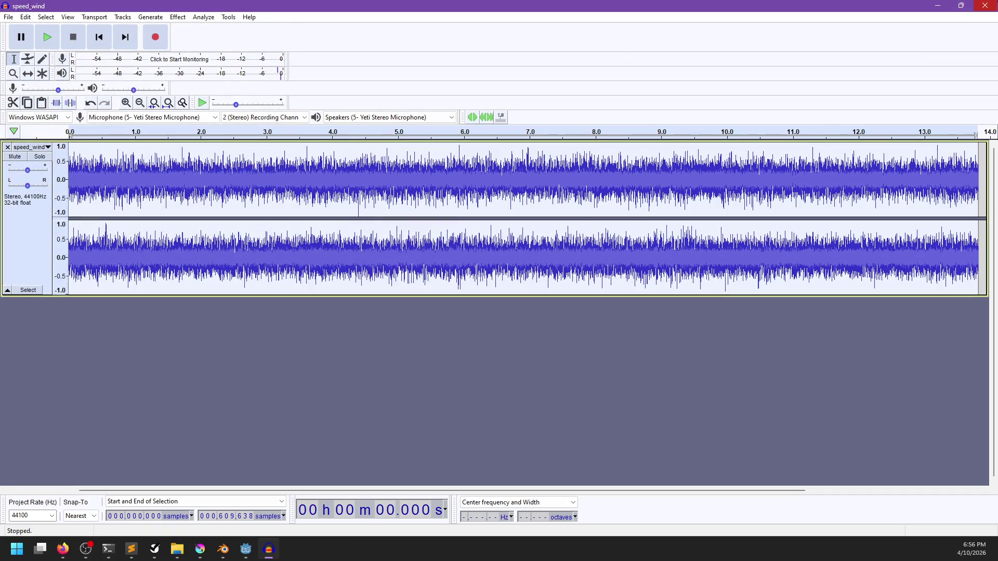
{"action": "left_click", "coordinate": [985, 5]}
- Discard the Audacity project, play Wind at varied volumes, reset Volume dB to 0, stop, and save
{"action": "left_click", "coordinate": [522, 270]}
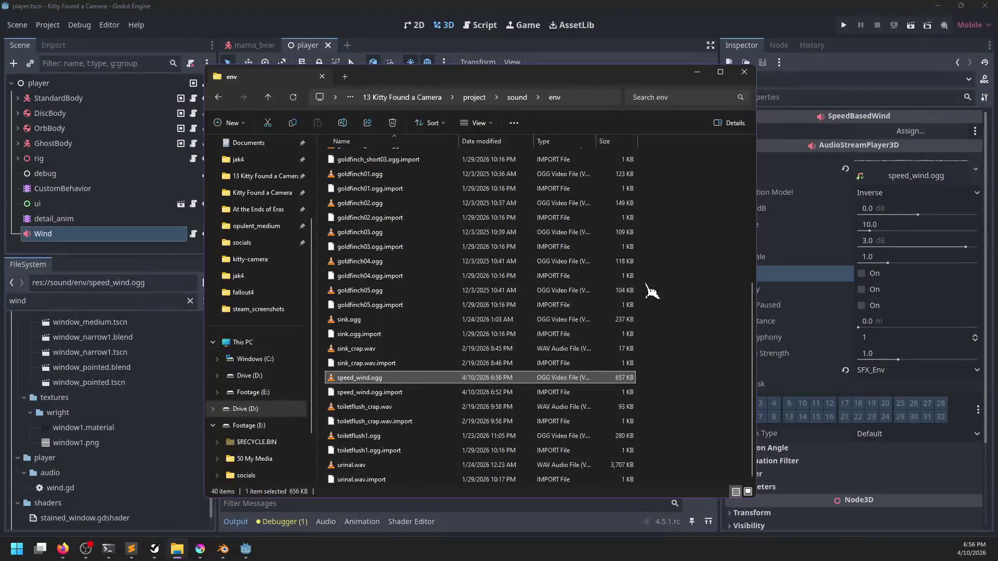
{"action": "left_click", "coordinate": [930, 220]}
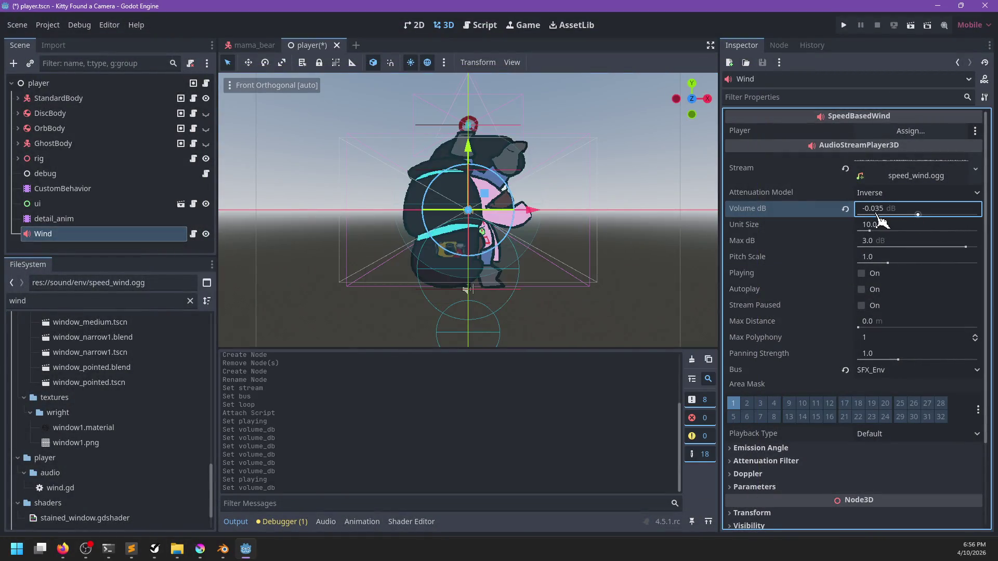
{"action": "left_click_drag", "start_coordinate": [916, 220], "coordinate": [835, 221]}
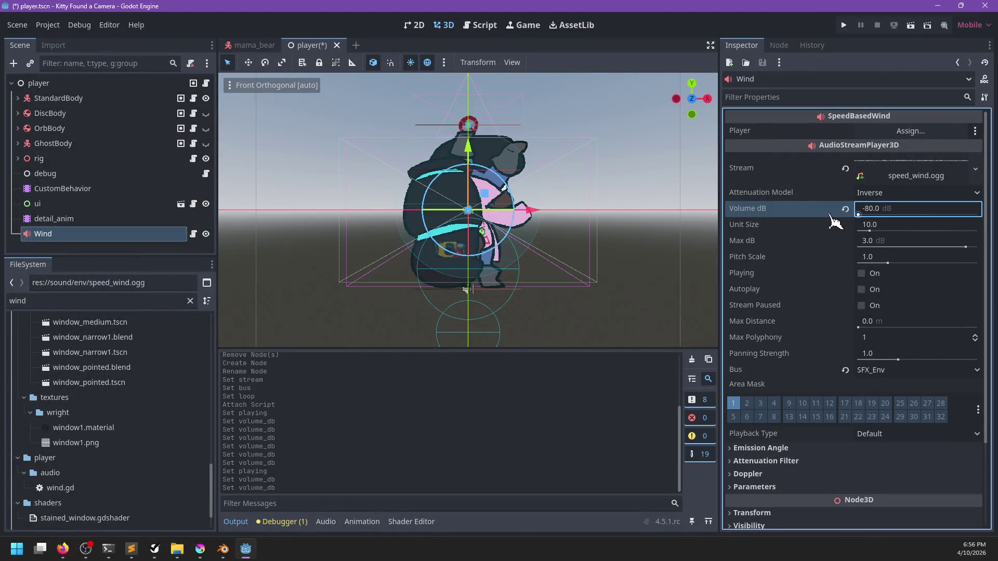
{"action": "left_click", "coordinate": [796, 274]}
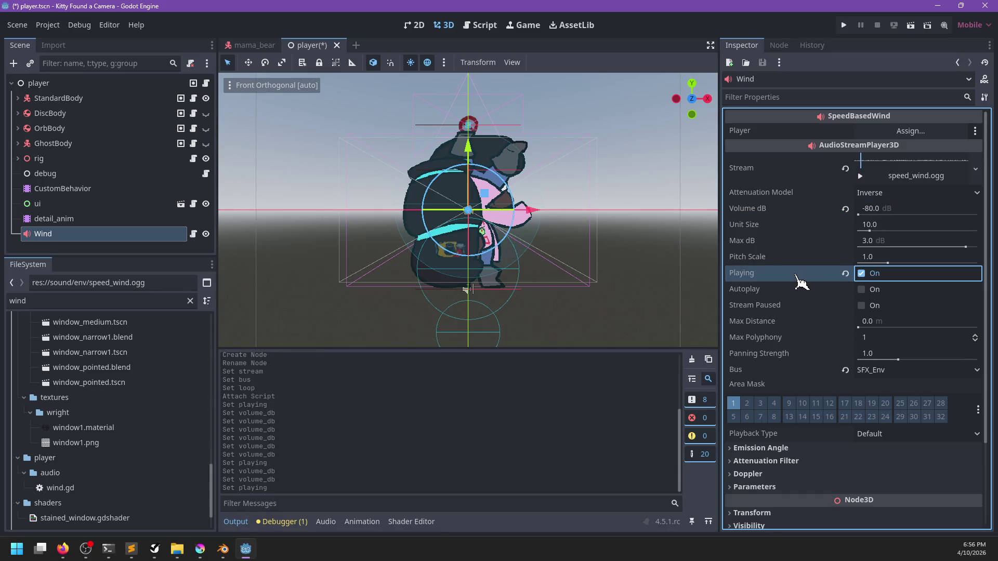
{"action": "left_click_drag", "start_coordinate": [870, 217], "coordinate": [940, 217]}
{"action": "left_click", "coordinate": [845, 208]}
{"action": "left_click", "coordinate": [858, 273]}
{"action": "key", "text": "ctrl+s"}
- Show the Import settings panel
{"action": "scroll", "coordinate": [130, 416], "scroll_direction": "up", "scroll_amount": 10}
{"action": "scroll", "coordinate": [130, 411], "scroll_direction": "up", "scroll_amount": 5}
{"action": "scroll", "coordinate": [138, 436], "scroll_direction": "down", "scroll_amount": 8}
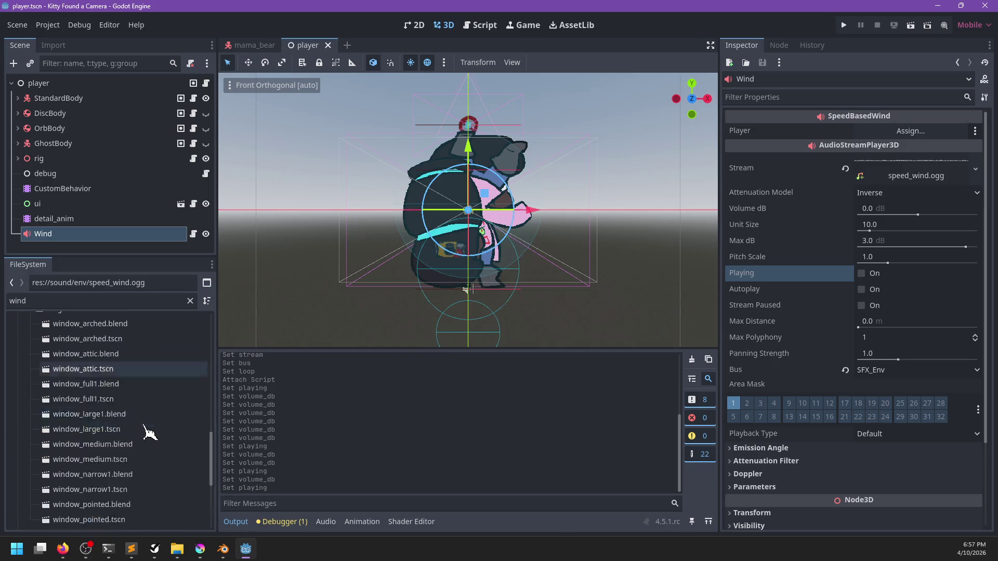
{"action": "scroll", "coordinate": [149, 432], "scroll_direction": "down", "scroll_amount": 5}
{"action": "left_click", "coordinate": [53, 46]}
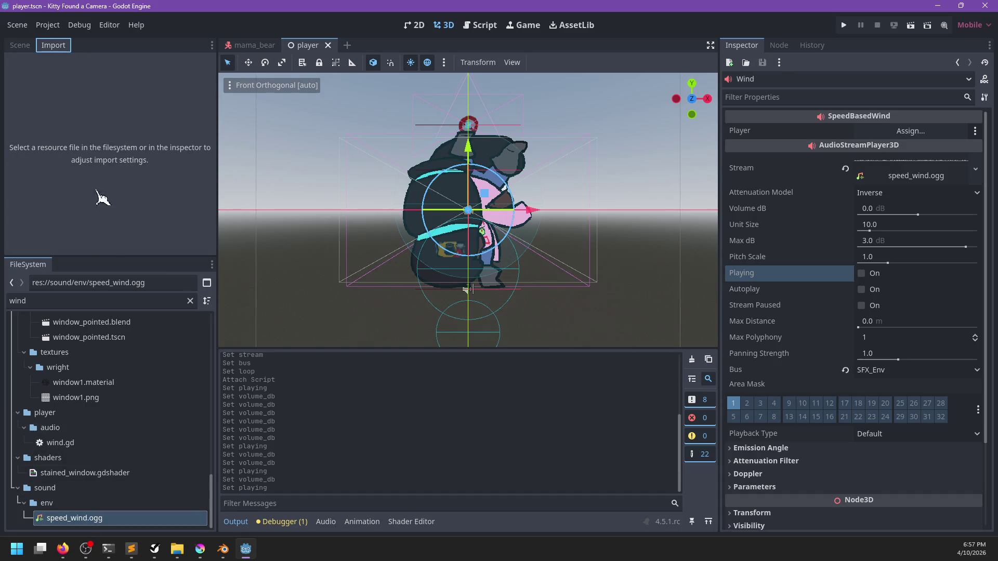
- Reimport speed_wind.ogg, assign it as the Wind node's Stream, and save the player scene
{"action": "double_click", "coordinate": [93, 523]}
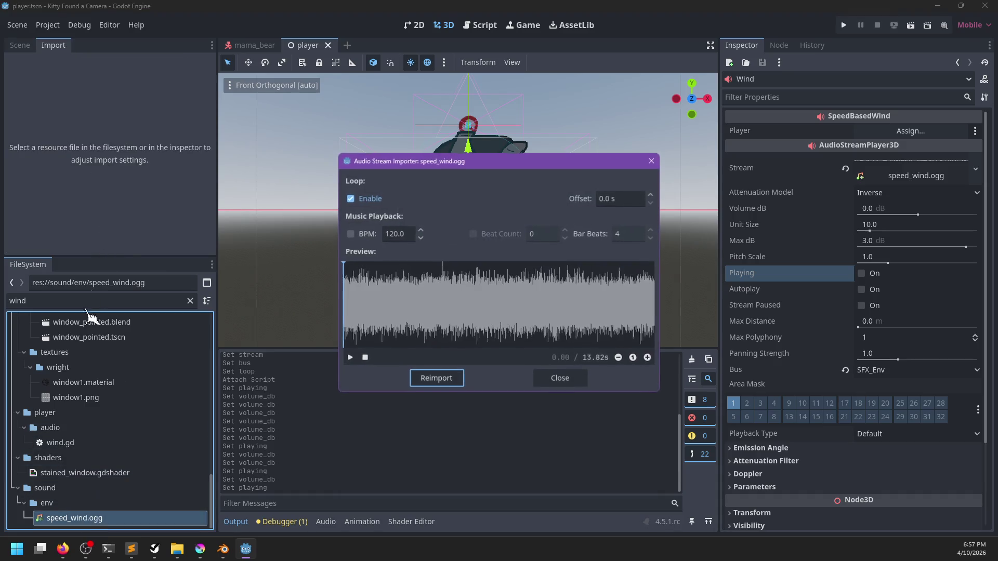
{"action": "left_click", "coordinate": [461, 383]}
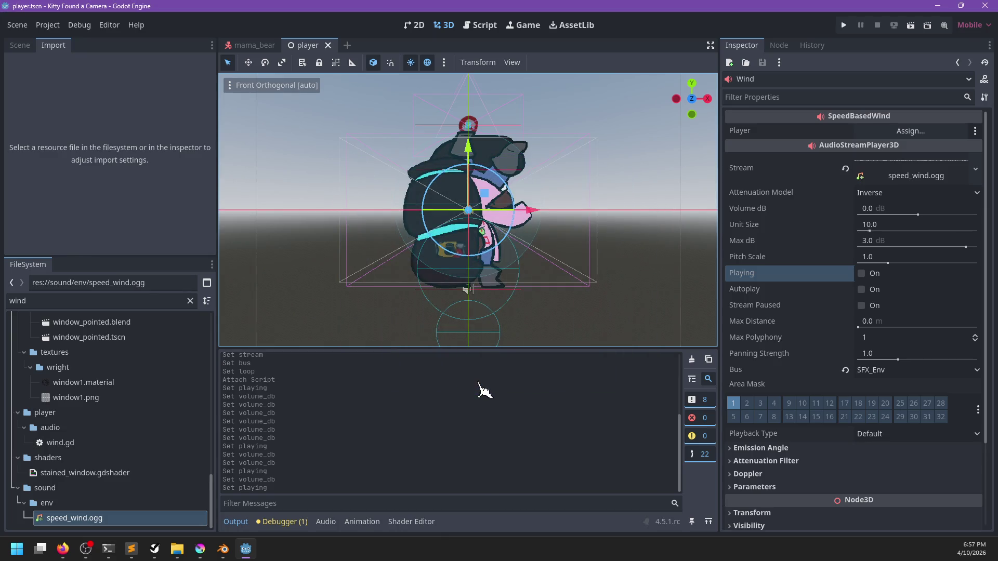
{"action": "left_click", "coordinate": [20, 46]}
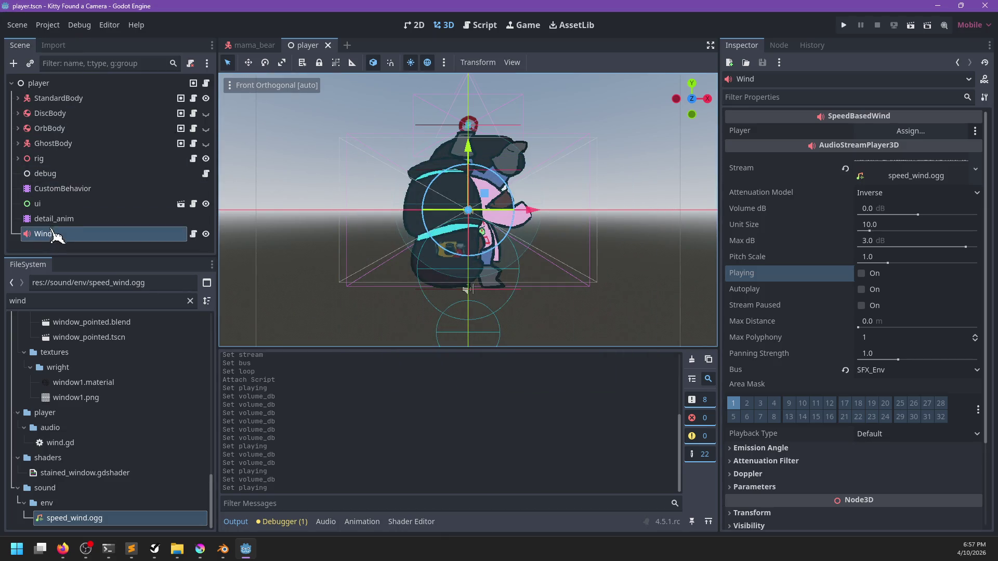
{"action": "left_click", "coordinate": [54, 219]}
{"action": "left_click", "coordinate": [58, 235]}
{"action": "mouse_move", "coordinate": [156, 514]}
{"action": "left_mouse_down"}
{"action": "mouse_move", "coordinate": [891, 182]}
{"action": "mouse_move", "coordinate": [890, 169]}
{"action": "left_mouse_up"}
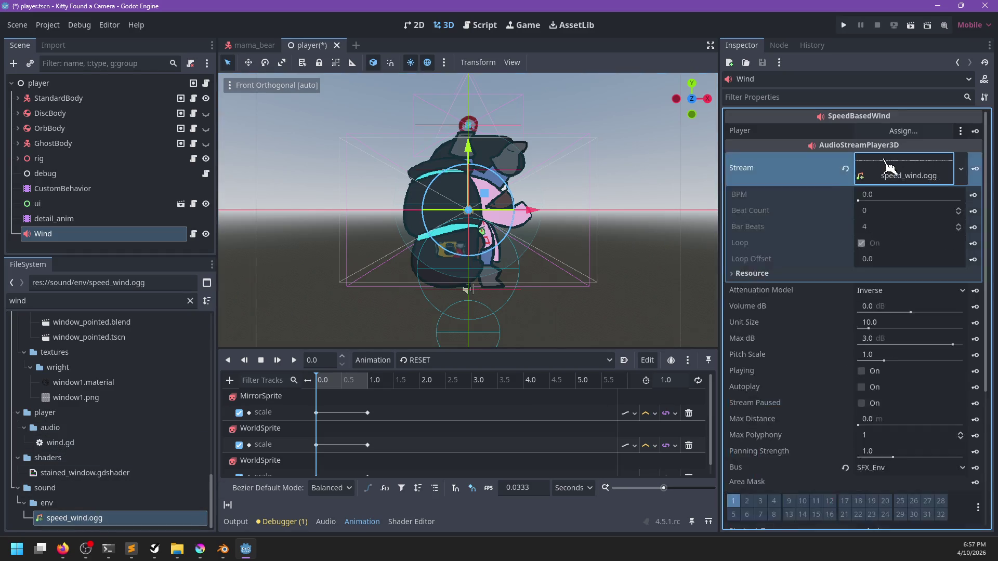
{"action": "left_click", "coordinate": [890, 168]}
{"action": "left_click", "coordinate": [914, 165]}
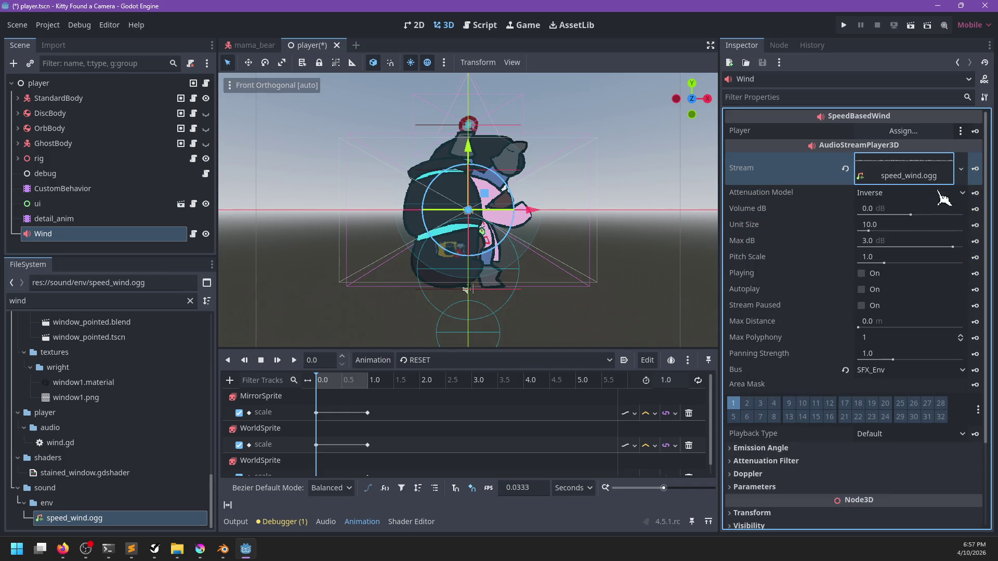
{"action": "key", "text": "ctrl+s"}
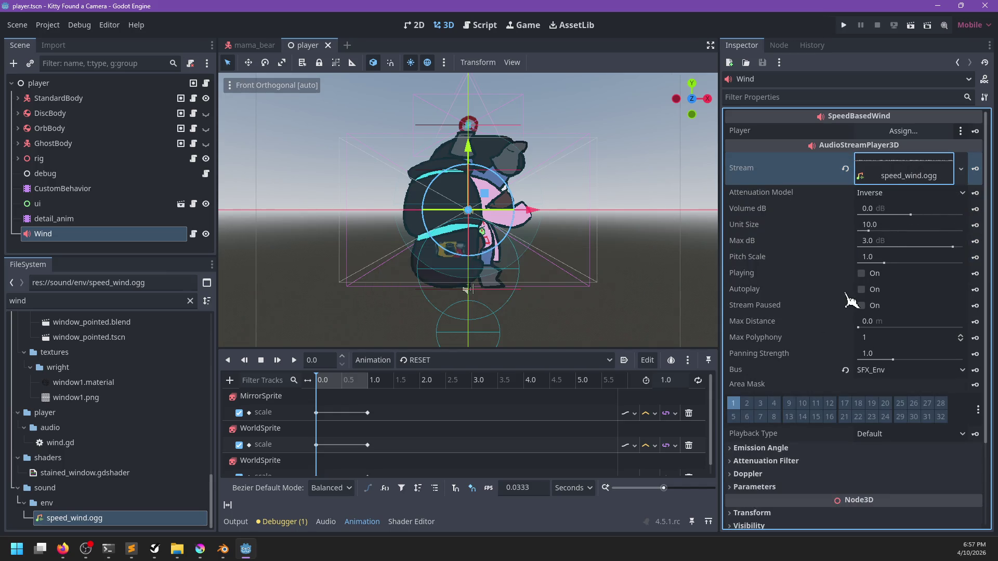
- Audition speed_wind.ogg on the Wind player and in its import preview, then save again
{"action": "left_click", "coordinate": [861, 274]}
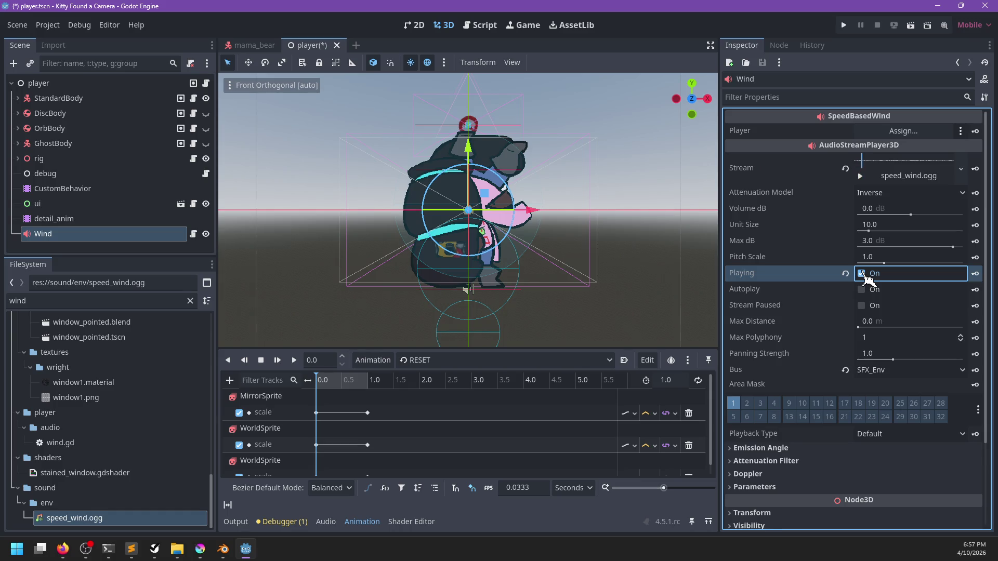
{"action": "left_click", "coordinate": [861, 274]}
{"action": "double_click", "coordinate": [129, 519]}
{"action": "left_click", "coordinate": [350, 358]}
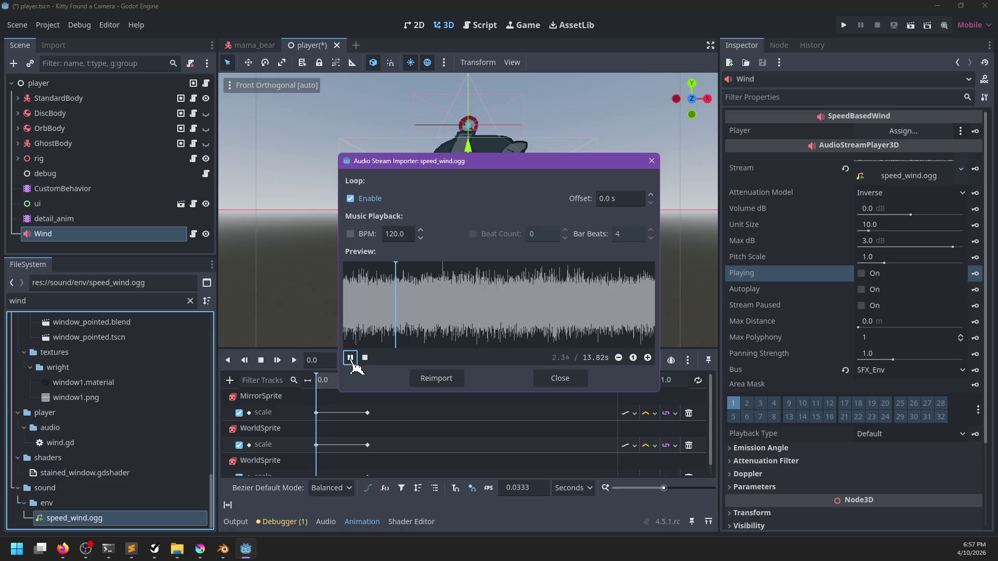
{"action": "left_click", "coordinate": [351, 359]}
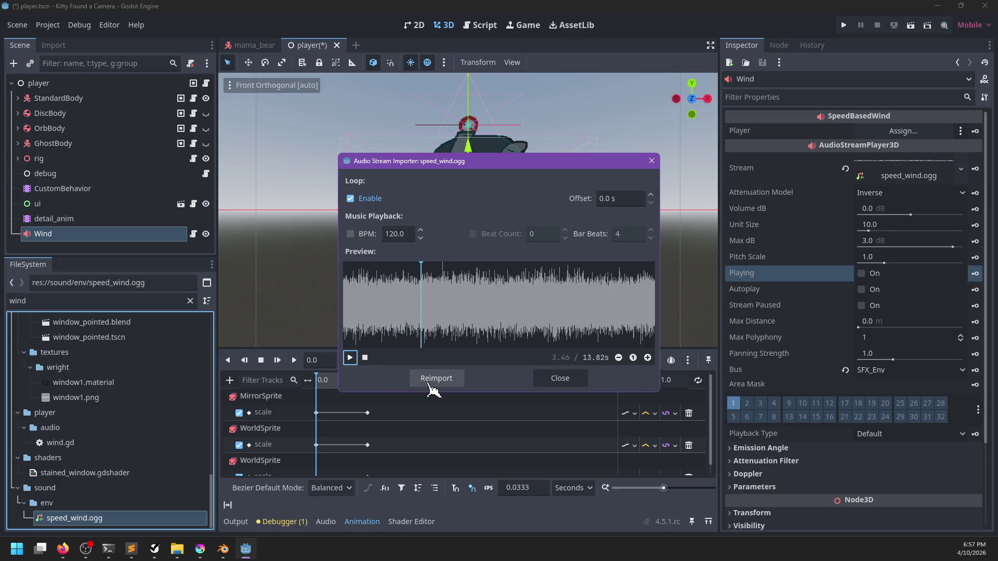
{"action": "left_click", "coordinate": [552, 382]}
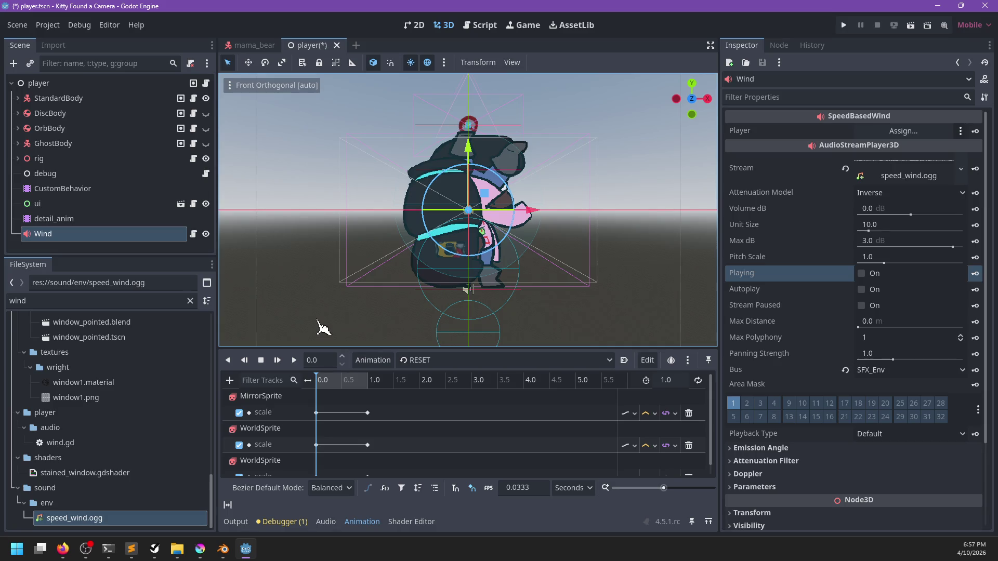
{"action": "key", "text": "ctrl+s"}
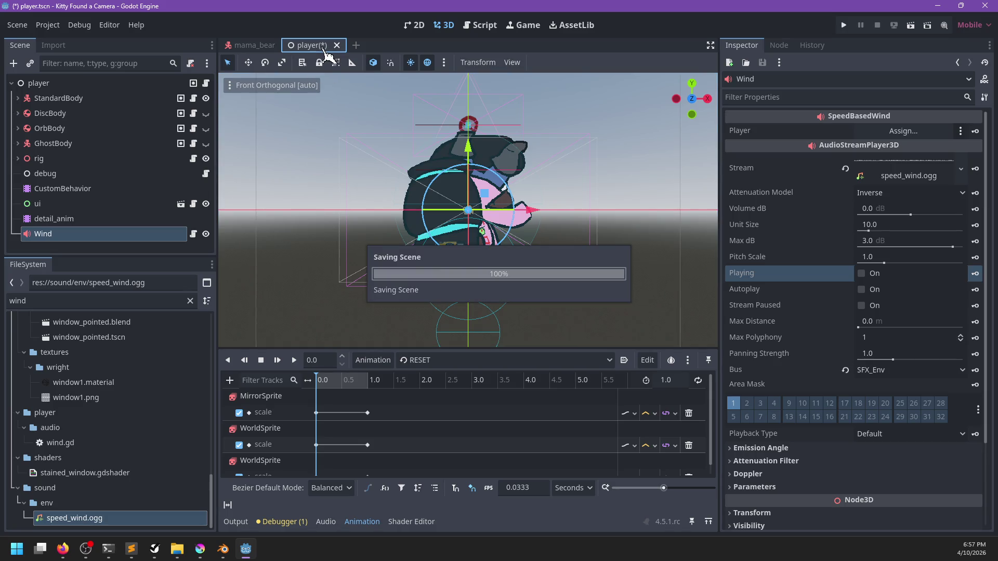
- Close all open scenes, then reopen the player scene by filtering files for 'player'
{"action": "left_click", "coordinate": [328, 45]}
{"action": "left_click", "coordinate": [349, 209]}
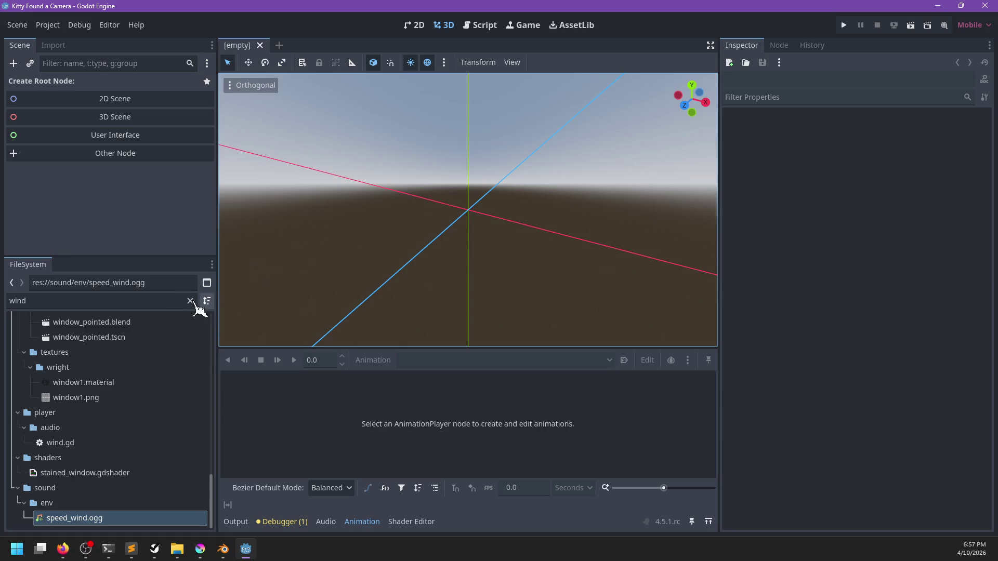
{"action": "left_click", "coordinate": [78, 397]}
{"action": "double_click", "coordinate": [104, 518]}
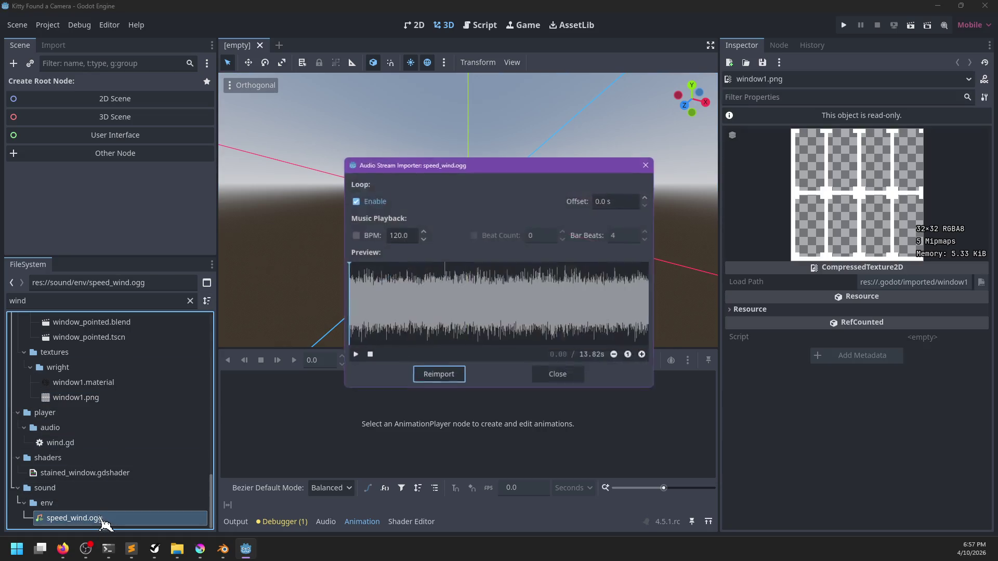
{"action": "left_click", "coordinate": [572, 378]}
{"action": "left_click", "coordinate": [131, 298]}
{"action": "type", "text": "player"}
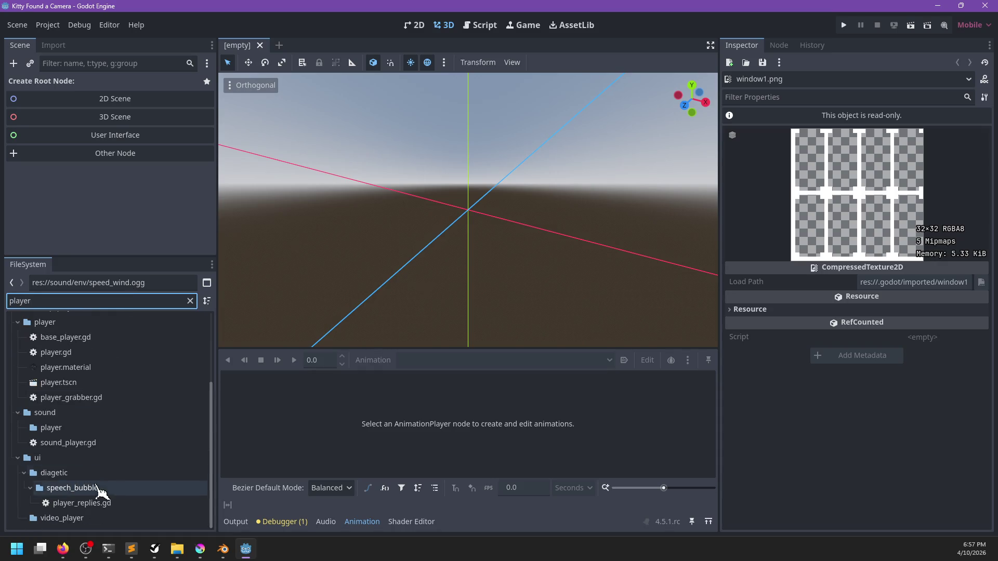
{"action": "double_click", "coordinate": [78, 383]}
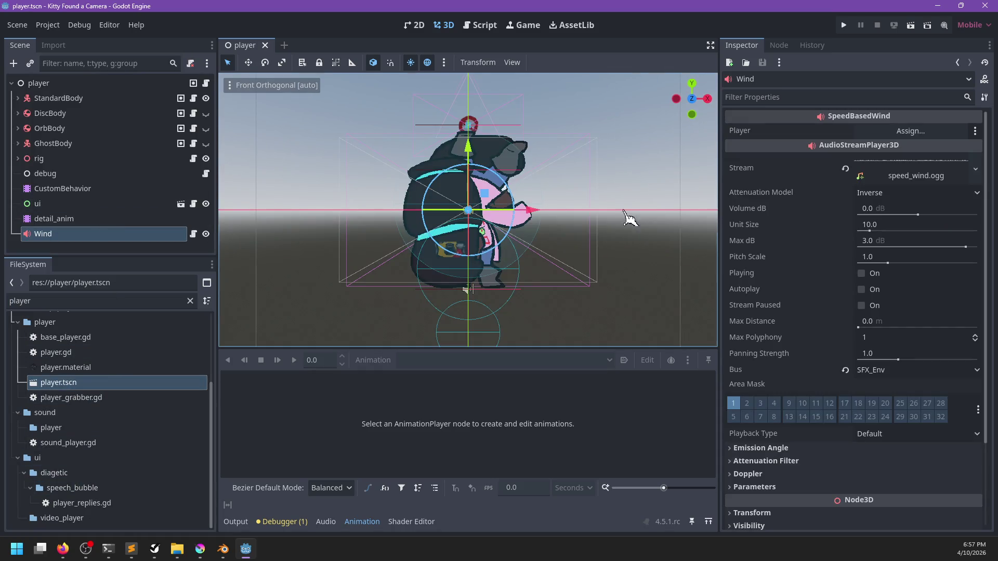
{"action": "left_click", "coordinate": [898, 168]}
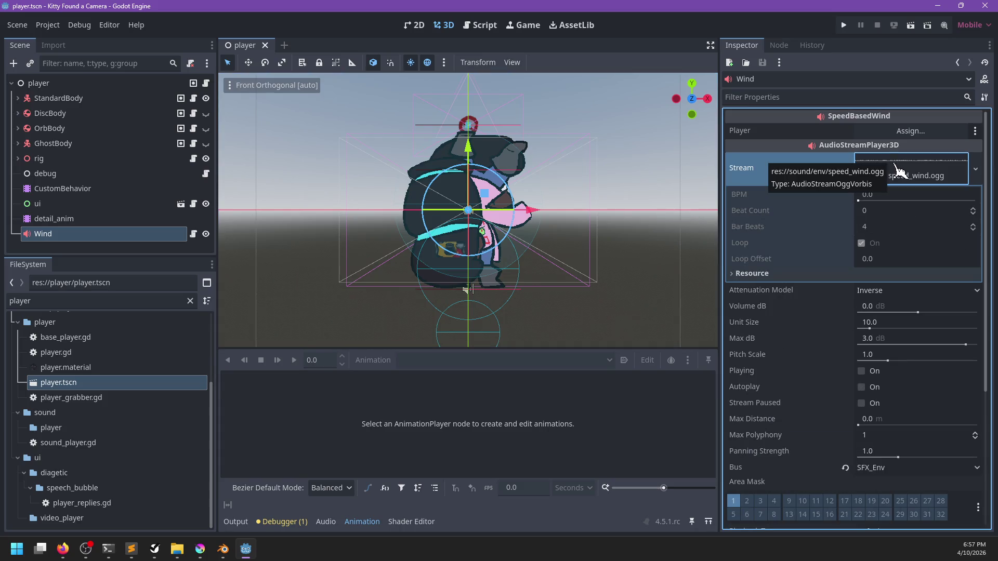
{"action": "left_click", "coordinate": [898, 167]}
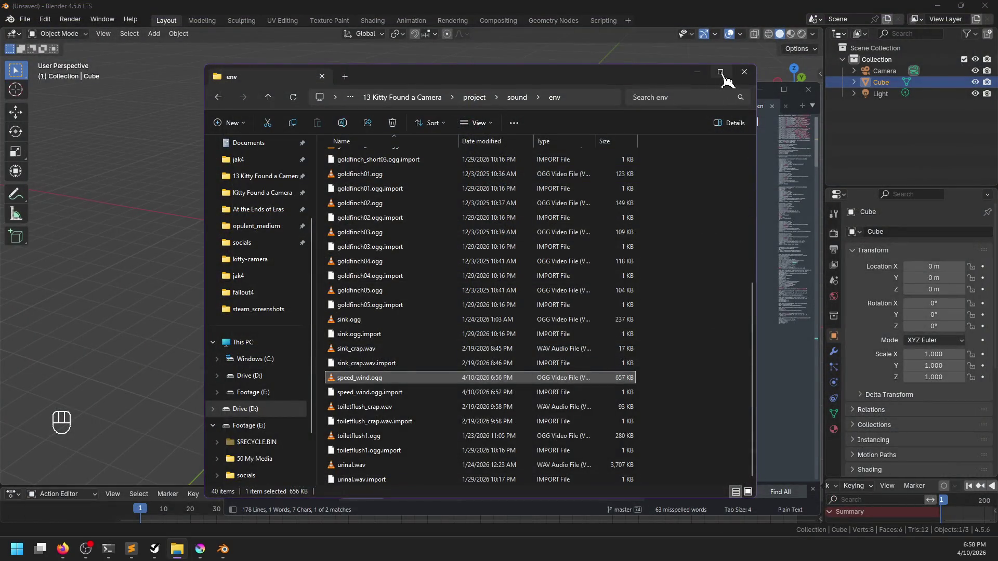
- Close the env folder and text editor windows, open Kitty Found a Camera, and close Blender
{"action": "left_click", "coordinate": [744, 71]}
{"action": "left_click", "coordinate": [807, 89]}
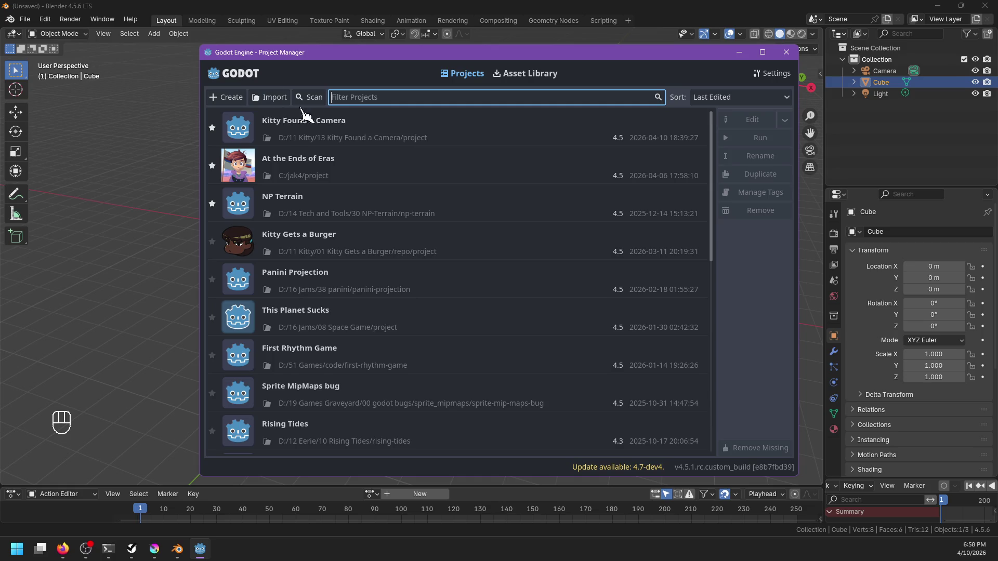
{"action": "double_click", "coordinate": [296, 120]}
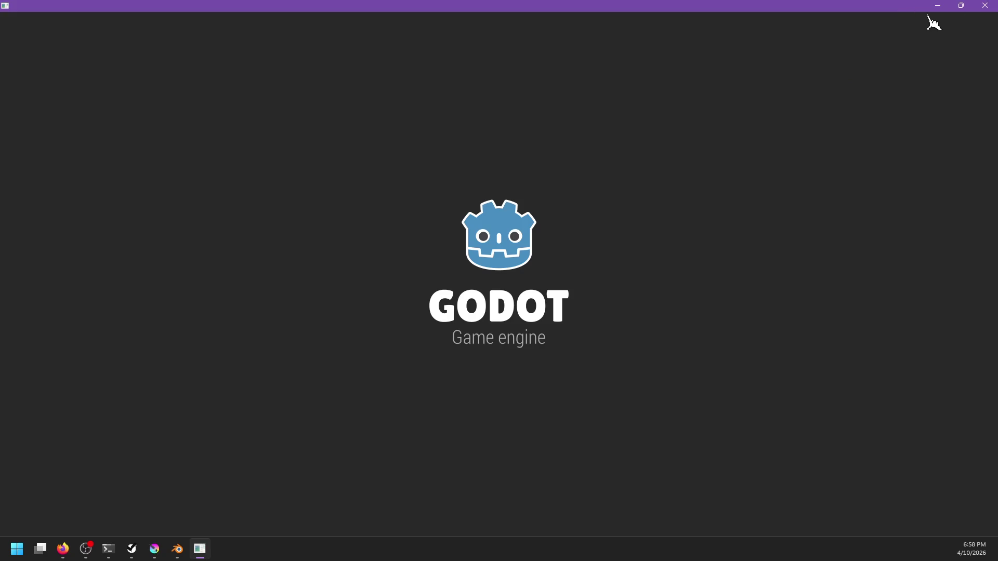
{"action": "left_click", "coordinate": [177, 549]}
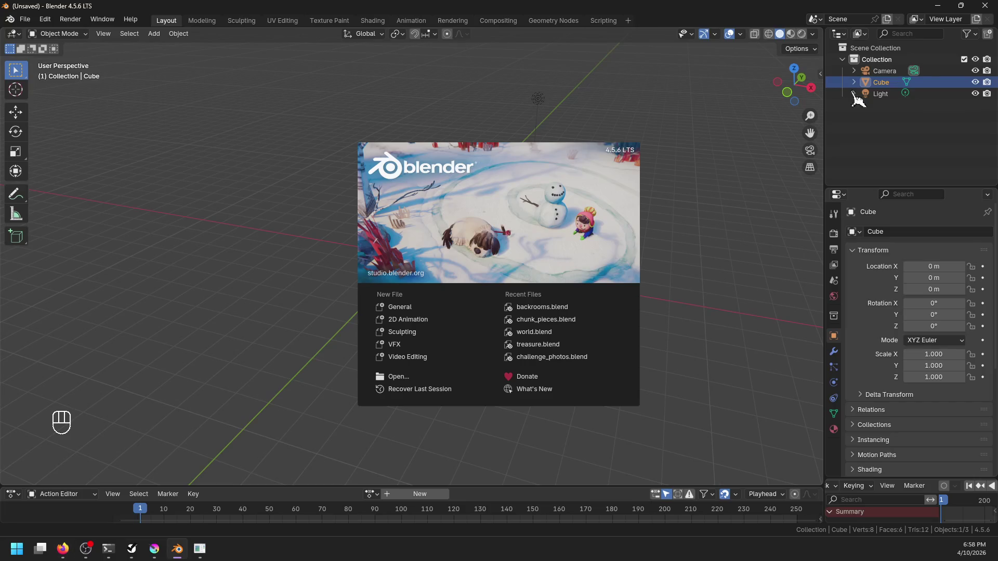
{"action": "left_click", "coordinate": [985, 5]}
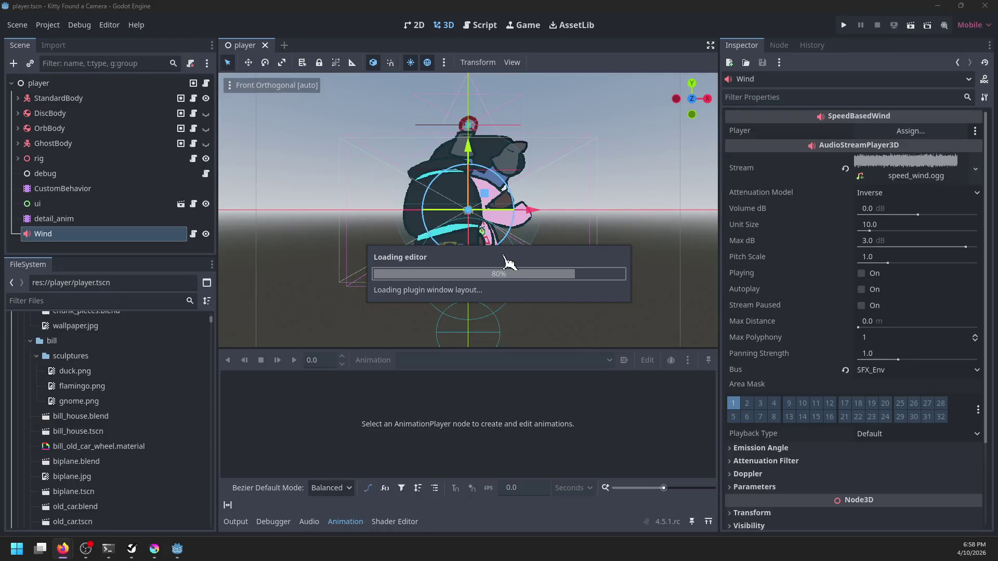
- Delete the grabbed, flapping and disc bouncing sounds tasks from the to-do list
{"action": "key", "text": "alt+Tab"}
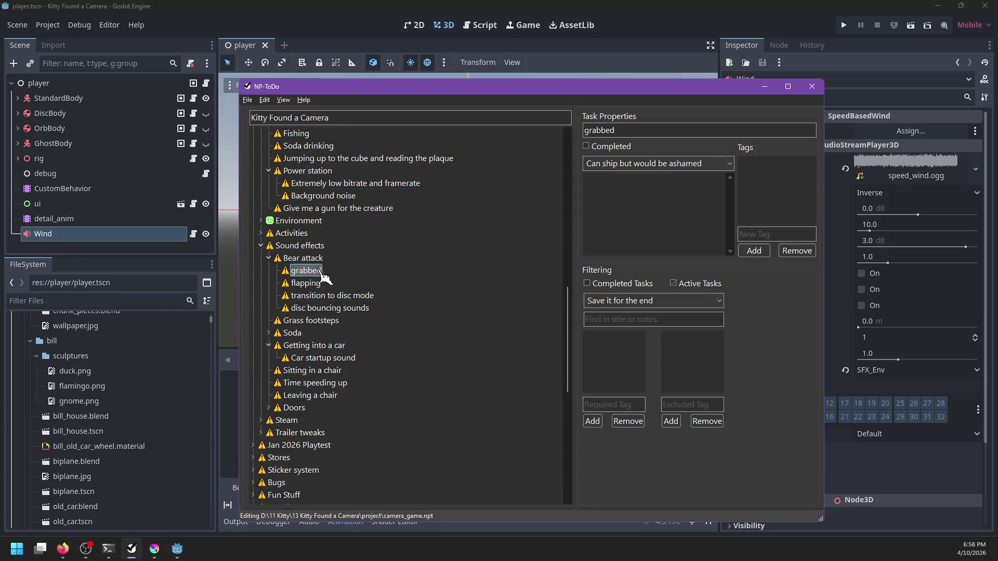
{"action": "right_click", "coordinate": [312, 272]}
{"action": "left_click", "coordinate": [344, 311]}
{"action": "right_click", "coordinate": [316, 275]}
{"action": "left_click", "coordinate": [347, 312]}
{"action": "left_click", "coordinate": [324, 284]}
{"action": "right_click", "coordinate": [324, 286]}
{"action": "left_click", "coordinate": [355, 312]}
- Add a 'wind speed' subtask under Bear attack, then return to Godot
{"action": "left_click", "coordinate": [308, 264]}
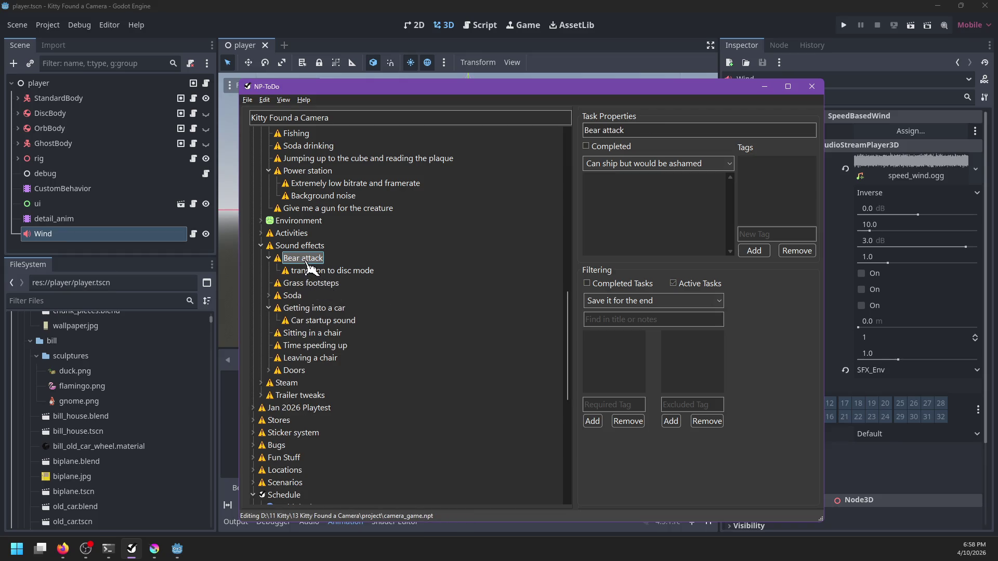
{"action": "scroll", "coordinate": [363, 333], "scroll_direction": "down", "scroll_amount": 1}
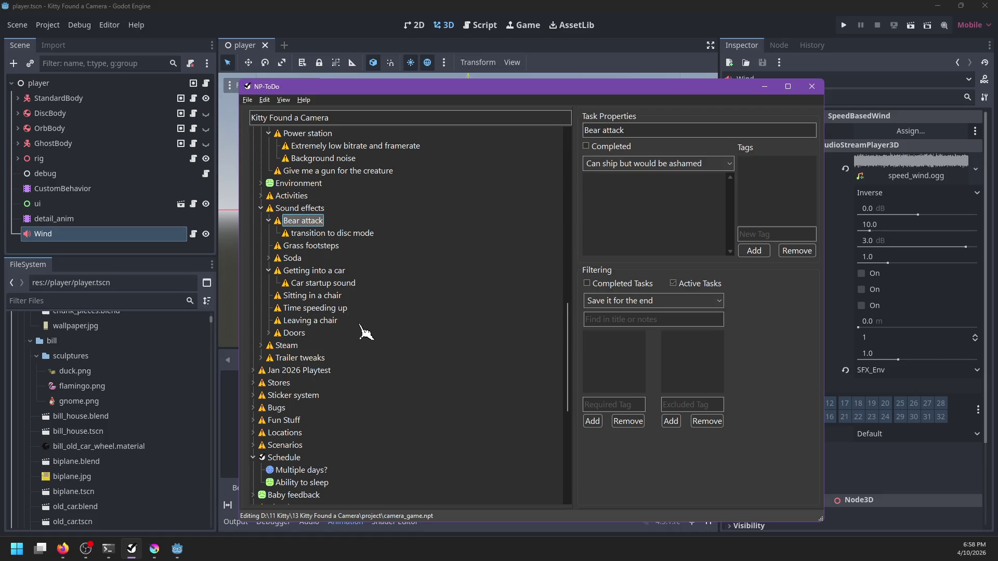
{"action": "key", "text": "Insert"}
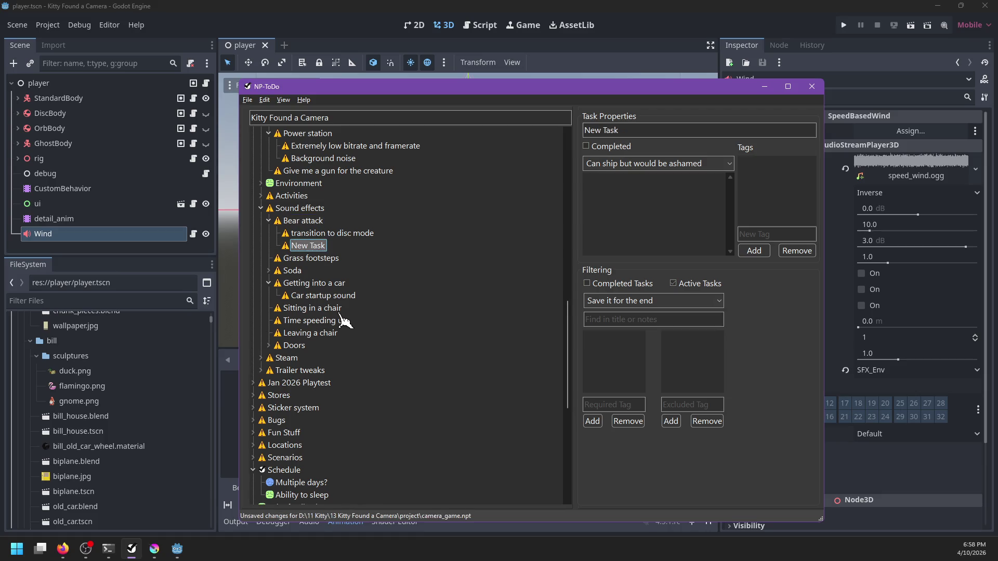
{"action": "scroll", "coordinate": [343, 312], "scroll_direction": "down", "scroll_amount": 7}
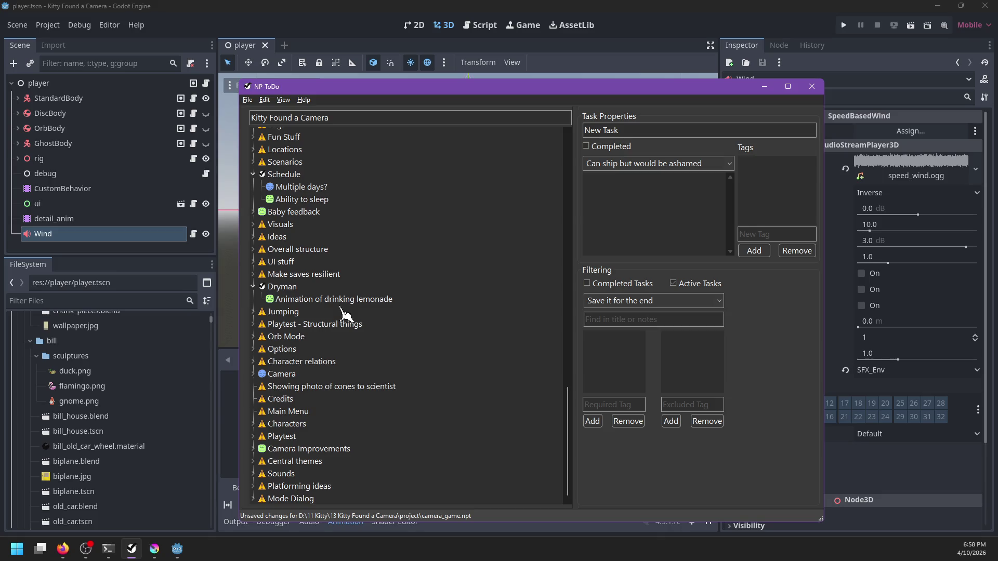
{"action": "scroll", "coordinate": [344, 313], "scroll_direction": "up", "scroll_amount": 5}
{"action": "left_click", "coordinate": [311, 177]}
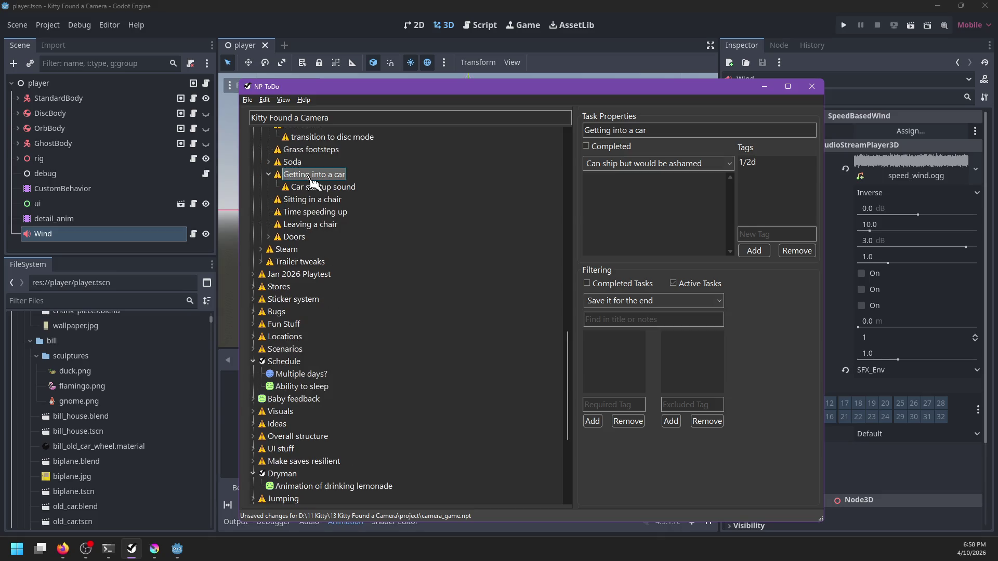
{"action": "scroll", "coordinate": [312, 182], "scroll_direction": "up", "scroll_amount": 3}
{"action": "left_click", "coordinate": [306, 240]}
{"action": "key", "text": "Insert"}
{"action": "type", "text": "wneed"}
{"action": "key", "text": "Return"}
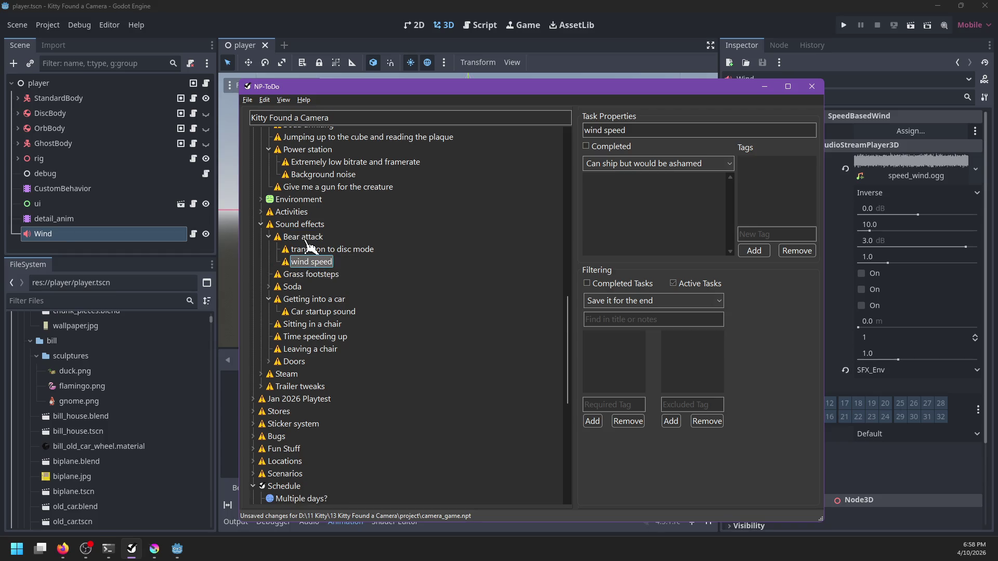
{"action": "left_click", "coordinate": [113, 239]}
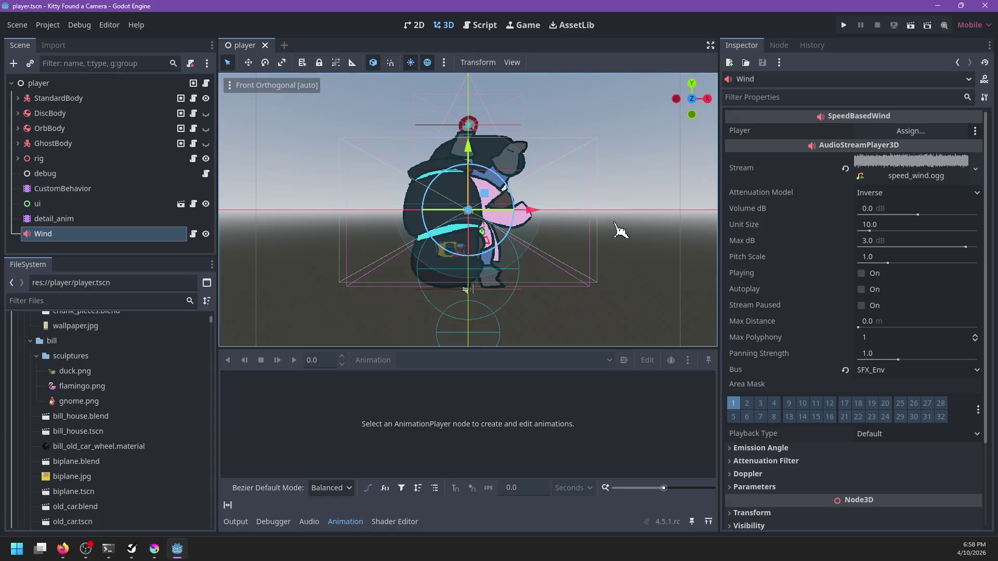
- Preview Wind at raised volume, revert Volume dB and Playing, save, and open camera_rig.gd
{"action": "mouse_move", "coordinate": [919, 218]}
{"action": "left_mouse_down"}
{"action": "mouse_move", "coordinate": [820, 223]}
{"action": "mouse_move", "coordinate": [935, 216]}
{"action": "left_mouse_up"}
{"action": "left_click", "coordinate": [861, 273]}
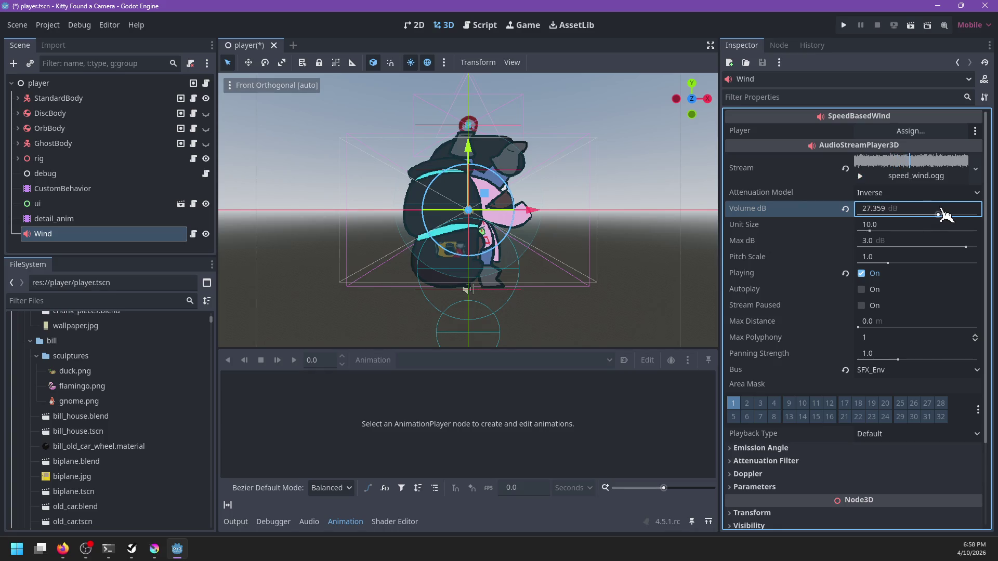
{"action": "left_click", "coordinate": [845, 209]}
{"action": "left_click", "coordinate": [862, 276]}
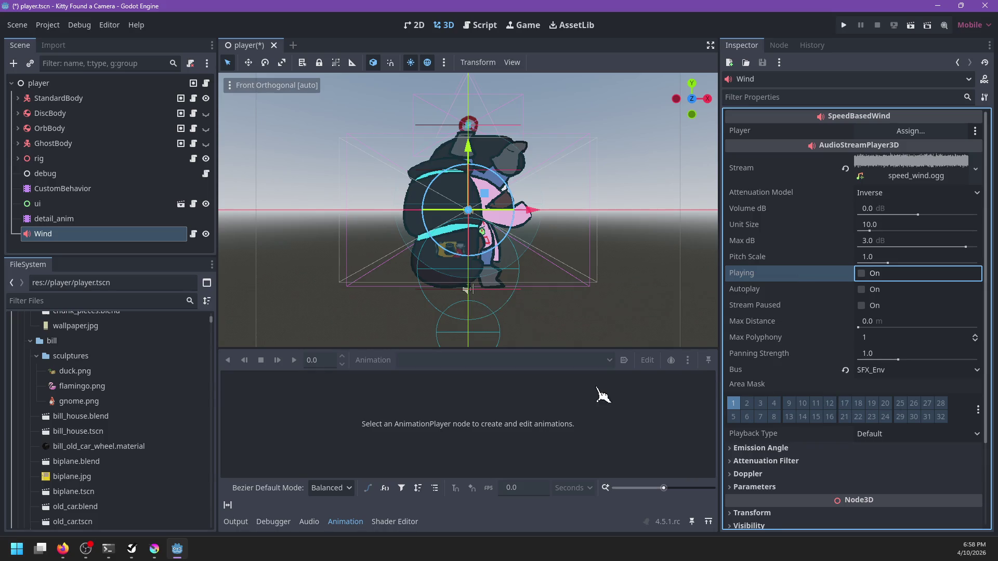
{"action": "key", "text": "ctrl+s"}
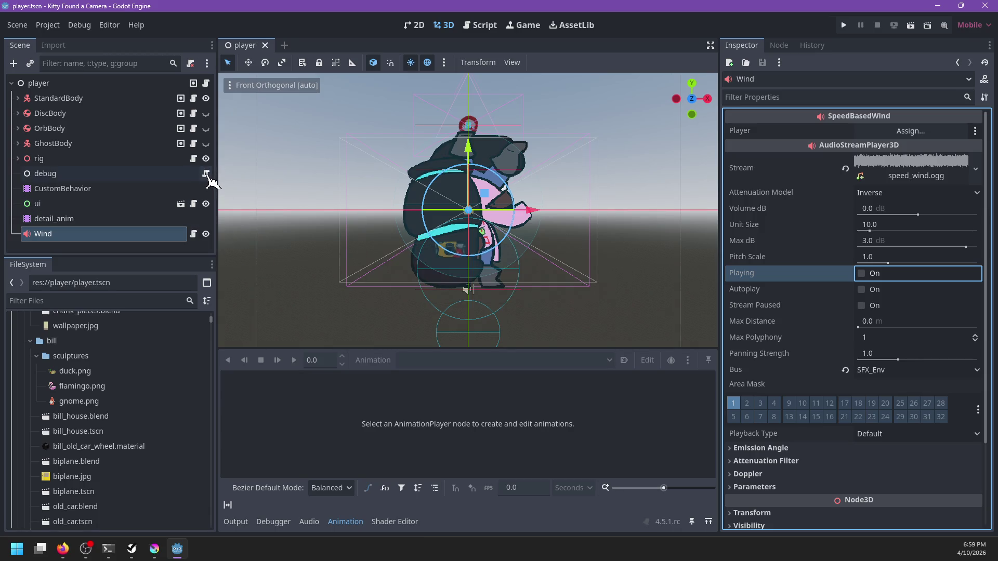
{"action": "left_click", "coordinate": [193, 159]}
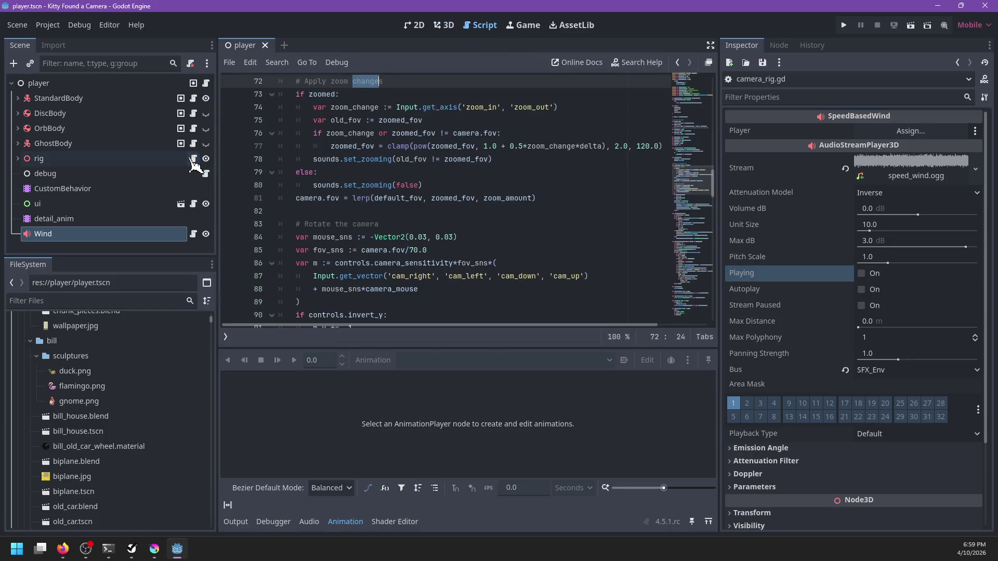
- In wind.gd, write 'if playing:' with a partial pitch_scale lerp(-80, MAX_DB line, adding a line above
{"action": "left_click", "coordinate": [193, 234]}
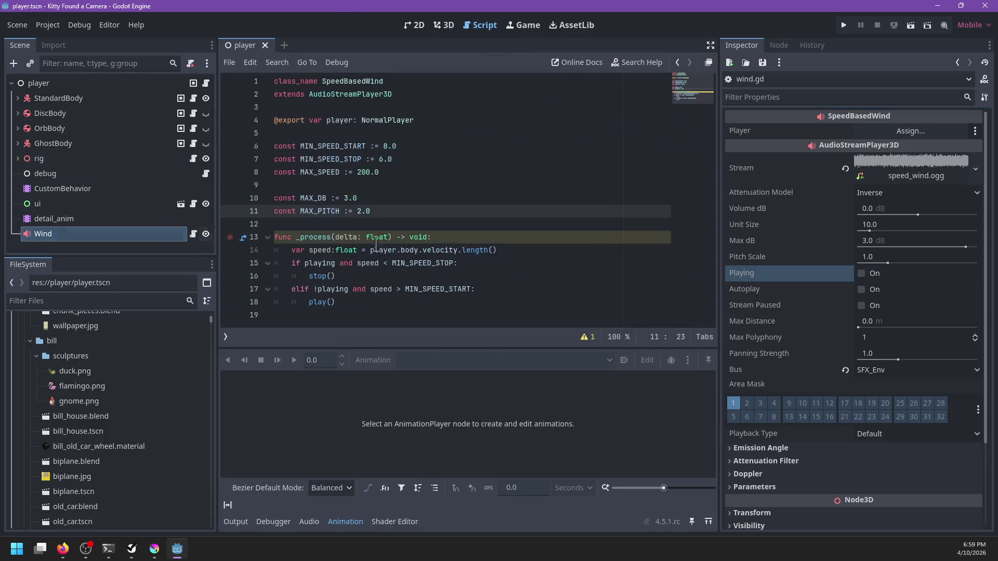
{"action": "left_click", "coordinate": [382, 312]}
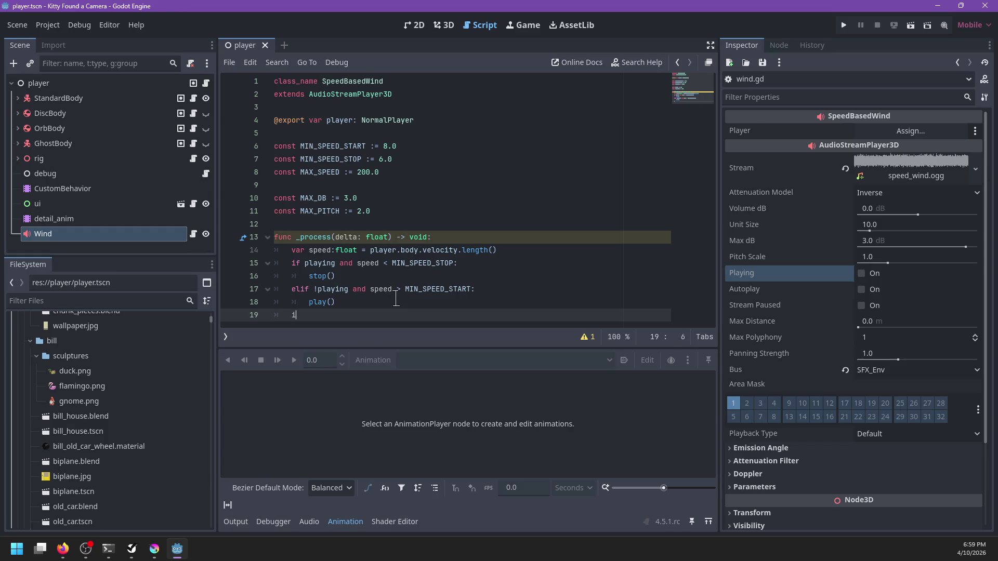
{"action": "type", "text": ":"}
{"action": "key", "text": "Return"}
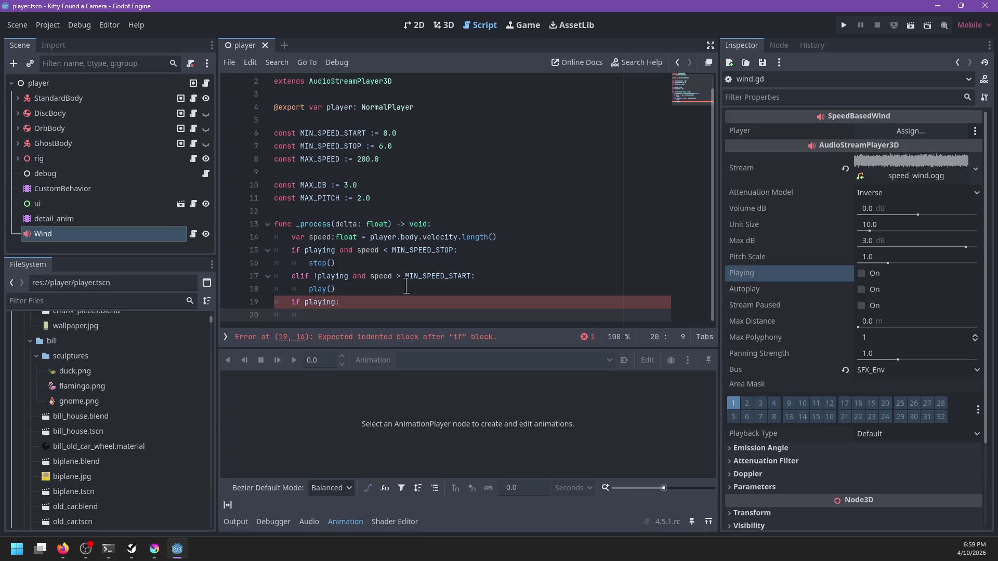
{"action": "type", "text": "pi"}
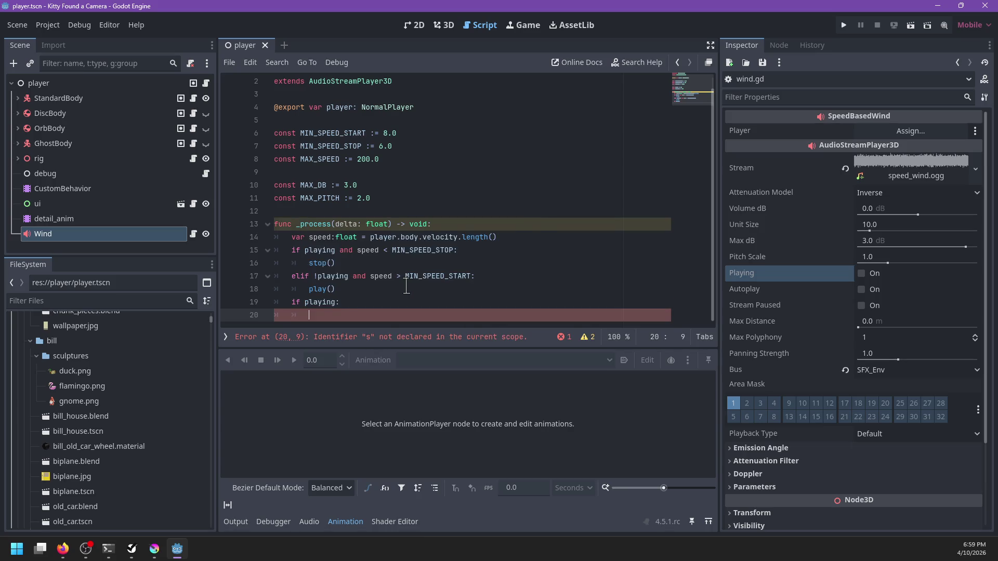
{"action": "type", "text": "tch"}
{"action": "key", "text": "Return"}
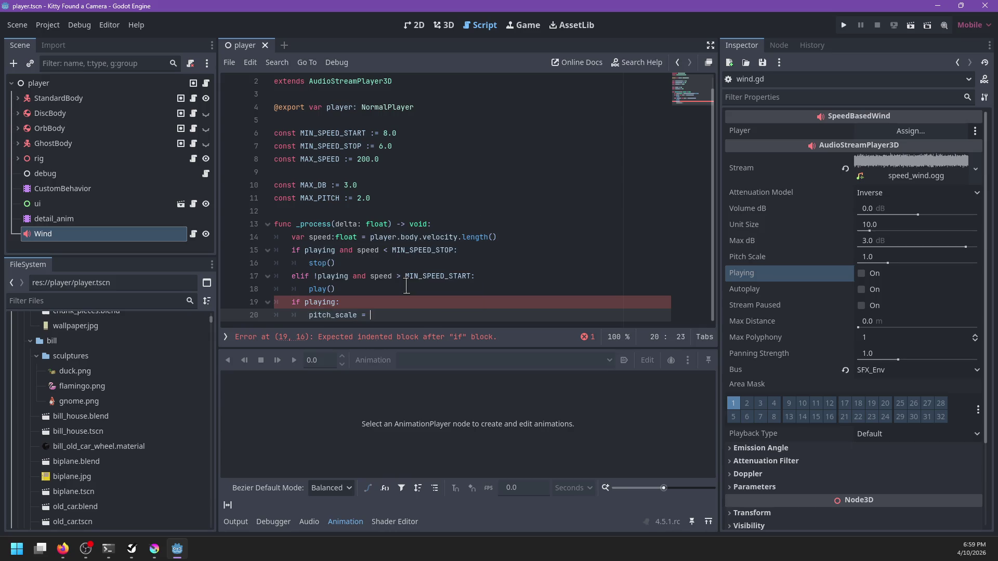
{"action": "type", "text": "speed"}
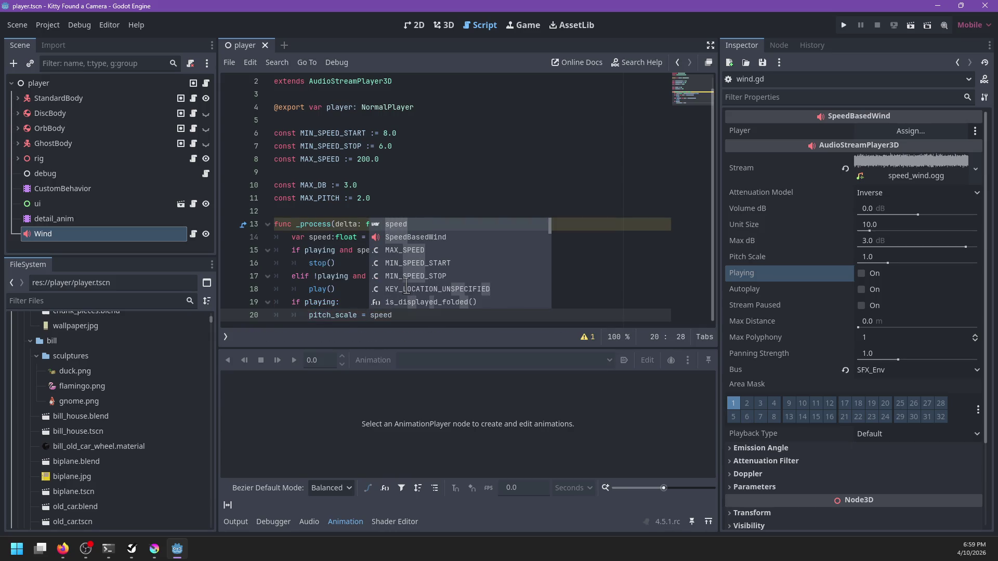
{"action": "type", "text": "/"}
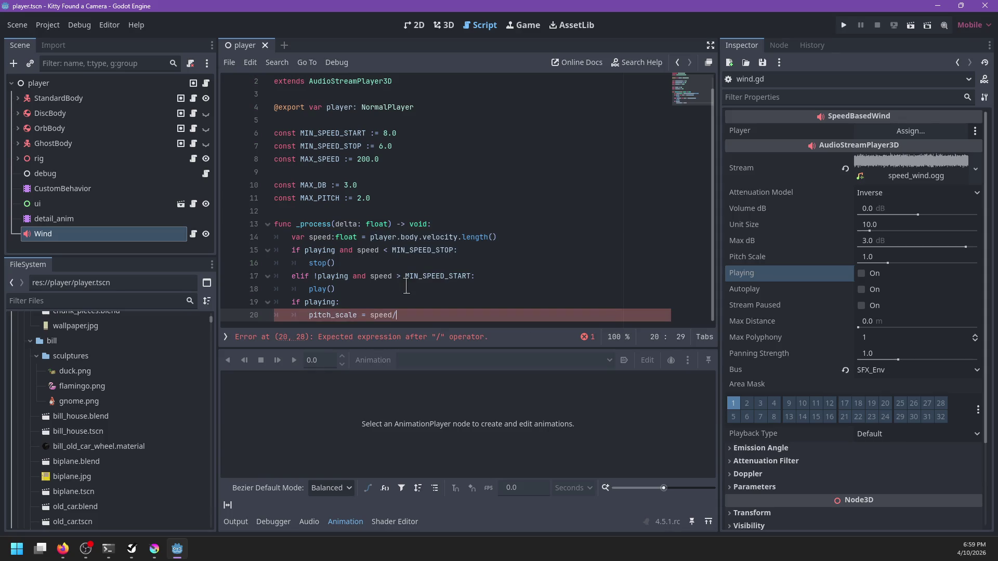
{"action": "type", "text": "erp(-80, MAX_"}
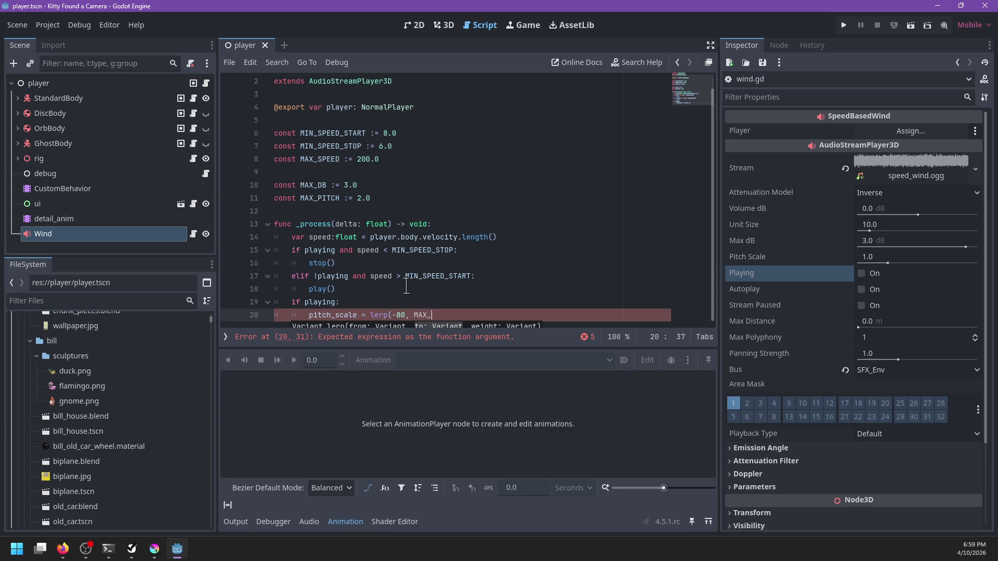
{"action": "type", "text": "B,"}
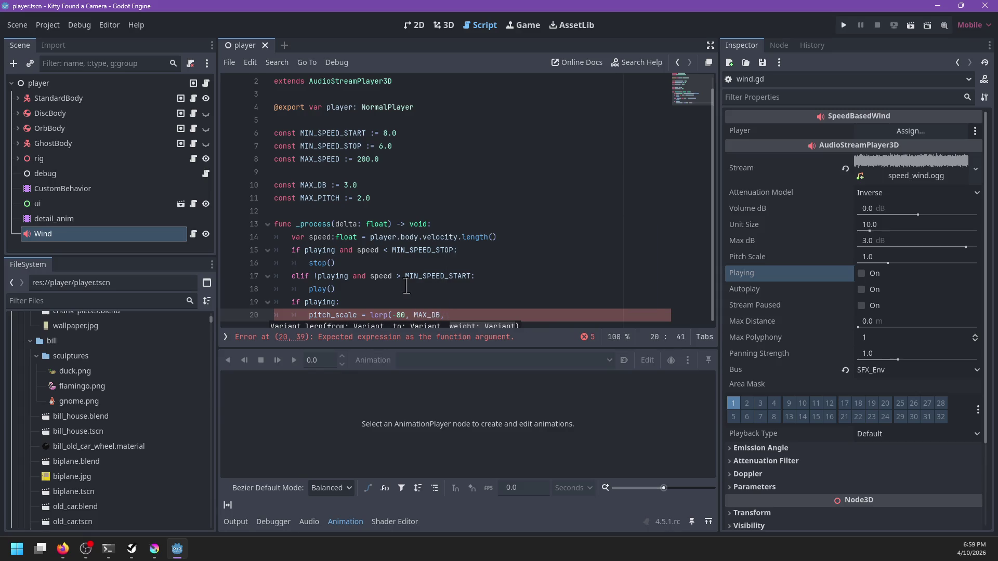
{"action": "key", "text": "ctrl+shift+Return"}
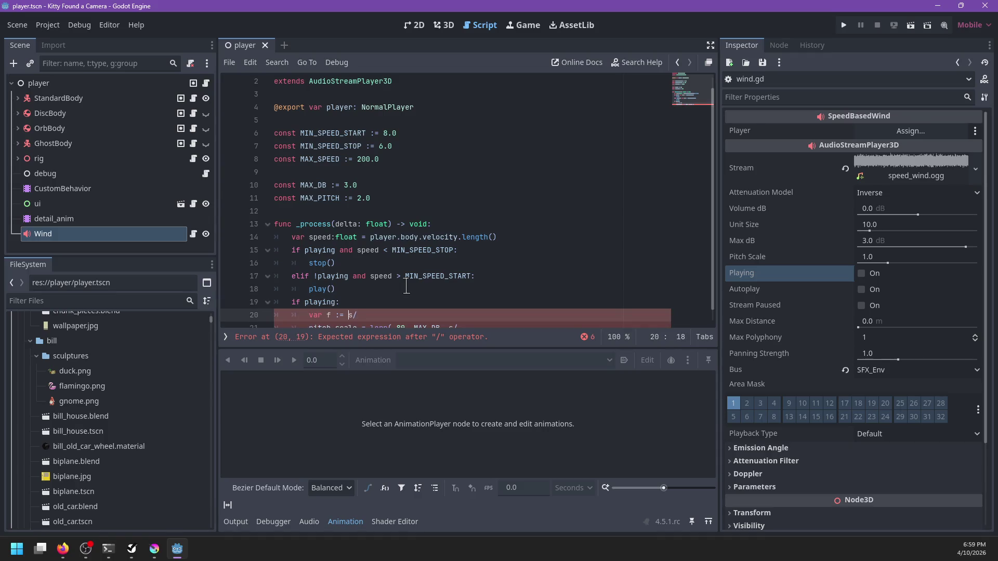
- Correct the speed-fraction line 20 to use the MIN_SPEED_START constant
{"action": "key", "text": "Right"}
{"action": "type", "text": "-"}
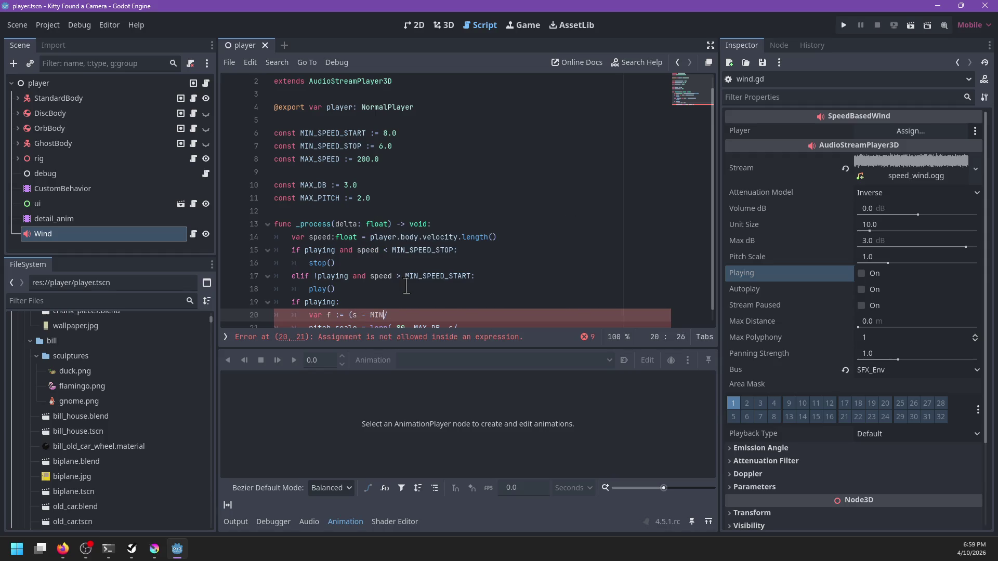
{"action": "key", "text": "BackSpace"}
{"action": "type", "text": "EED_"}
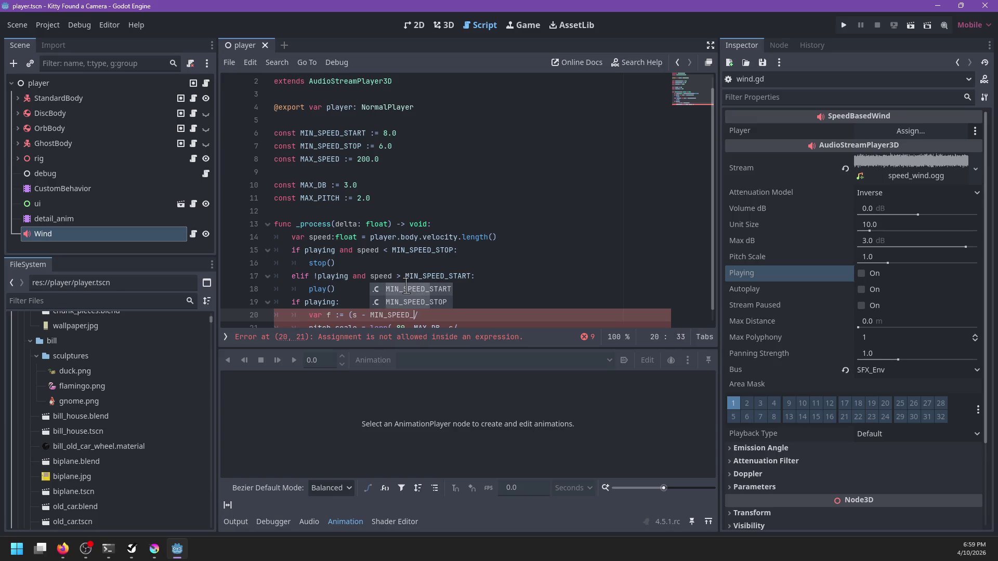
{"action": "type", "text": "START"}
{"action": "key", "text": "Right"}
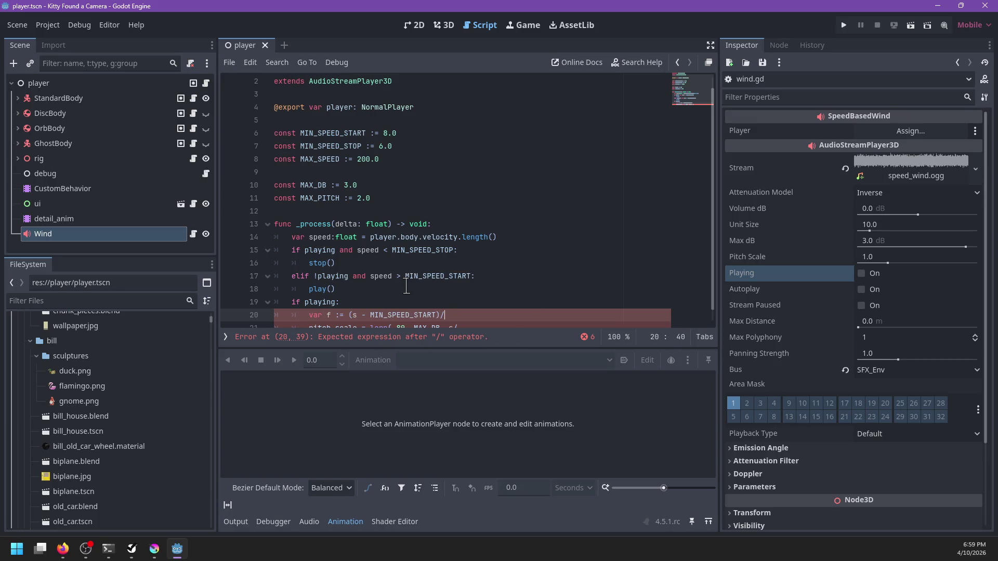
{"action": "key", "text": "Left"}
{"action": "scroll", "coordinate": [406, 286], "scroll_direction": "down", "scroll_amount": 1}
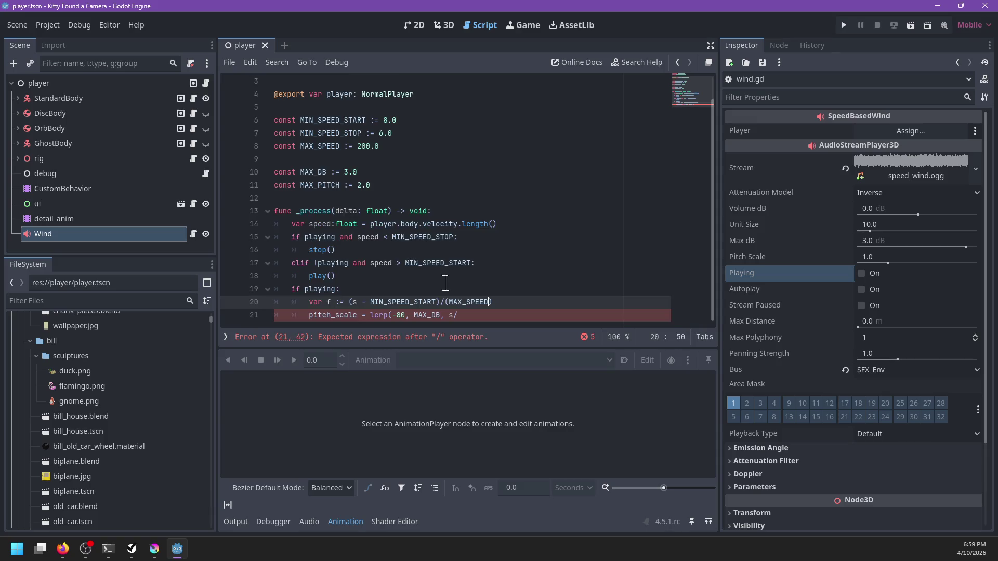
- Write pitch_scale = lerp(1.0, MAX_PITCH, f) and volume_db = lerp(-20, MAX_DB, f), then save
{"action": "left_click", "coordinate": [474, 312]}
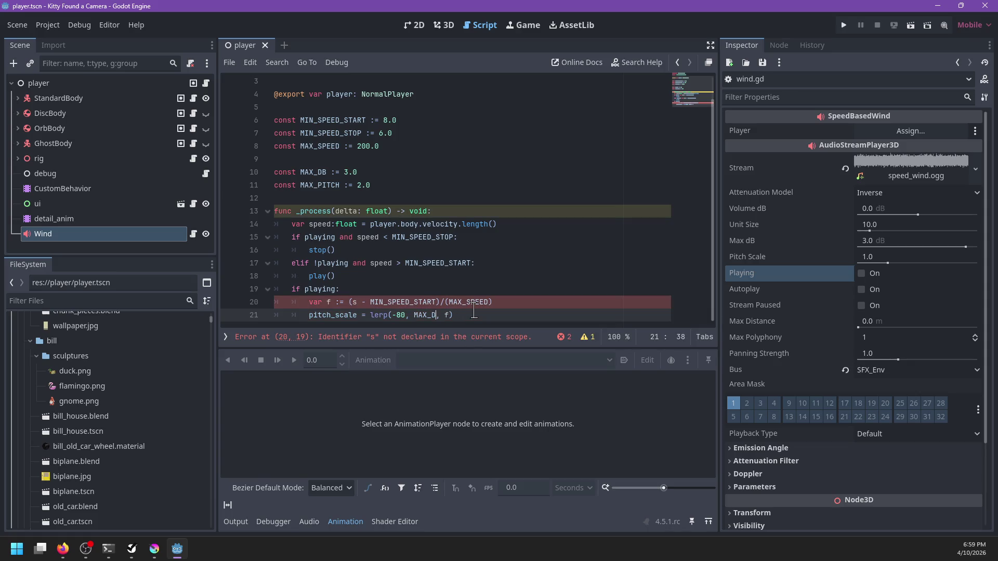
{"action": "type", "text": "TCH"}
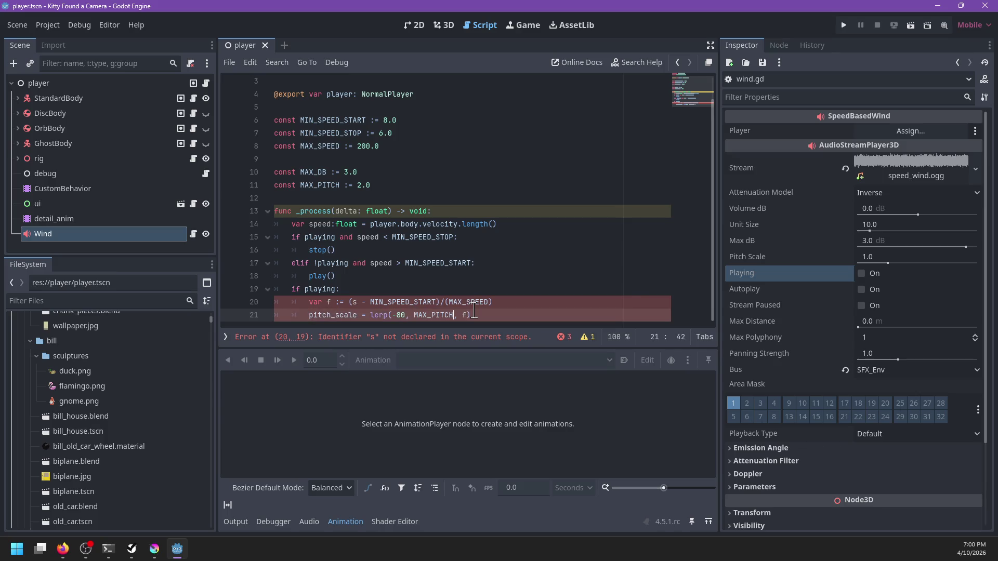
{"action": "key", "text": "Right"}
{"action": "key", "text": "Right"}
{"action": "key", "text": "Return"}
{"action": "type", "text": "var"}
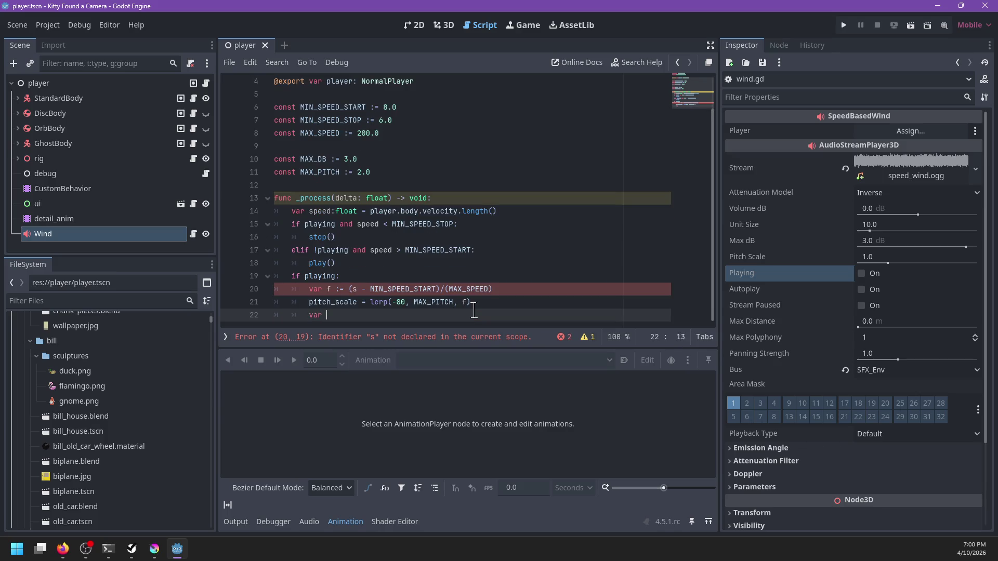
{"action": "type", "text": "l"}
{"action": "key", "text": "Return"}
{"action": "key", "text": "Up"}
{"action": "key", "text": "Up"}
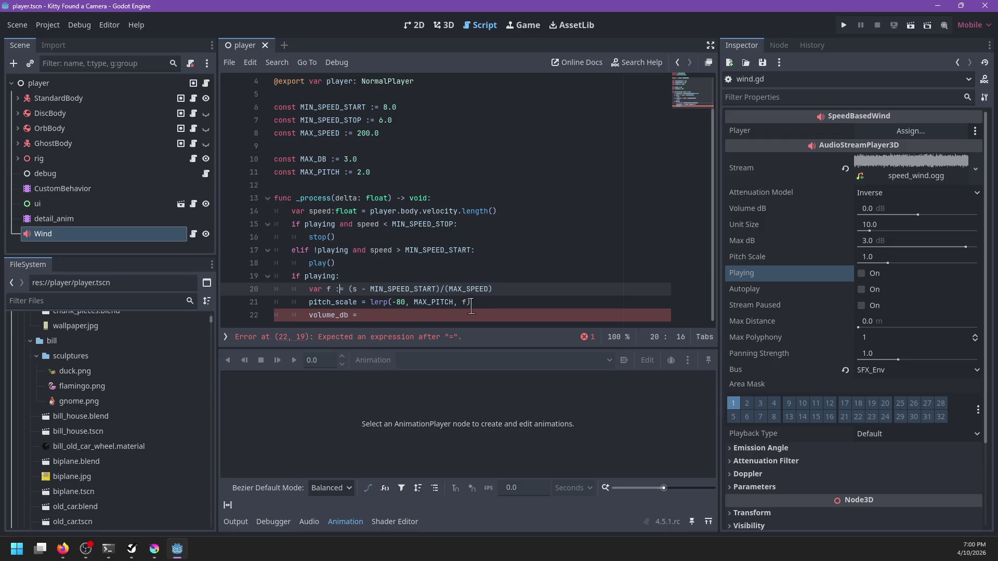
{"action": "double_click", "coordinate": [392, 289]}
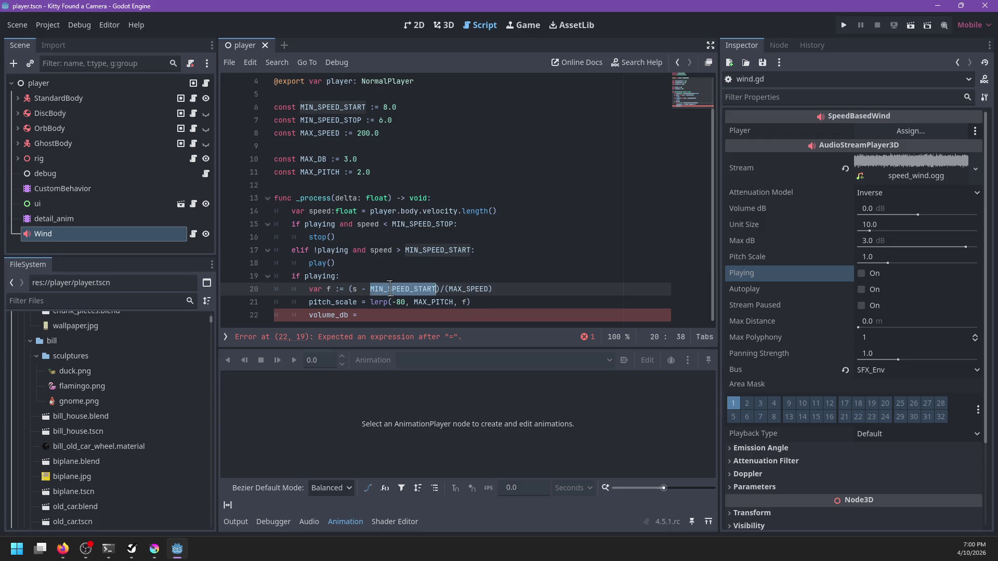
{"action": "double_click", "coordinate": [460, 289]}
{"action": "key", "text": "Down"}
{"action": "key", "text": "Down"}
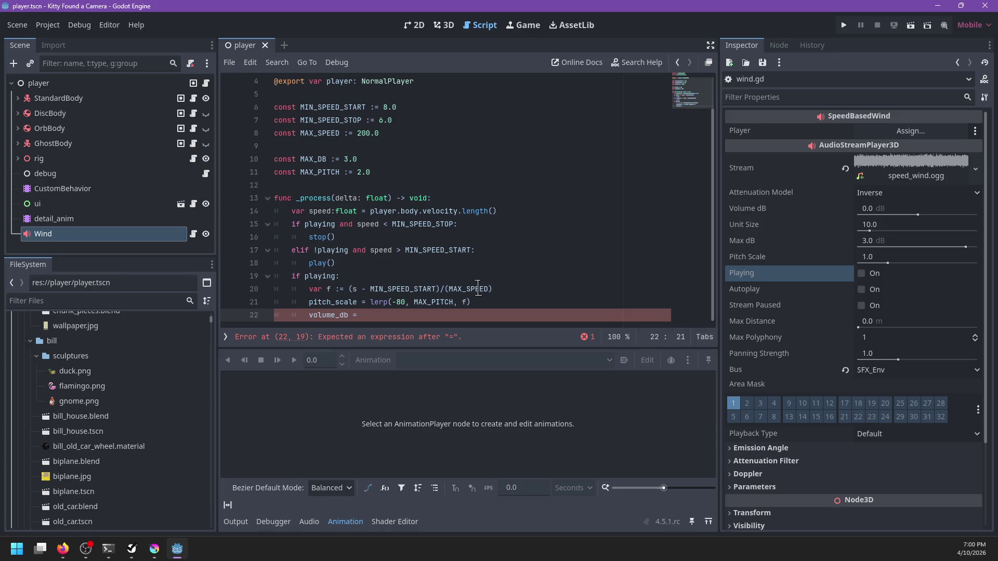
{"action": "key", "text": "ctrl+z"}
{"action": "key", "text": "ctrl+z"}
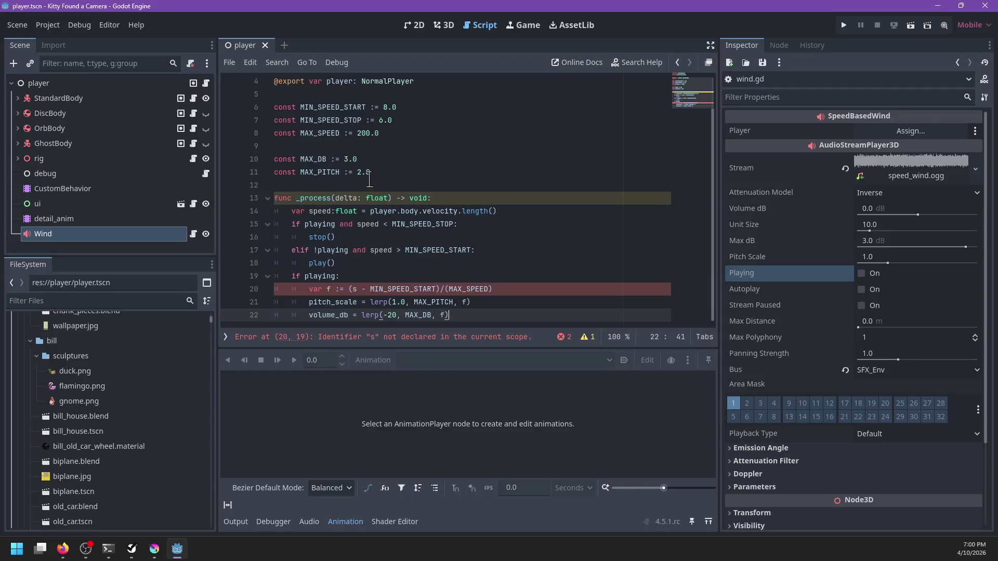
{"action": "key", "text": "ctrl+s"}
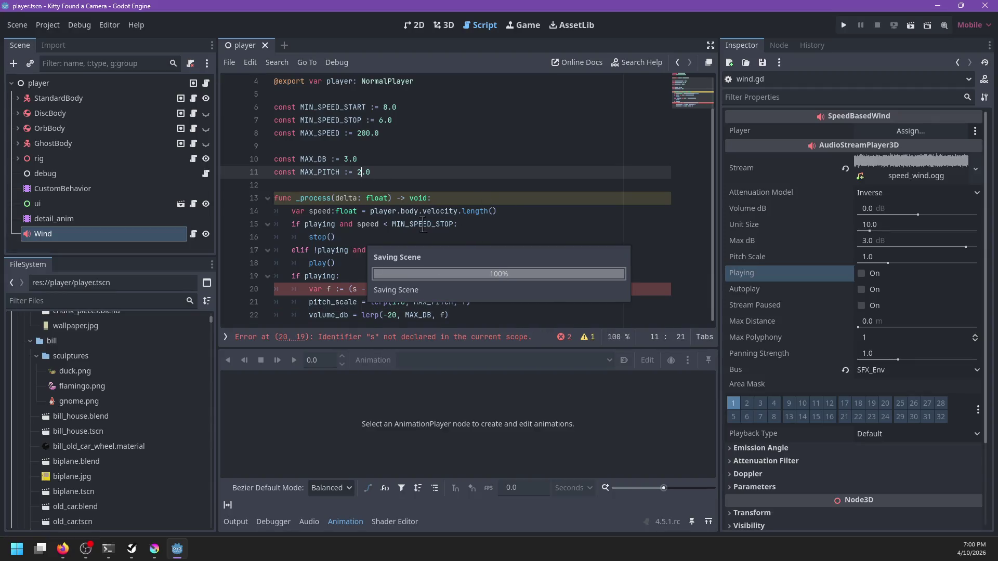
- Briefly preview the wind stream with the Playing toggle and save the scene
{"action": "left_click", "coordinate": [883, 160]}
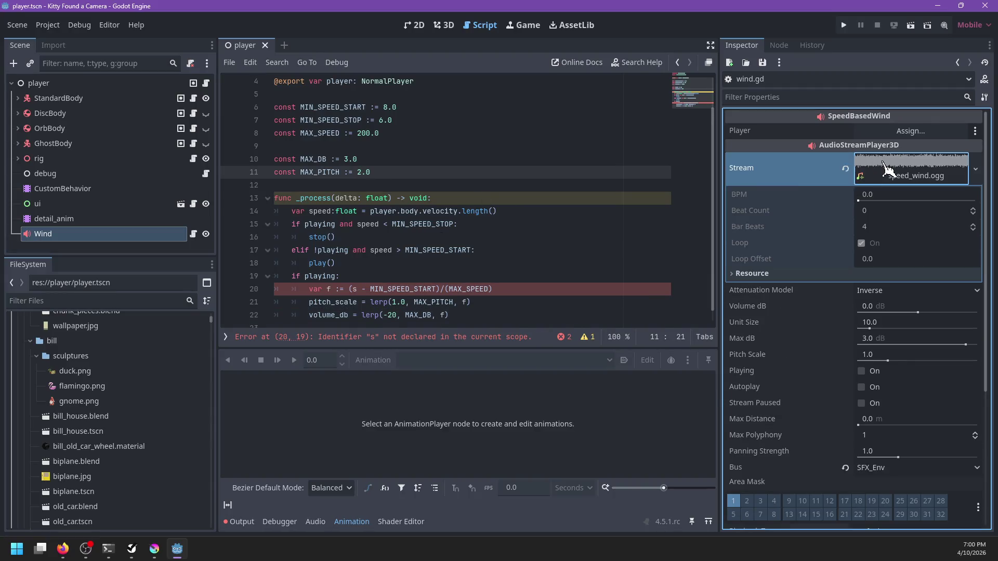
{"action": "left_click", "coordinate": [862, 273]}
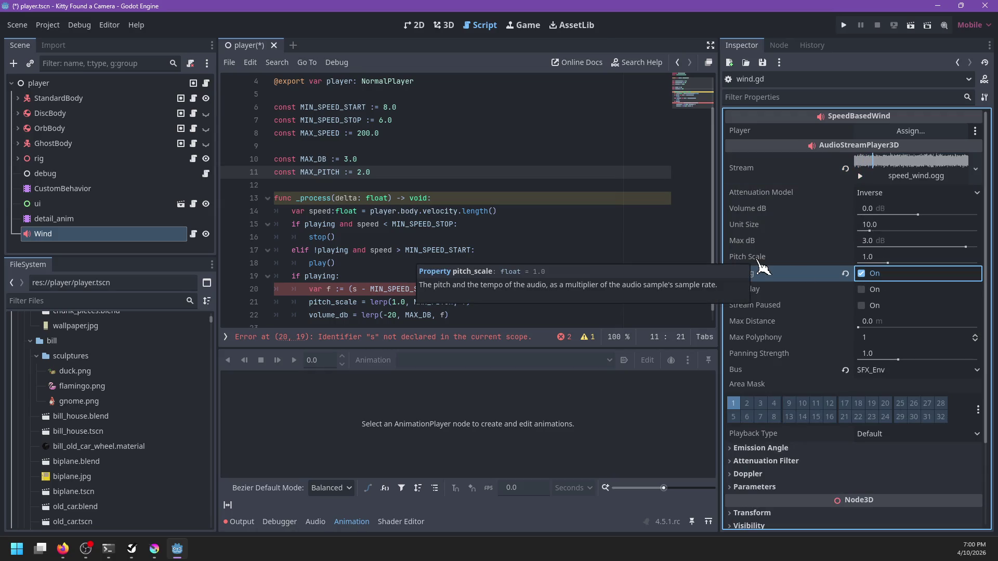
{"action": "left_click", "coordinate": [862, 276]}
{"action": "left_click", "coordinate": [573, 277]}
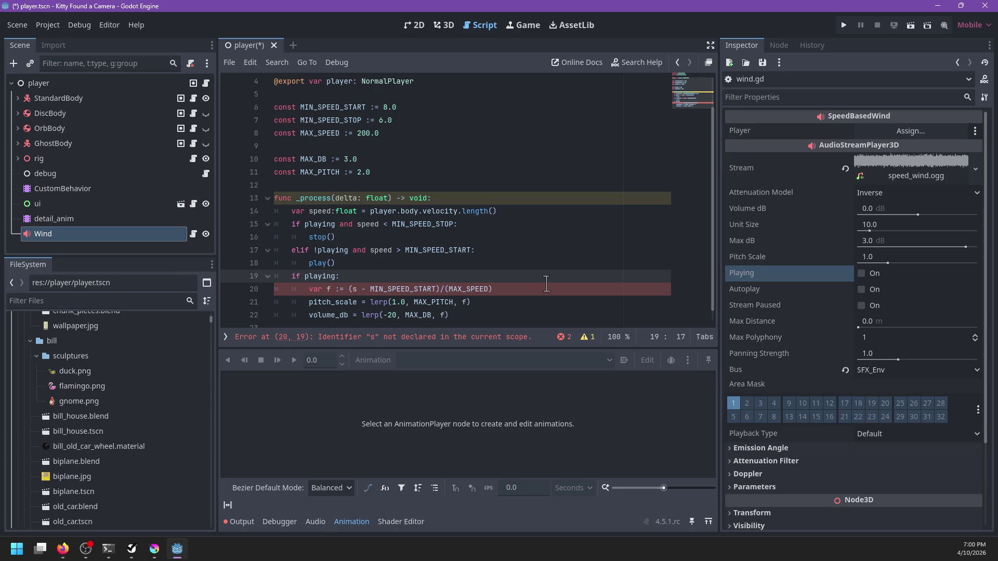
{"action": "key", "text": "ctrl+s"}
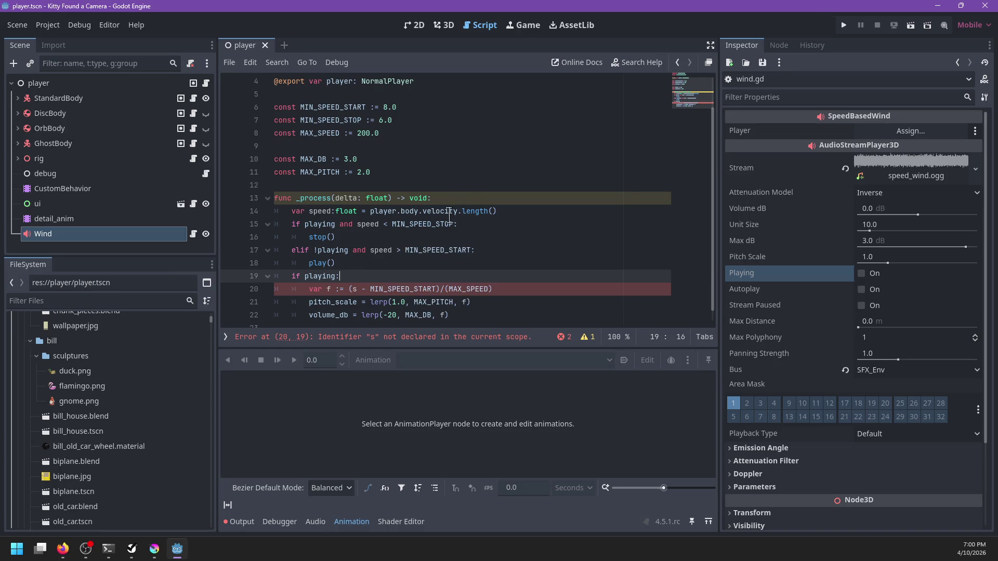
- Change (s to (speed on line 20 and rename delta to _delta, saving each fix
{"action": "left_click", "coordinate": [358, 289]}
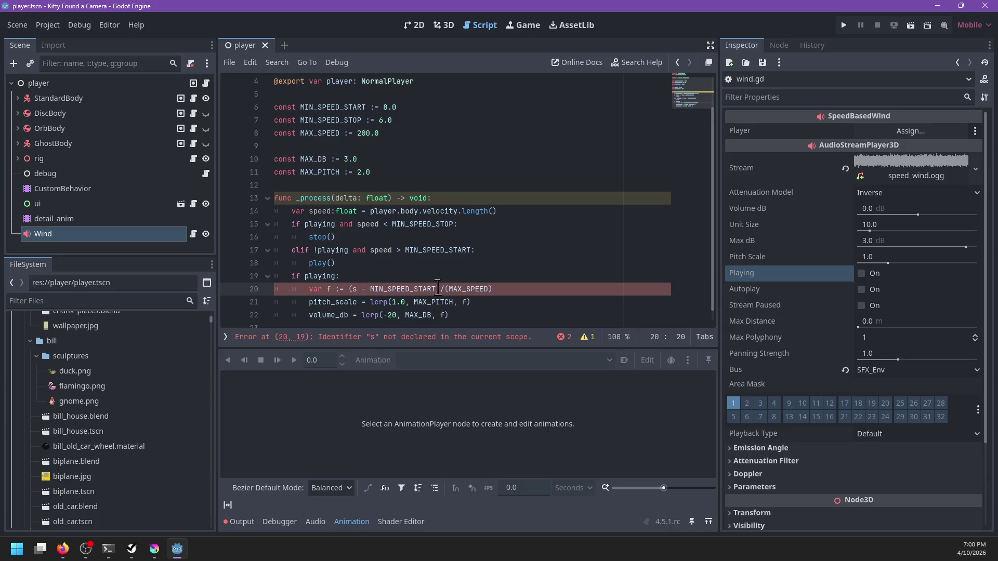
{"action": "mouse_move", "coordinate": [438, 288]}
{"action": "type", "text": "peed"}
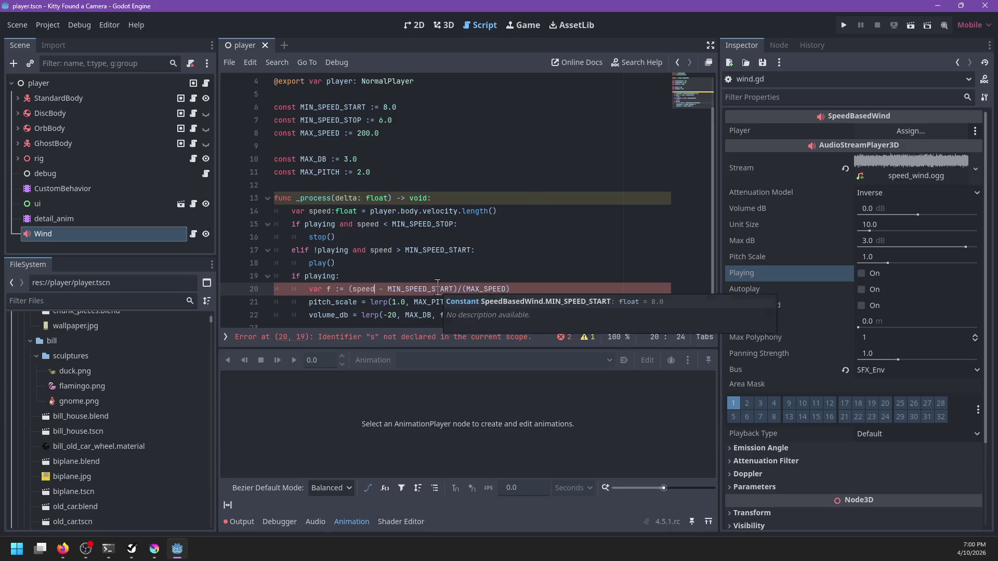
{"action": "key", "text": "ctrl+s"}
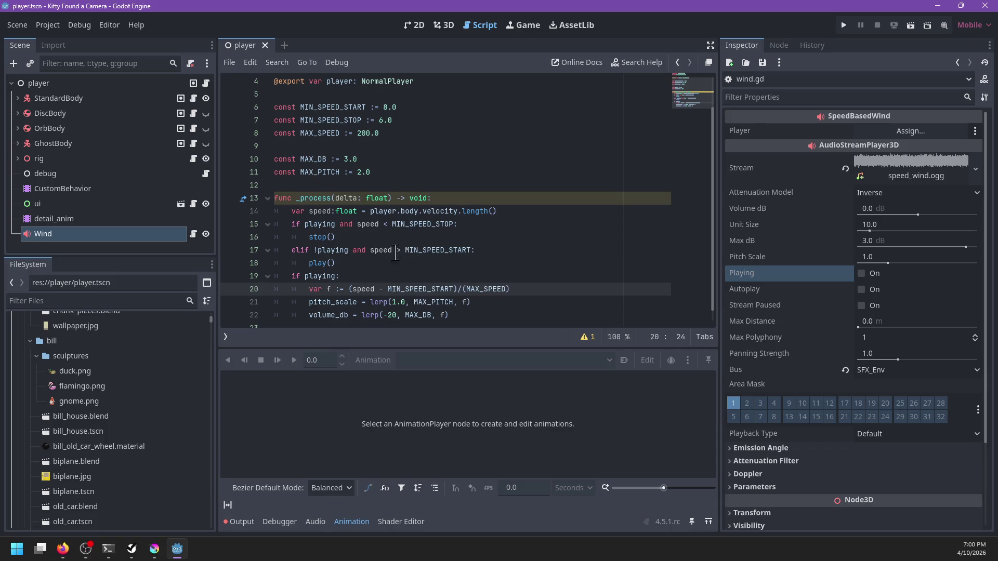
{"action": "left_click", "coordinate": [336, 198]}
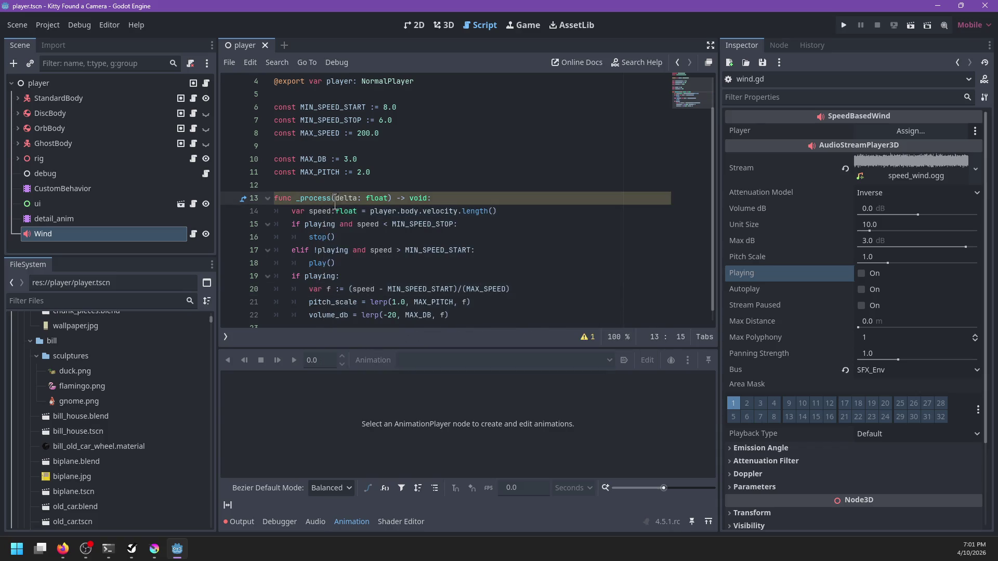
{"action": "type", "text": "_"}
{"action": "key", "text": "ctrl+s"}
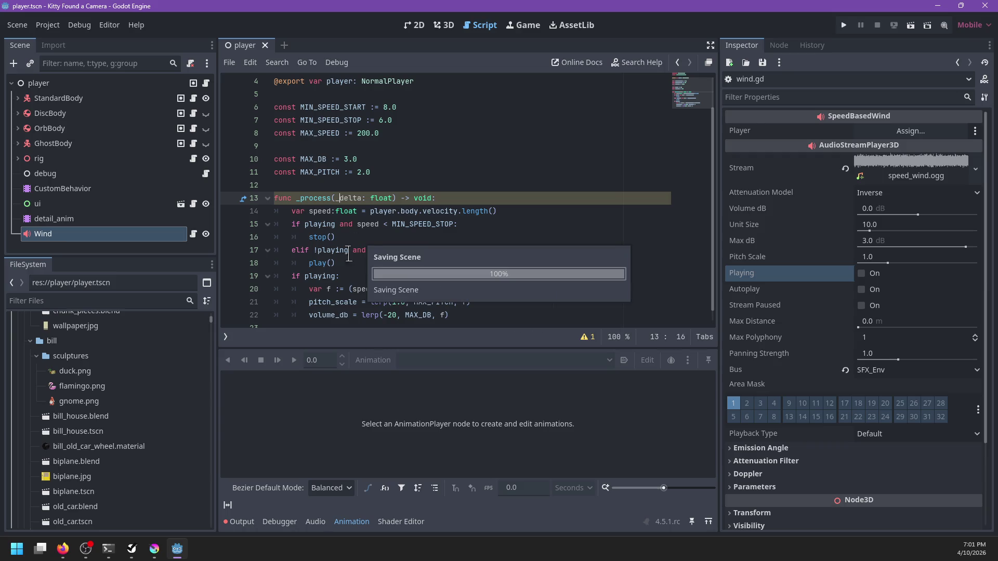
{"action": "left_click", "coordinate": [343, 263]}
- Test-run the game, then set MIN_SPEED_START to 15 and MIN_SPEED_STOP to 12 and save
{"action": "key", "text": "F5"}
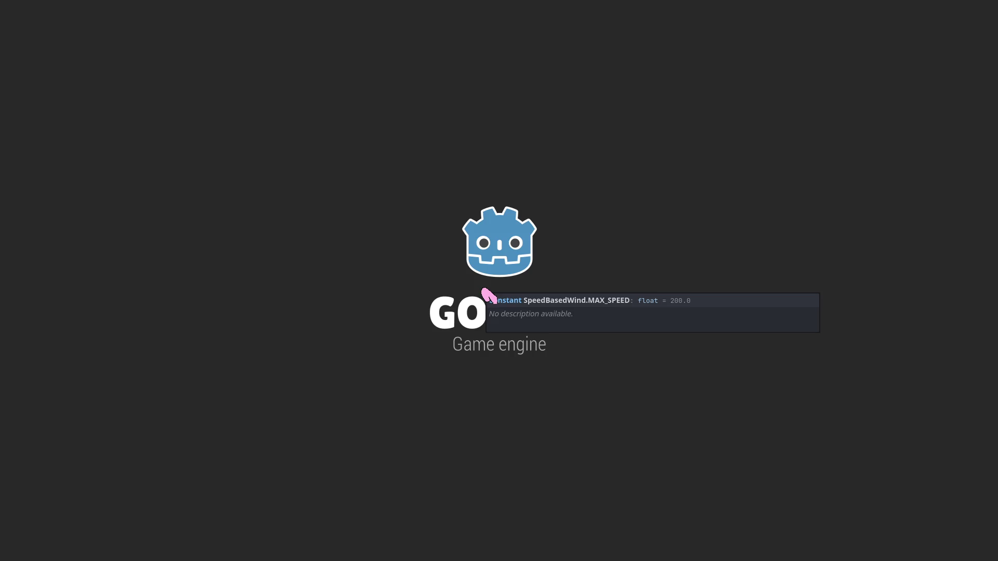
{"action": "key", "text": "alt+Tab"}
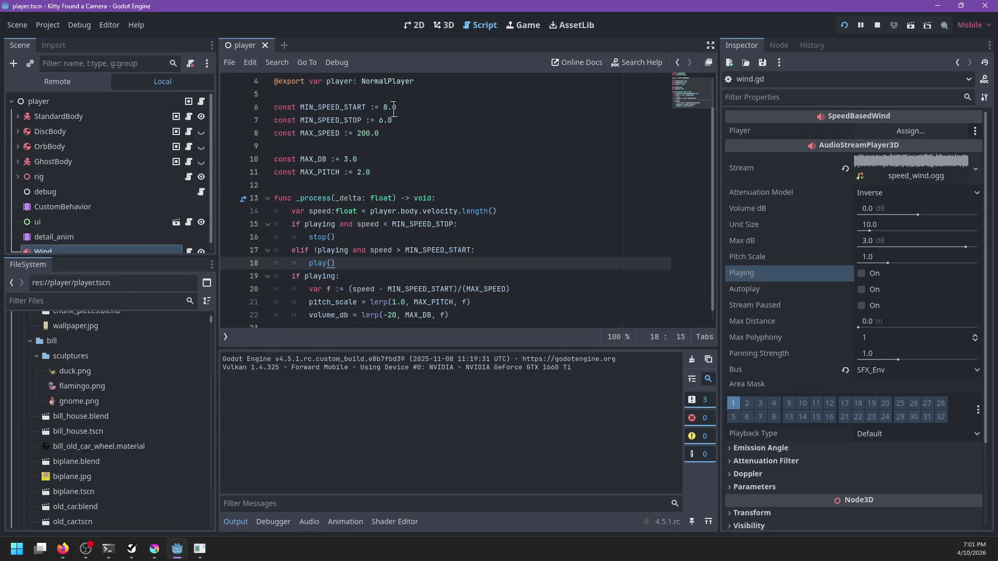
{"action": "left_click", "coordinate": [388, 107]}
{"action": "key", "text": "BackSpace"}
{"action": "type", "text": "15"}
{"action": "key", "text": "ctrl+s"}
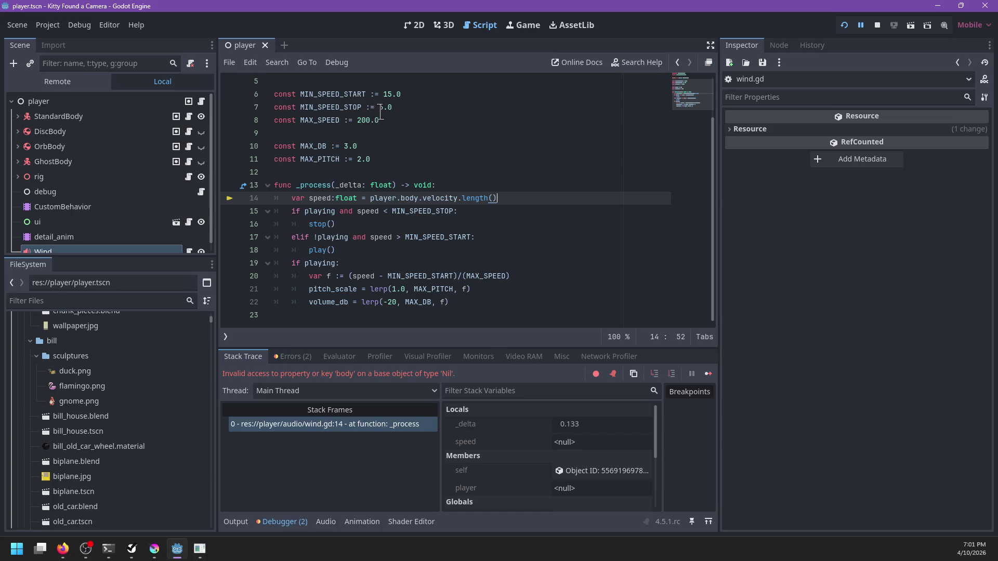
{"action": "left_click", "coordinate": [385, 107]}
{"action": "key", "text": "BackSpace"}
{"action": "type", "text": "12"}
{"action": "key", "text": "ctrl+s"}
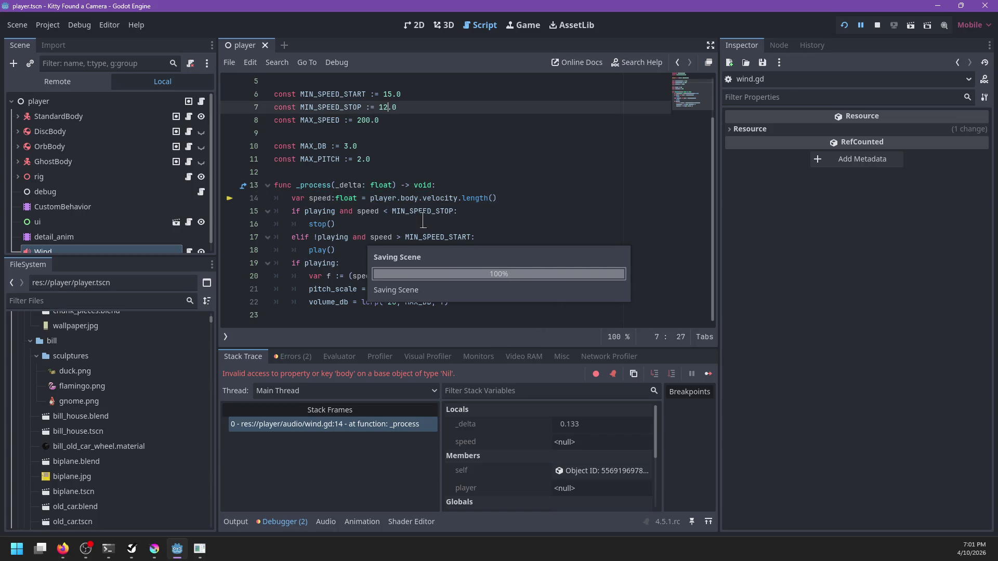
- Review the _process speed check, then select the Wind node in the Scene dock
{"action": "left_click", "coordinate": [493, 212]}
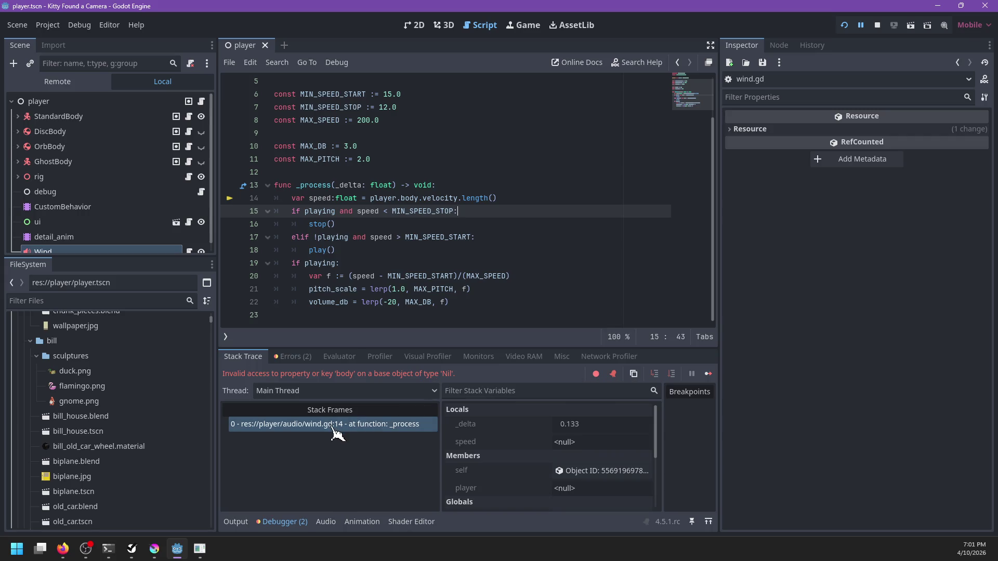
{"action": "left_click", "coordinate": [453, 186]}
{"action": "key", "text": "Return"}
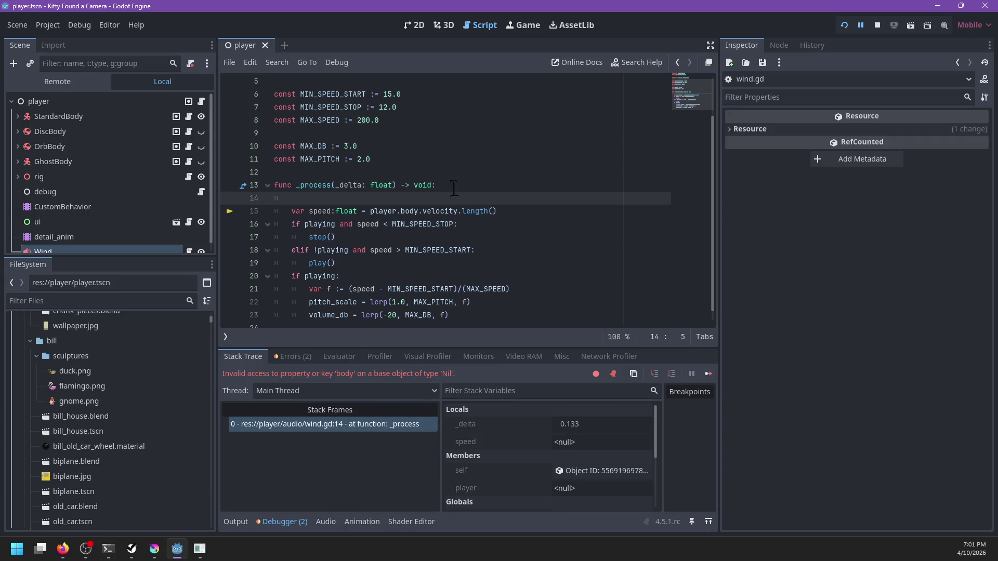
{"action": "key", "text": "ctrl+z"}
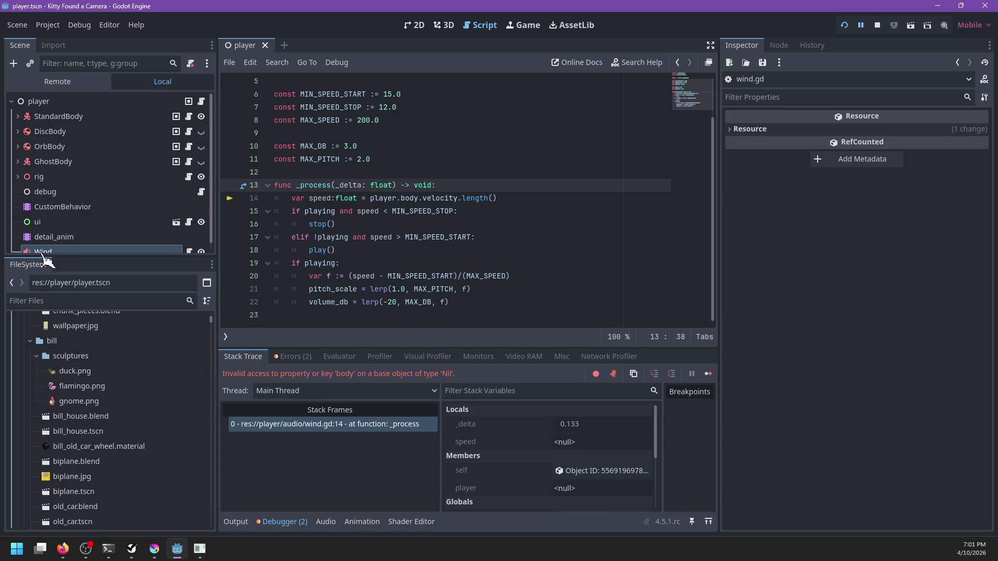
{"action": "left_click", "coordinate": [43, 253]}
{"action": "scroll", "coordinate": [114, 171], "scroll_direction": "up", "scroll_amount": 1}
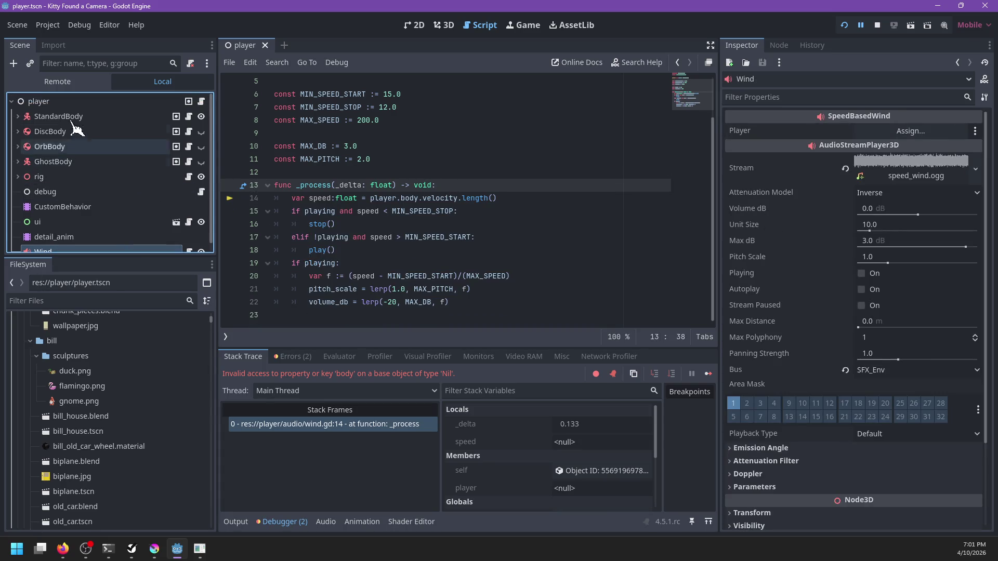
- Point Wind's Player export at the player node, save the scene, and run the game again
{"action": "left_click_drag", "start_coordinate": [104, 101], "coordinate": [915, 131]}
{"action": "key", "text": "ctrl+s"}
{"action": "left_click", "coordinate": [528, 223]}
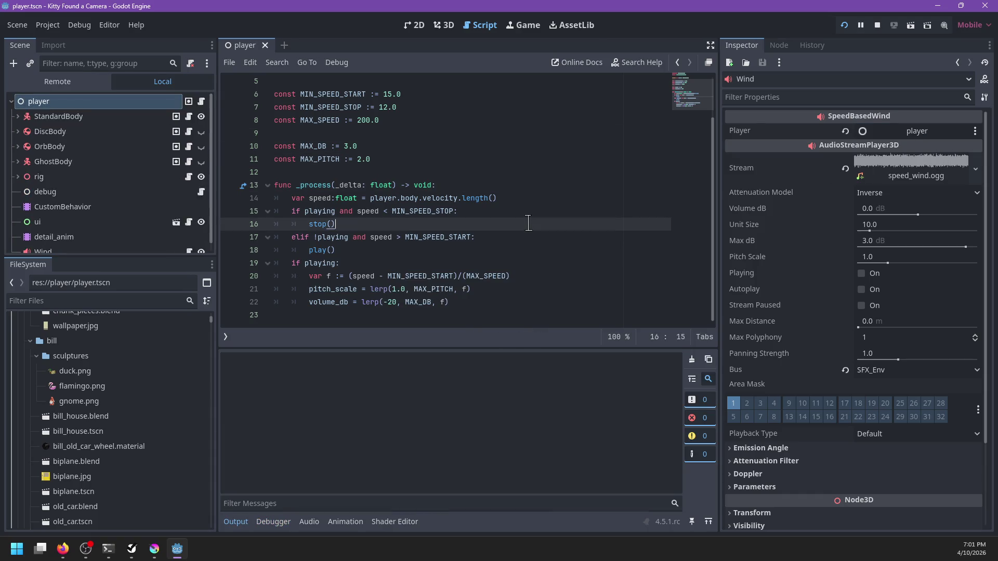
{"action": "key", "text": "F5"}
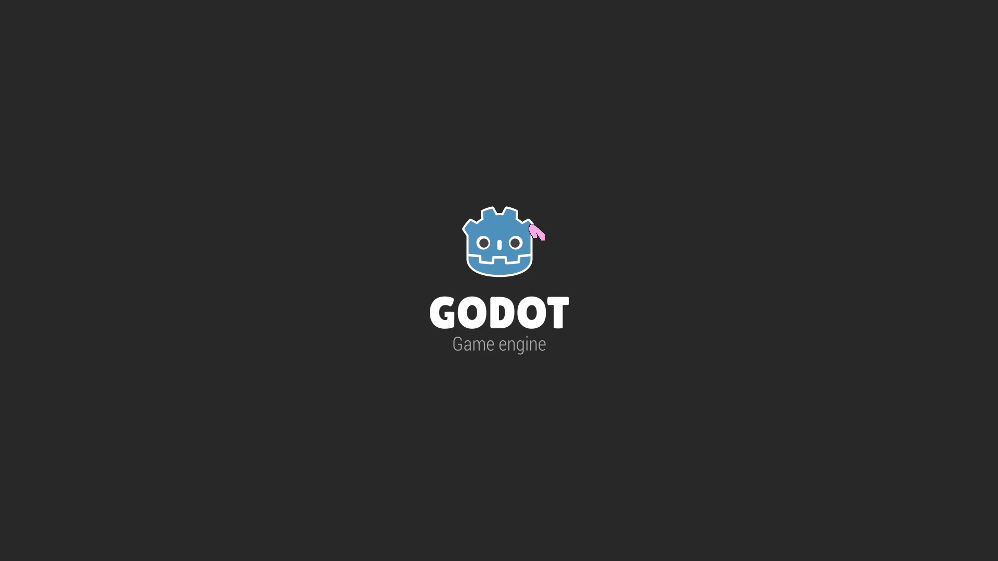
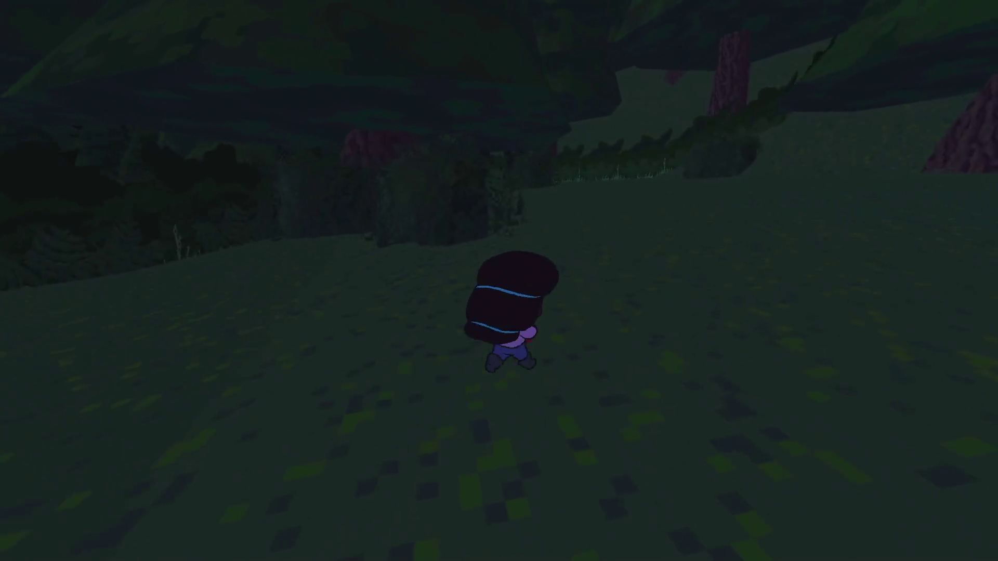
- Walk the kitty forward across the grass and along the winding canyon path
{"action": "key", "text": "w"}
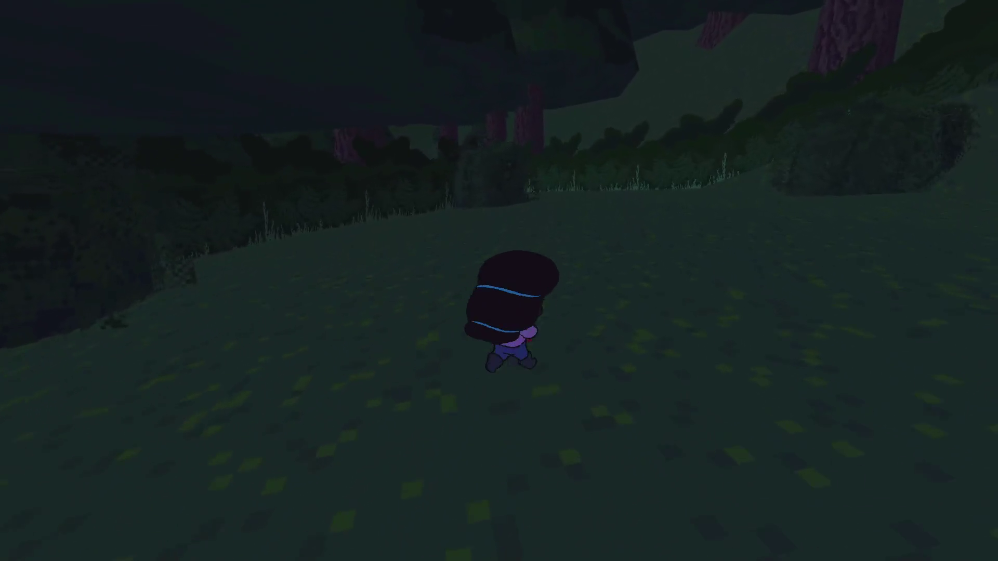
{"action": "key", "text": "w"}
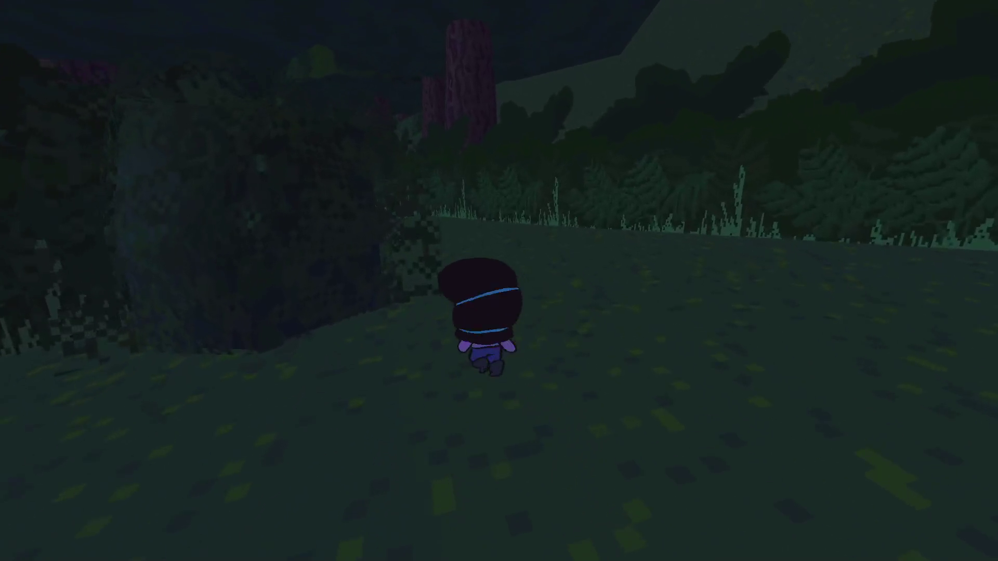
{"action": "key", "text": "w"}
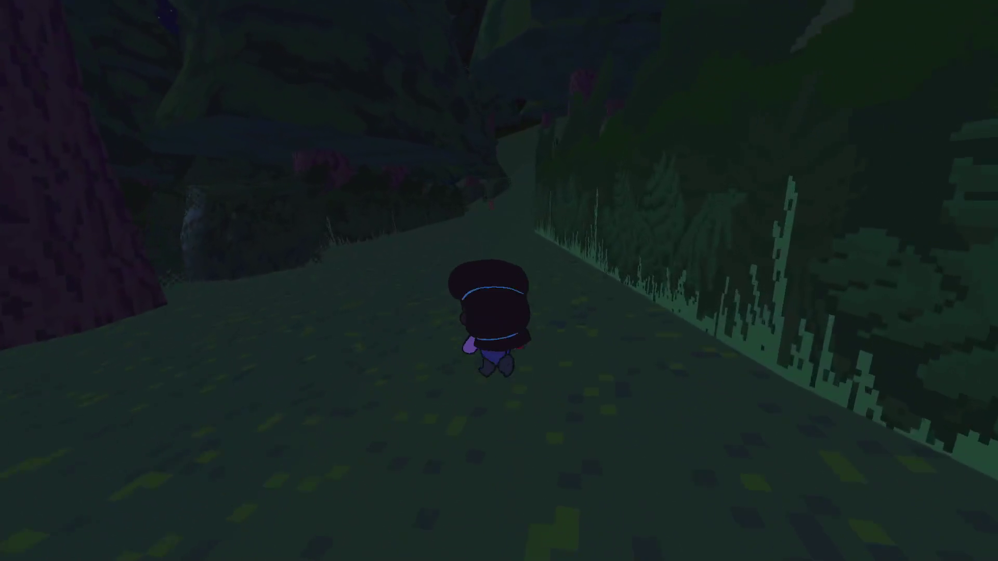
{"action": "key", "text": "w"}
{"action": "key", "text": "w"}
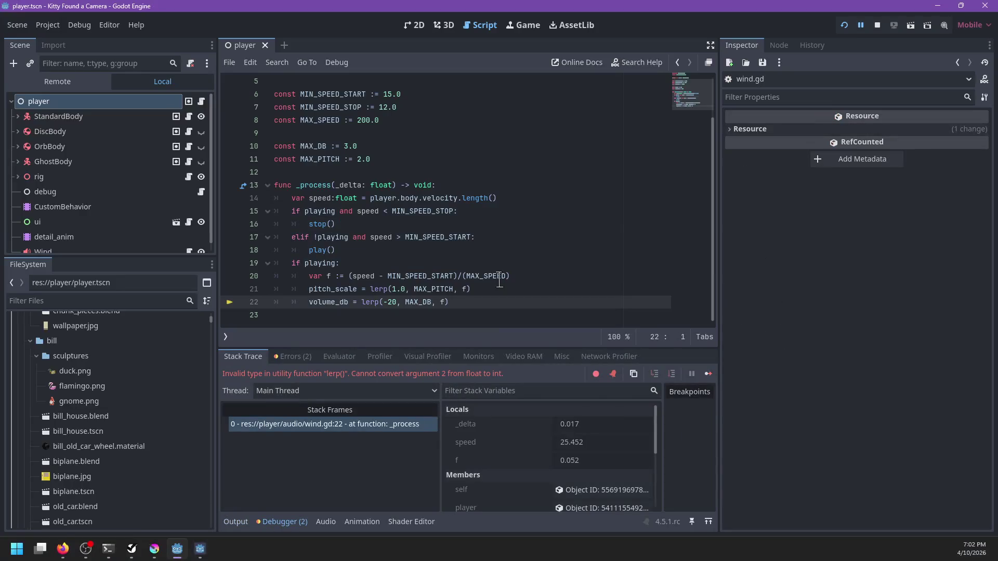
- Change the lerp volume floor on line 22 of wind.gd from -20 to -20.0 and save
{"action": "mouse_move", "coordinate": [499, 279]}
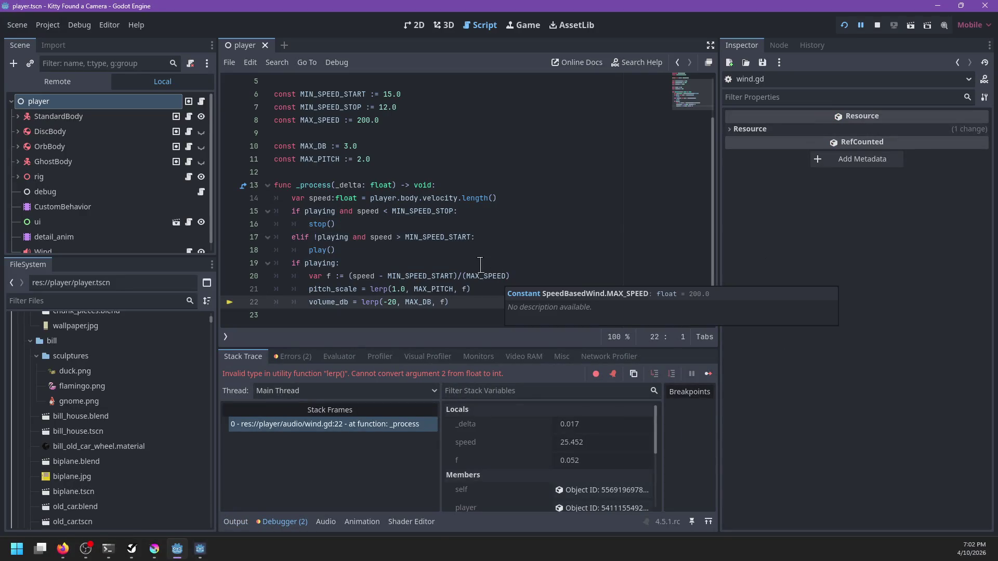
{"action": "left_click", "coordinate": [397, 302]}
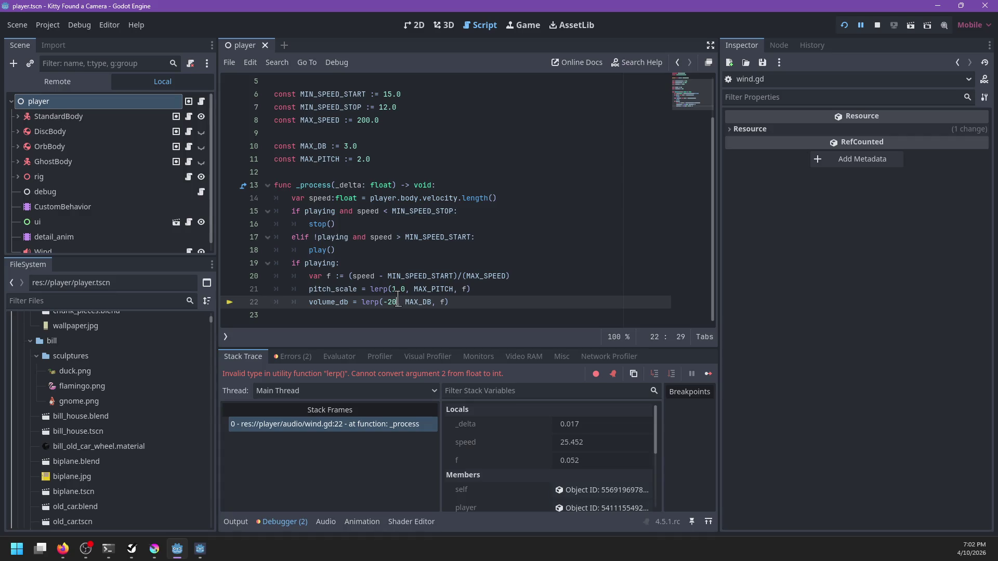
{"action": "type", "text": ".0"}
{"action": "key", "text": "ctrl+s"}
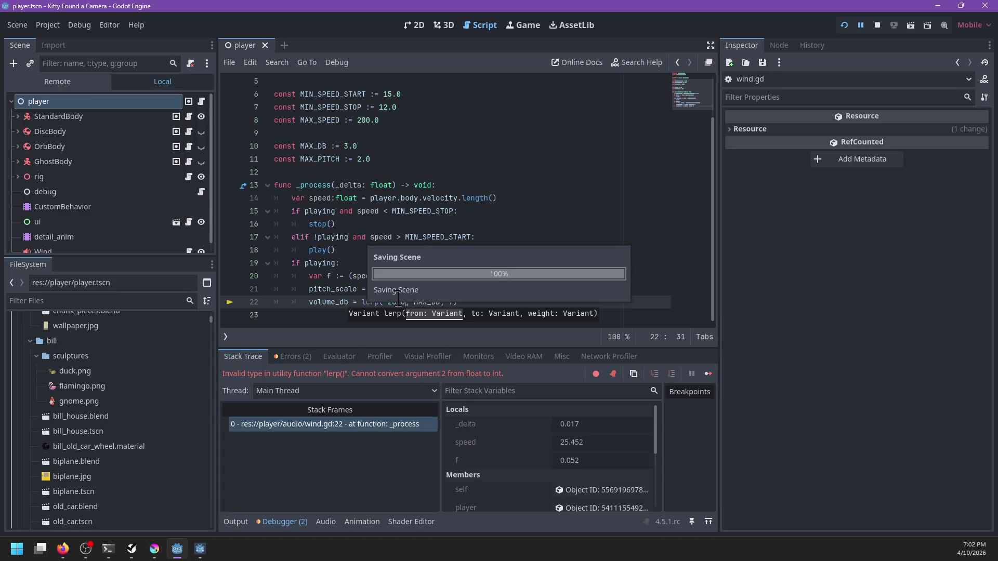
- Resume the paused playtest, then stop it with F8
{"action": "key", "text": "F12"}
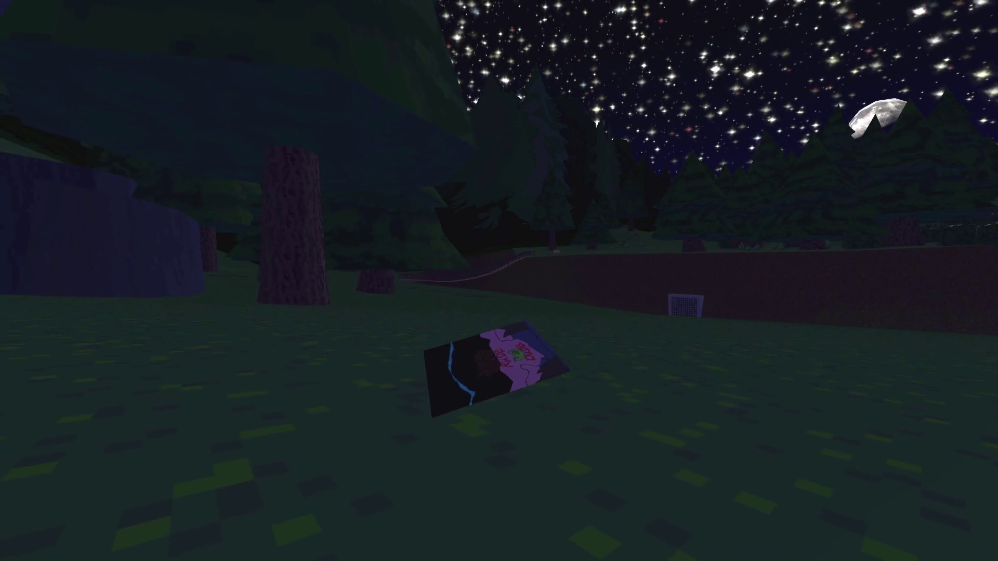
{"action": "key", "text": "F8"}
{"action": "key", "text": "End"}
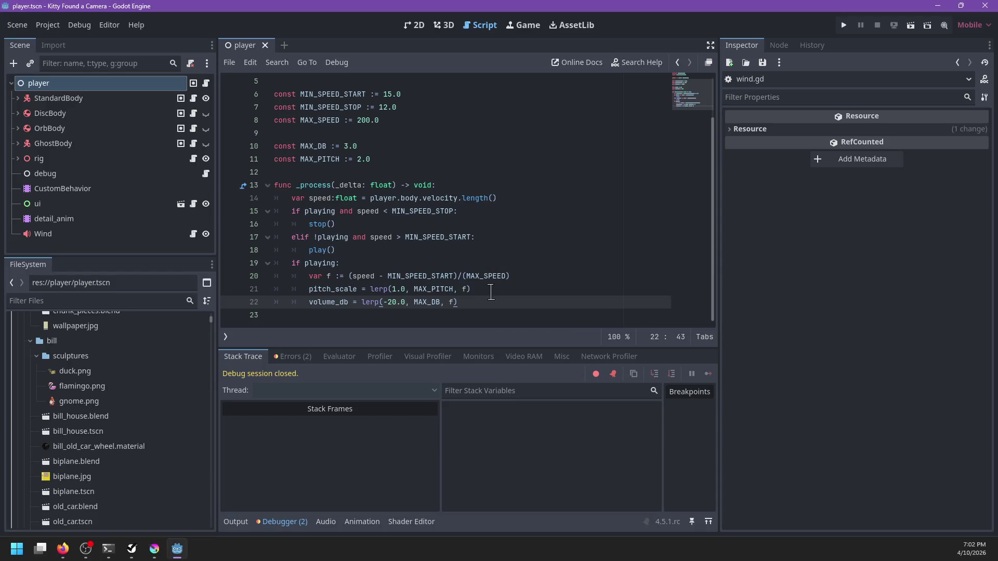
{"action": "left_click", "coordinate": [130, 84]}
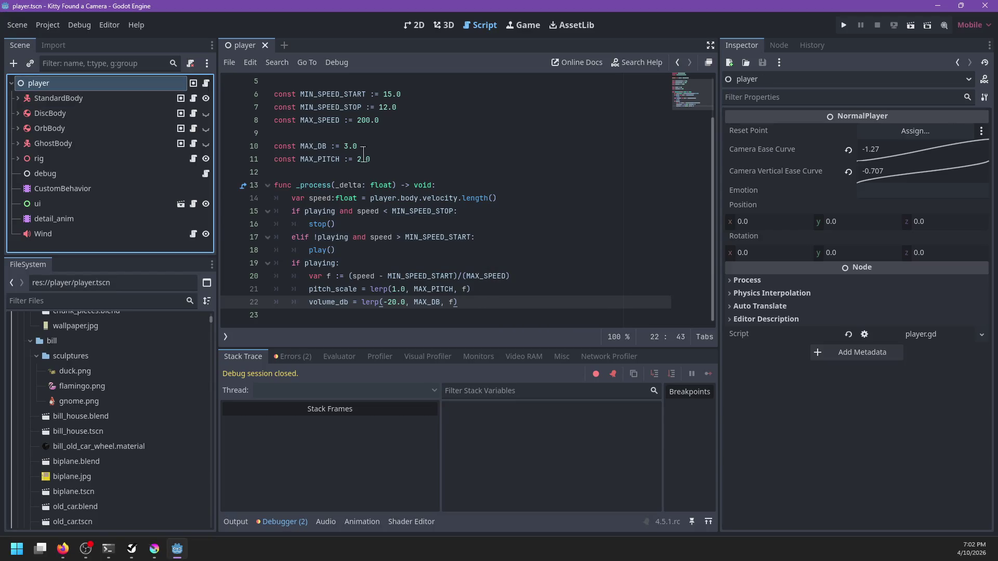
- In the 3D view, select the Wind node, inspect its speed_wind.ogg stream, then close the editor
{"action": "left_click", "coordinate": [443, 25]}
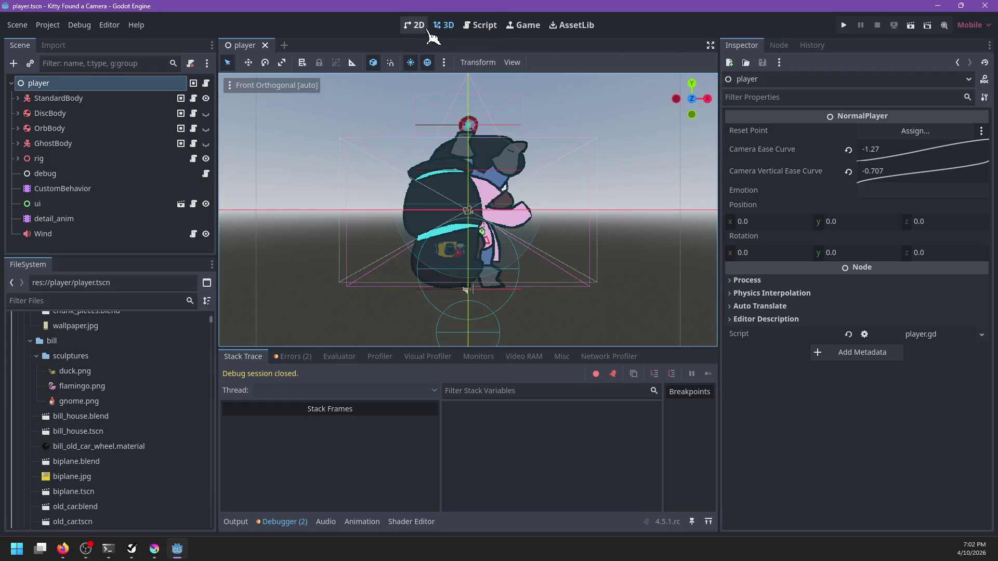
{"action": "left_click", "coordinate": [425, 26]}
{"action": "left_click", "coordinate": [447, 26]}
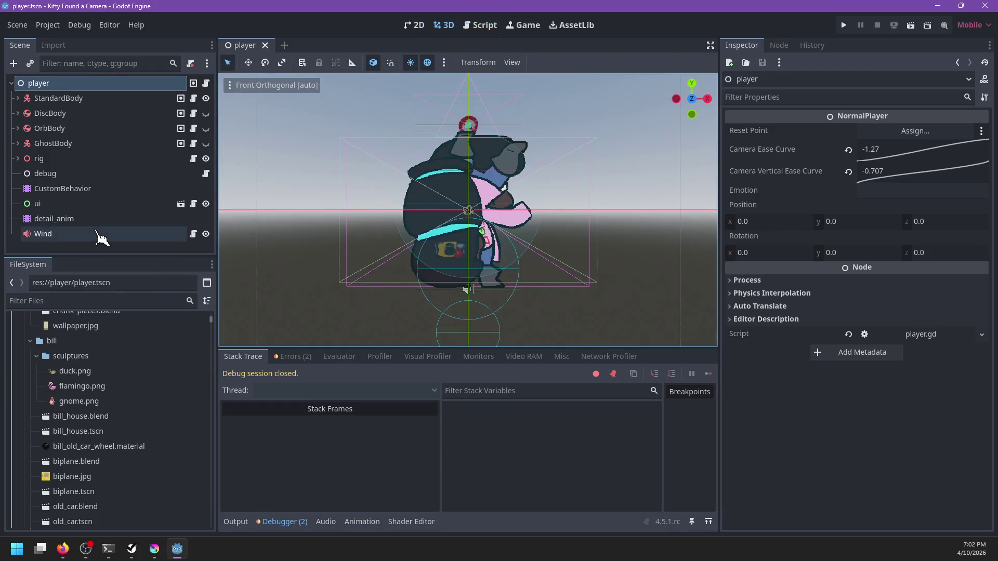
{"action": "left_click", "coordinate": [151, 234]}
{"action": "left_click", "coordinate": [906, 171]}
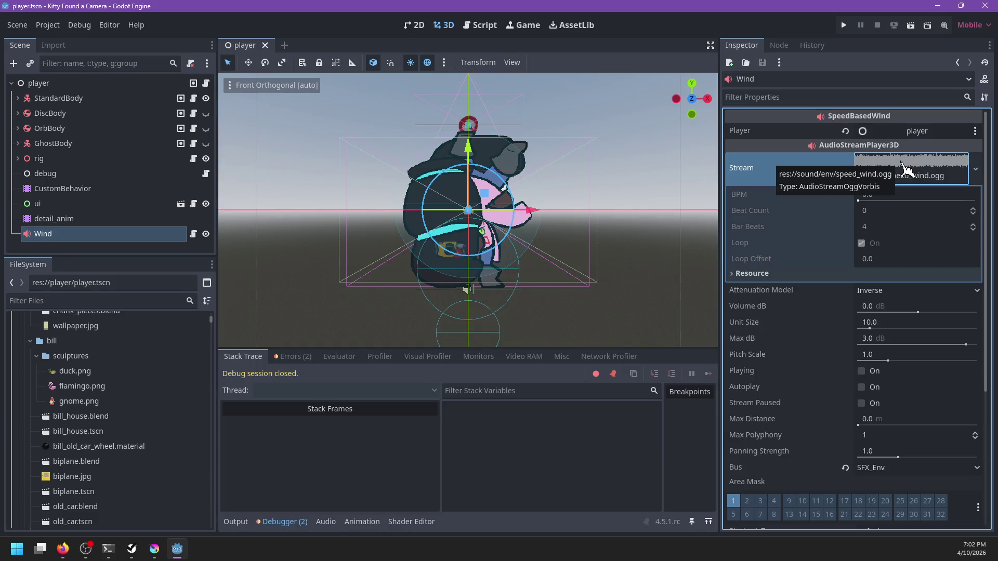
{"action": "left_click", "coordinate": [903, 170]}
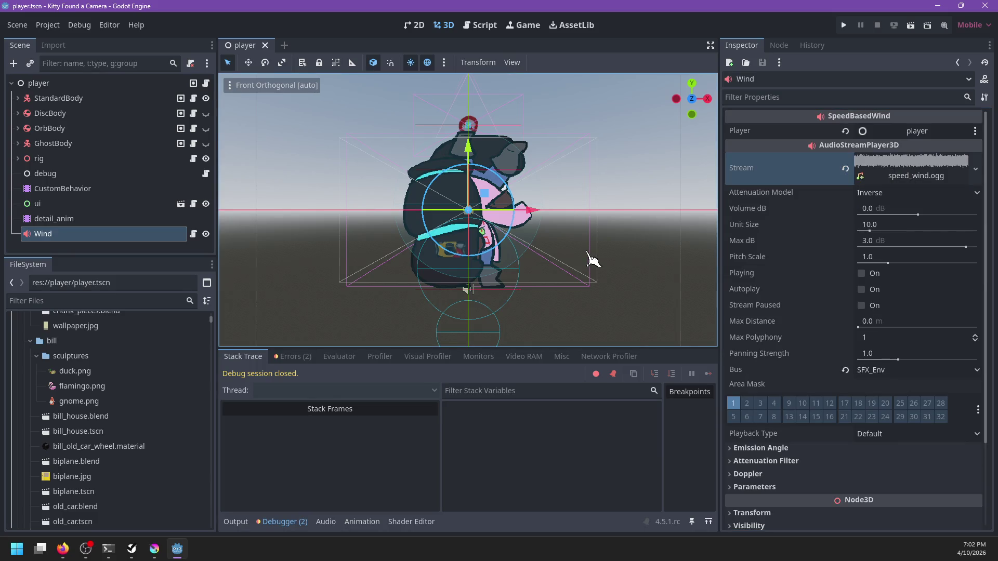
{"action": "left_click", "coordinate": [985, 6]}
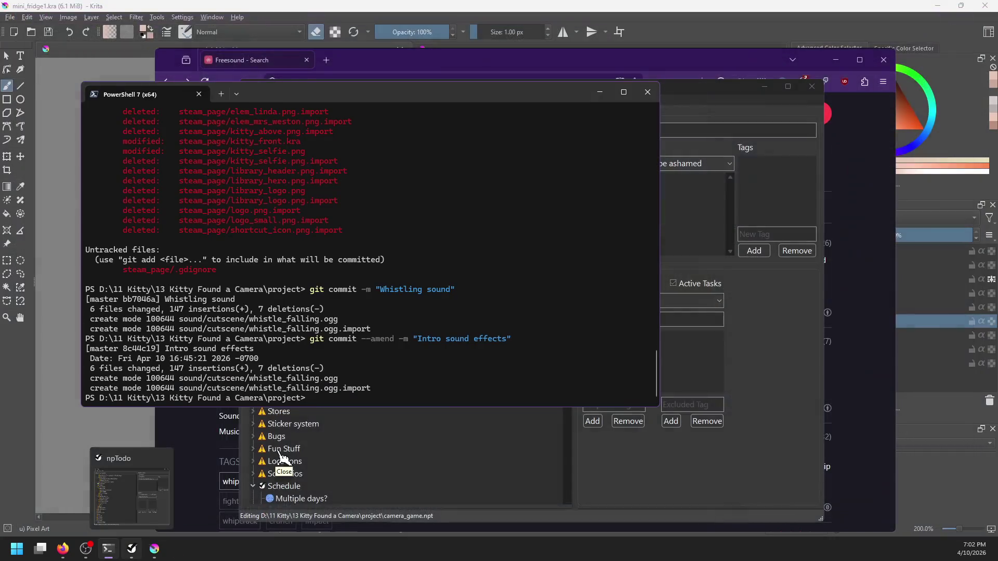
- Check git status and stage all project changes with git add
{"action": "type", "text": "git status"}
{"action": "key", "text": "Return"}
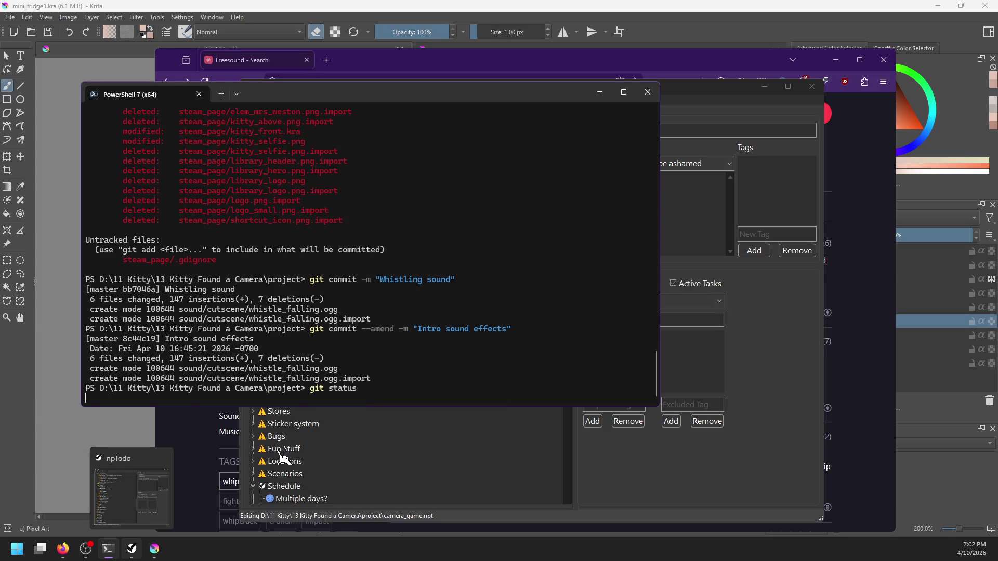
{"action": "type", "text": "git add ."}
{"action": "key", "text": "Return"}
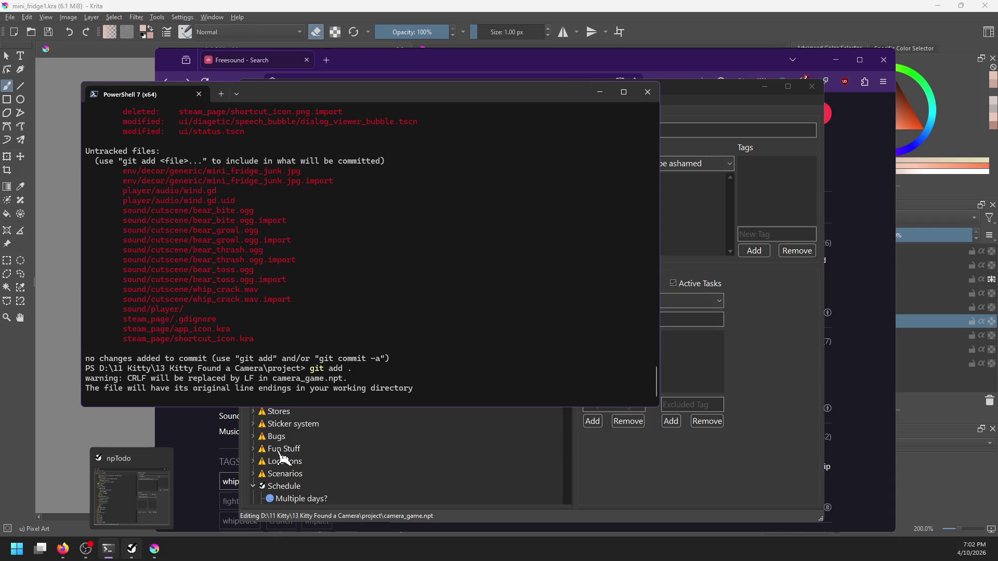
- Commit as "Sounds and textures" and run git clean -xdf to purge untracked and ignored files
{"action": "type", "text": "git commit -m \"Sounds and textures\""}
{"action": "key", "text": "Return"}
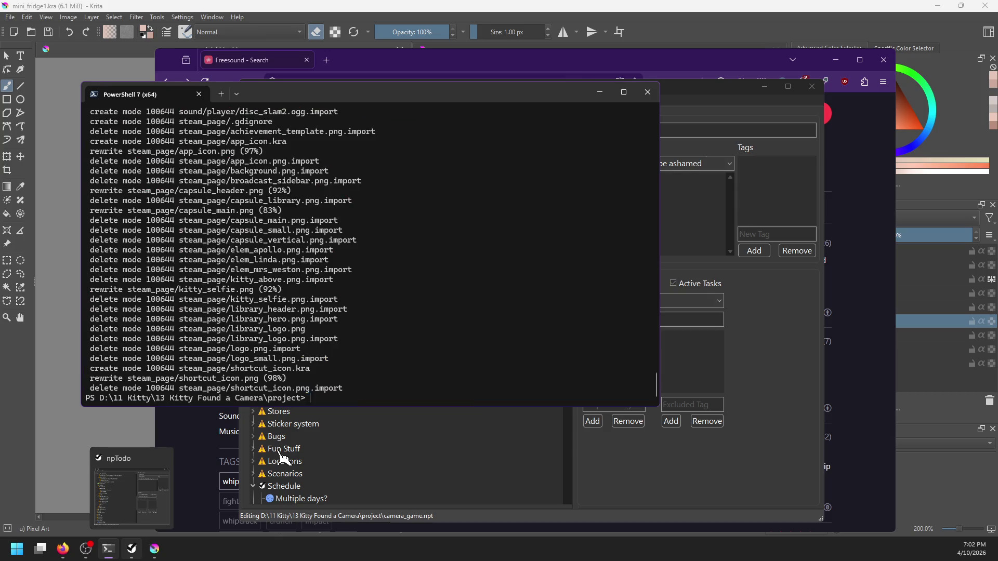
{"action": "type", "text": "git clean -x"}
{"action": "type", "text": "df"}
{"action": "key", "text": "Return"}
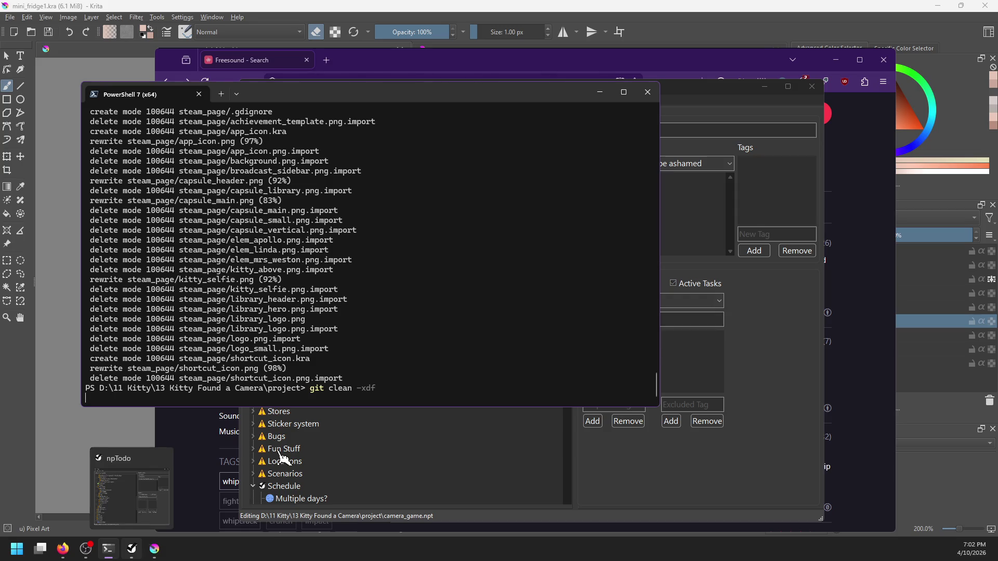
{"action": "left_click", "coordinate": [837, 125]}
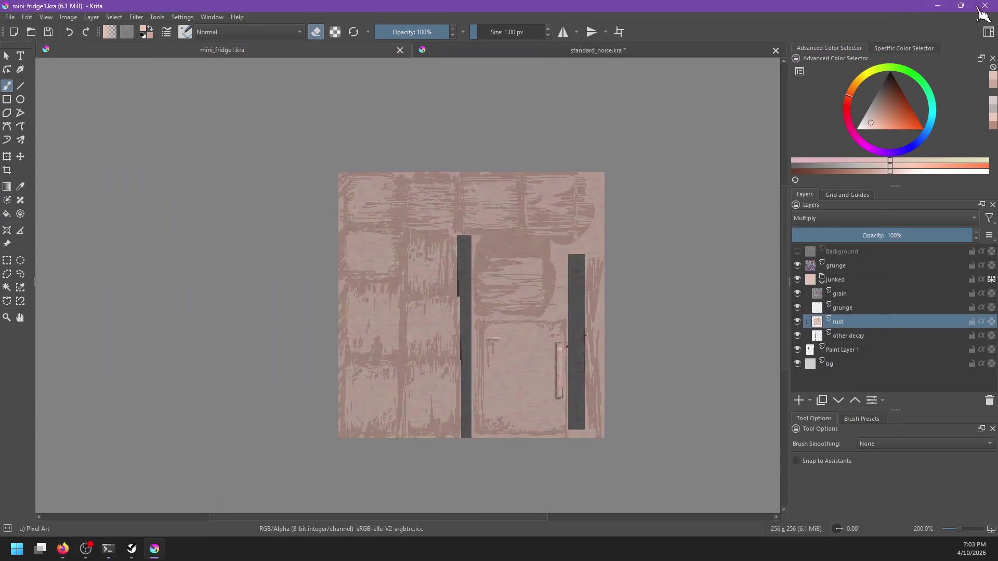
- Close Krita without saving standard_noise.kra and bring up the Godot Project Manager
{"action": "left_click", "coordinate": [984, 5]}
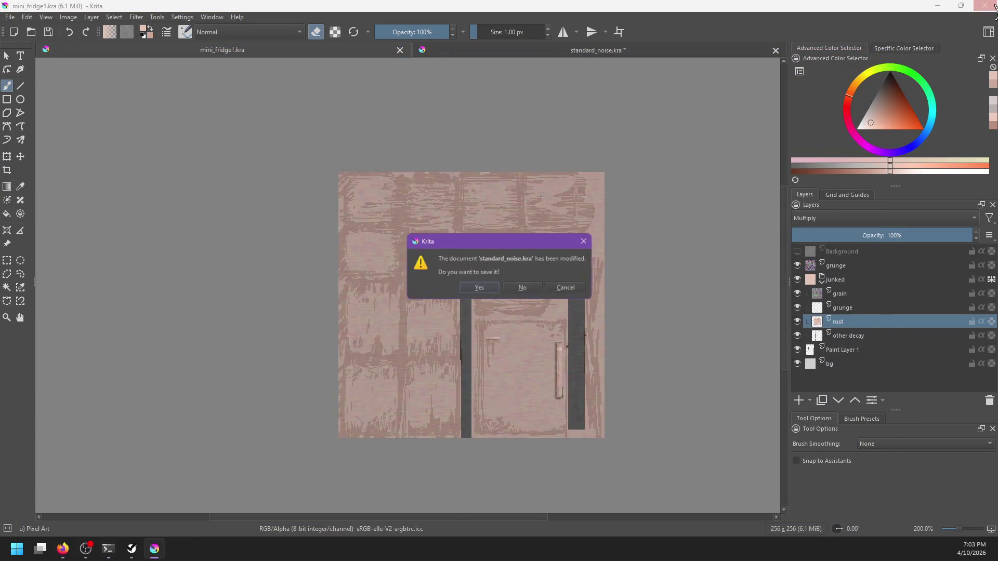
{"action": "left_click", "coordinate": [520, 290]}
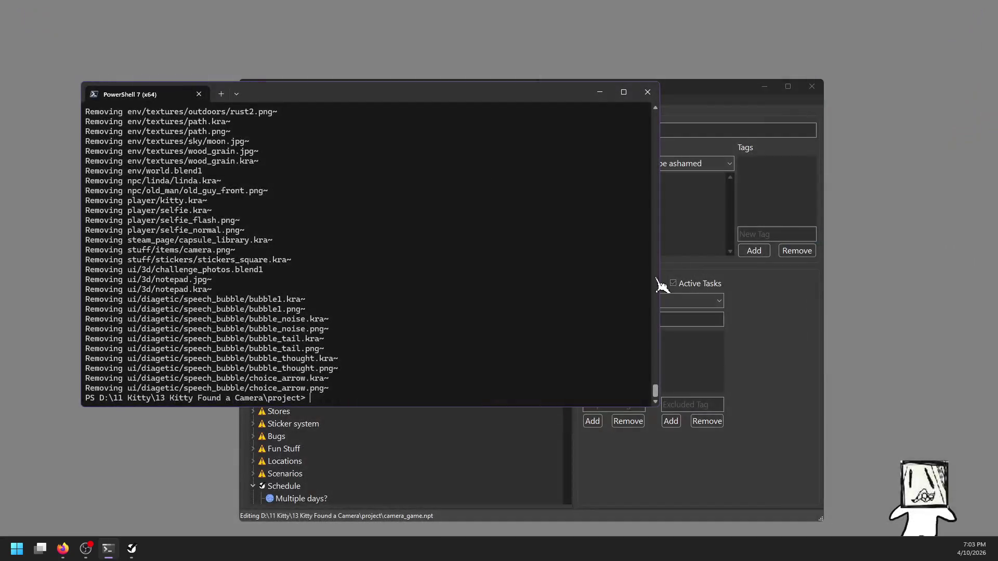
{"action": "key", "text": "super"}
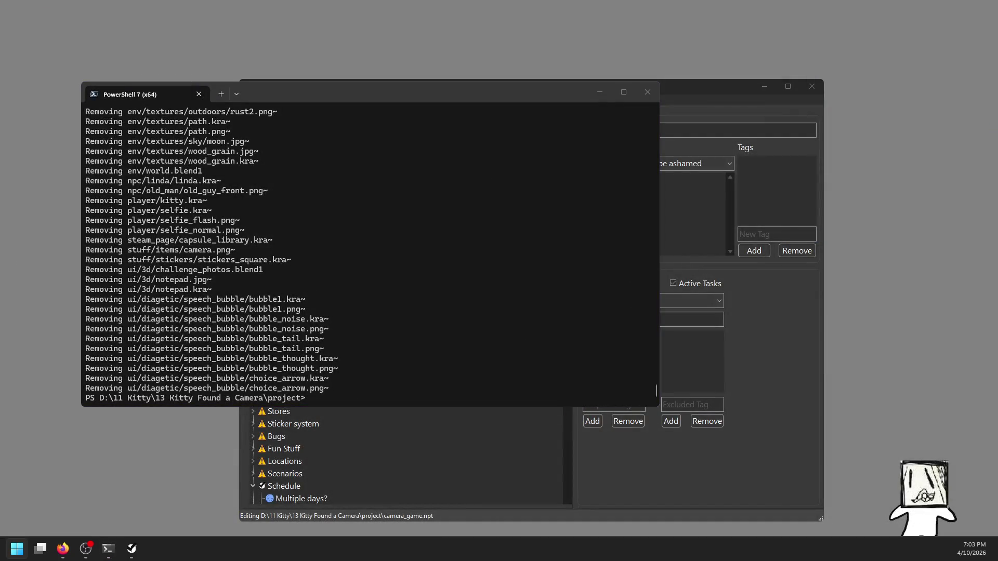
{"action": "key", "text": "Escape"}
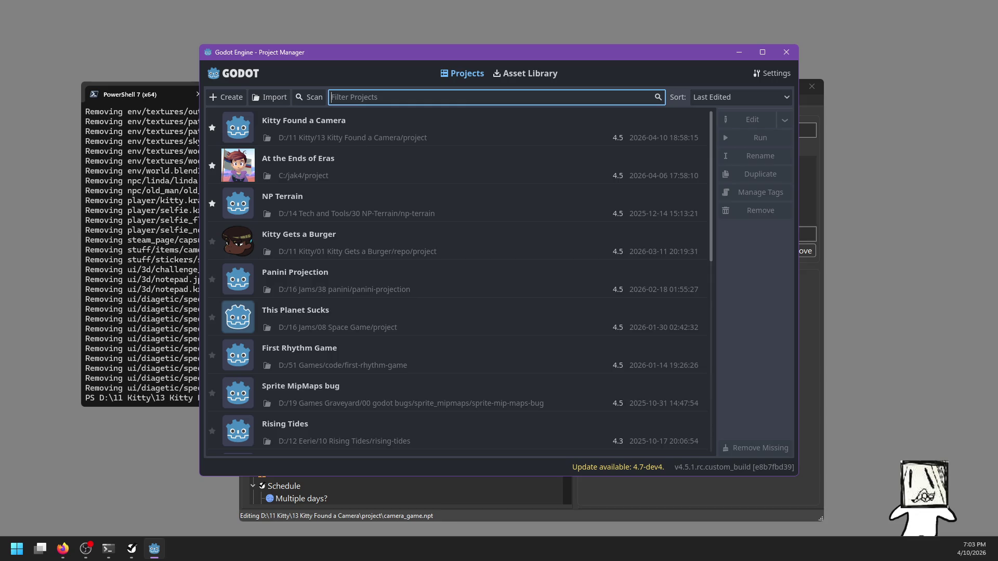
- Open Kitty Found a Camera from the Project Manager list and let its assets reimport
{"action": "double_click", "coordinate": [345, 138]}
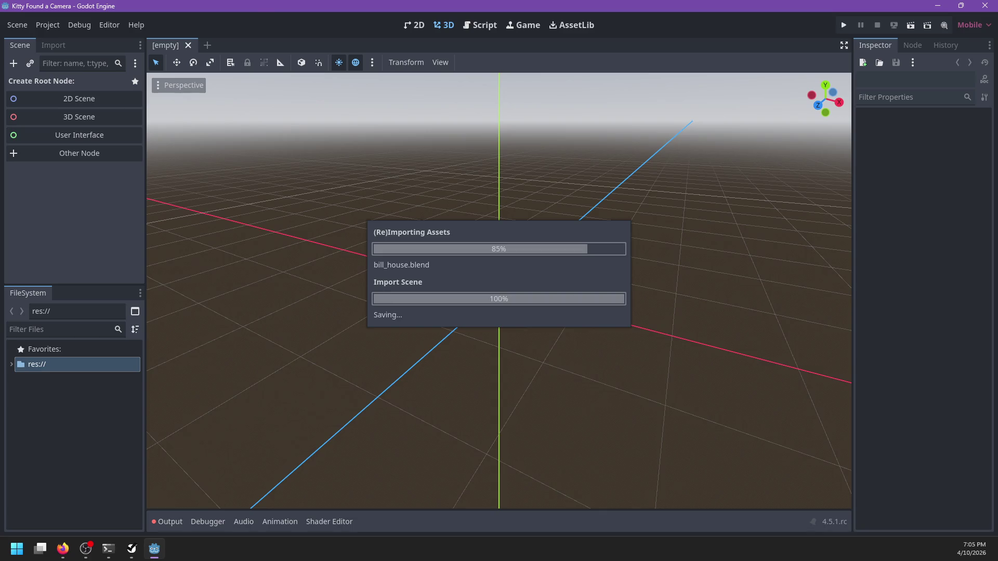
- Orbit and zoom over the world.tscn neighborhood and select the house_weston instance
{"action": "key", "text": "alt+Tab"}
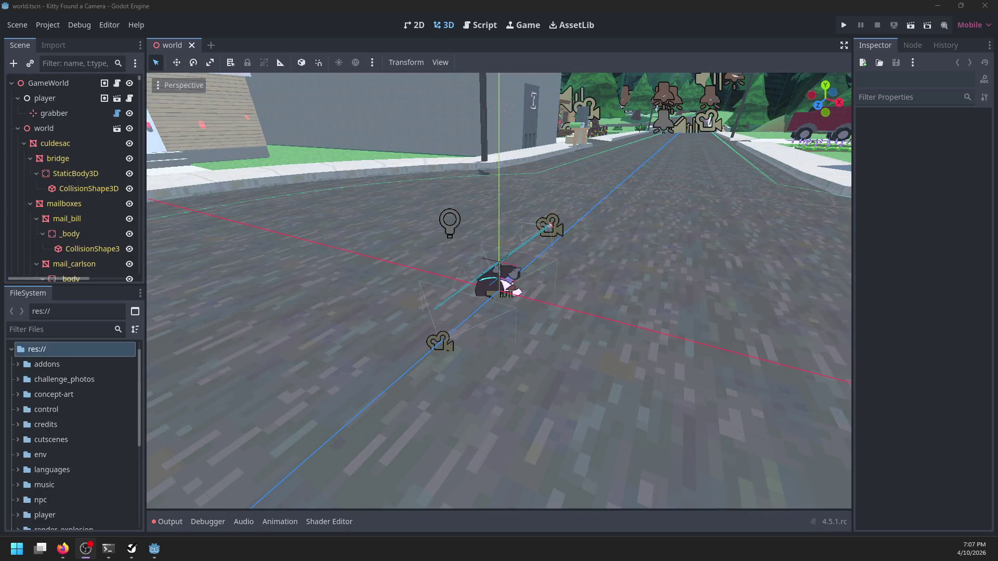
{"action": "left_click", "coordinate": [333, 259]}
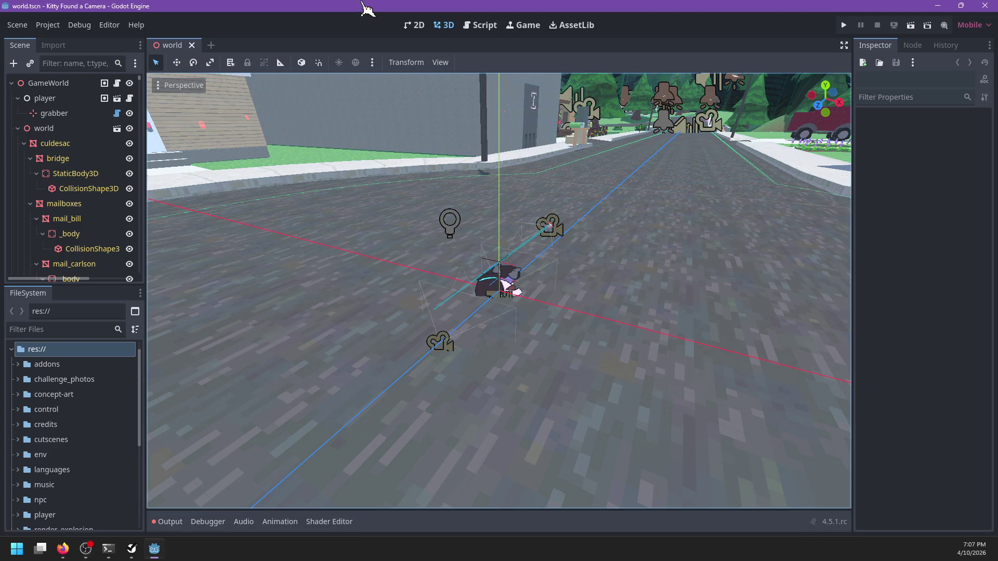
{"action": "scroll", "coordinate": [419, 261], "scroll_direction": "down", "scroll_amount": 10}
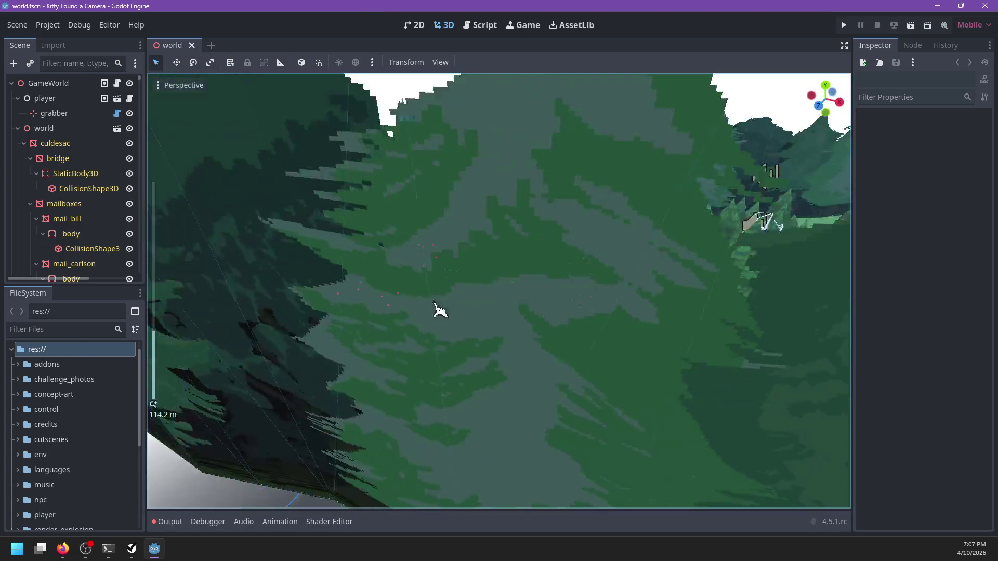
{"action": "mouse_move", "coordinate": [437, 309]}
{"action": "left_mouse_down"}
{"action": "mouse_move", "coordinate": [630, 333]}
{"action": "mouse_move", "coordinate": [645, 312]}
{"action": "mouse_move", "coordinate": [656, 237]}
{"action": "left_mouse_up"}
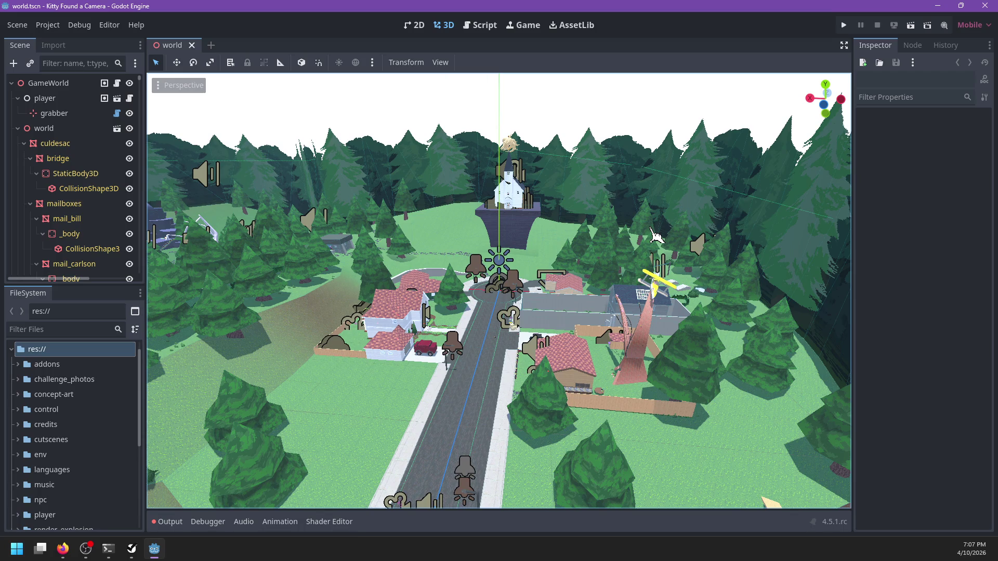
{"action": "mouse_move", "coordinate": [462, 278]}
{"action": "left_mouse_down"}
{"action": "mouse_move", "coordinate": [392, 379]}
{"action": "mouse_move", "coordinate": [312, 379]}
{"action": "mouse_move", "coordinate": [395, 353]}
{"action": "left_mouse_up"}
{"action": "scroll", "coordinate": [525, 334], "scroll_direction": "up", "scroll_amount": 10}
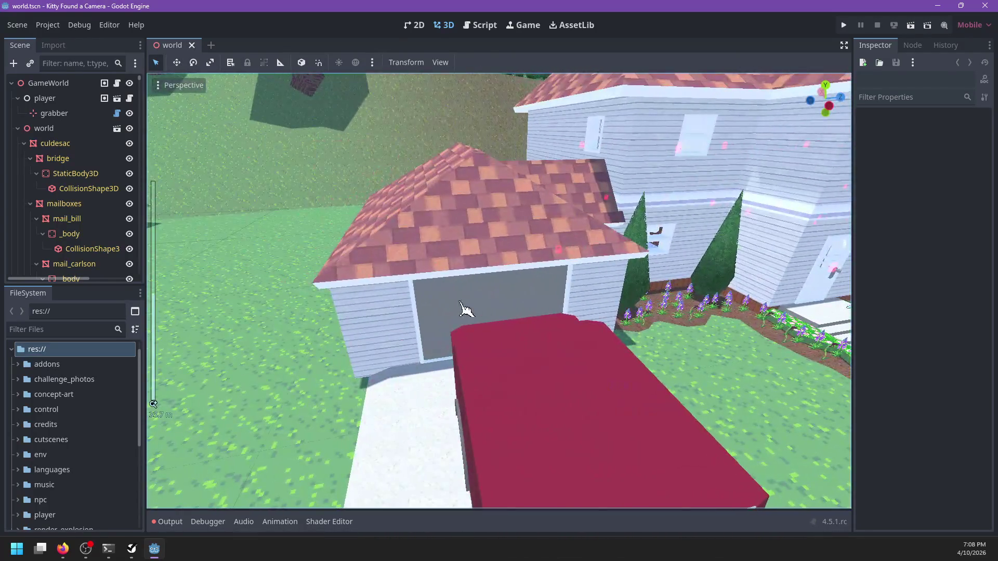
{"action": "left_click", "coordinate": [526, 313]}
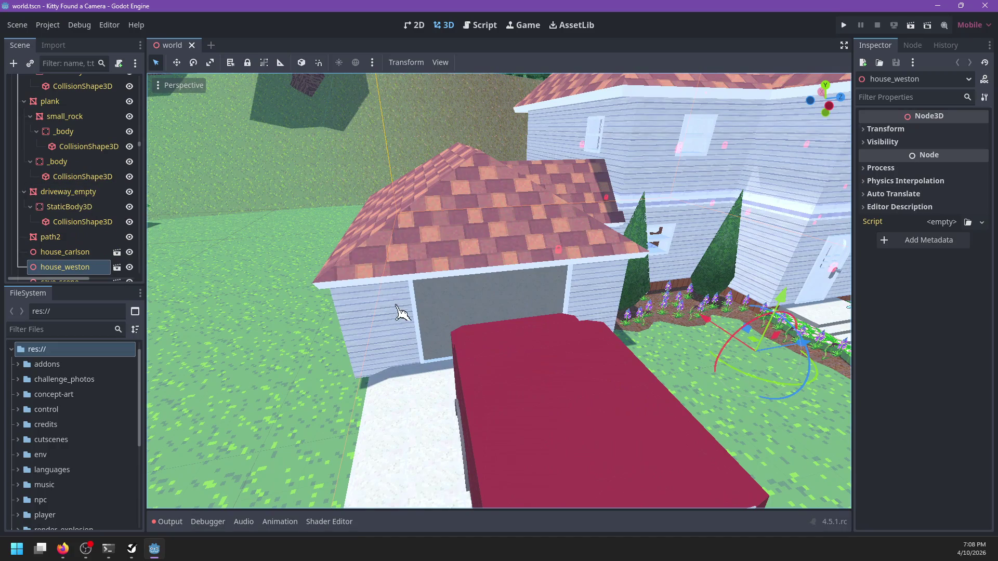
- Open house_weston, frame its garage door, and open the door_garage scene
{"action": "left_click", "coordinate": [117, 267]}
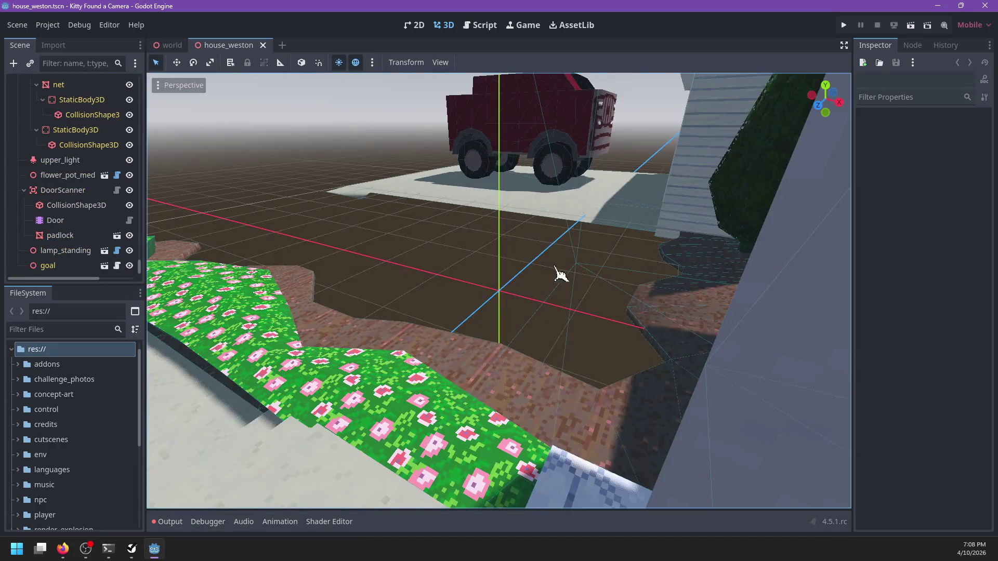
{"action": "scroll", "coordinate": [659, 321], "scroll_direction": "up", "scroll_amount": 3}
{"action": "left_click_drag", "start_coordinate": [659, 321], "coordinate": [347, 301]}
{"action": "left_click", "coordinate": [182, 281]}
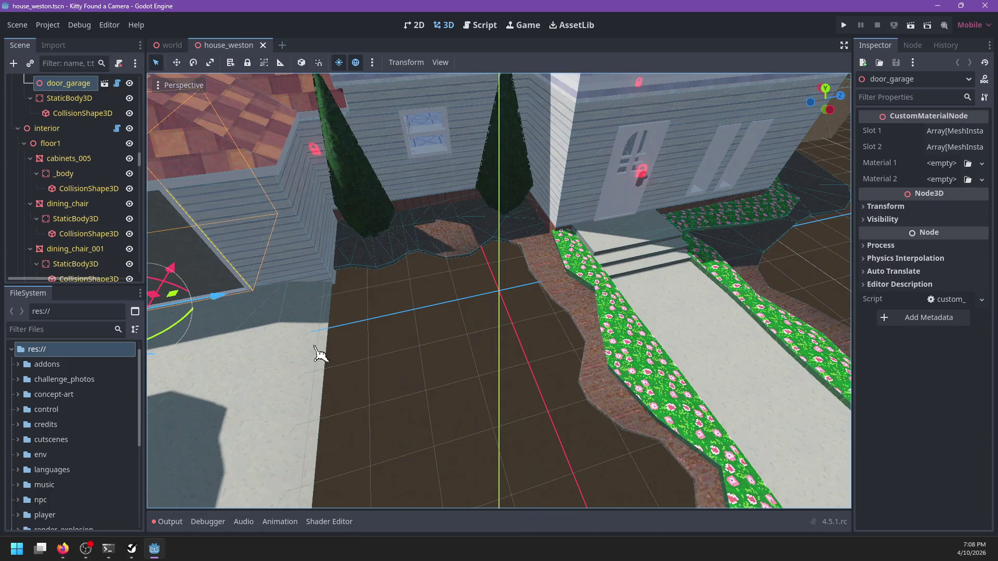
{"action": "key", "text": "f"}
{"action": "left_click", "coordinate": [105, 83]}
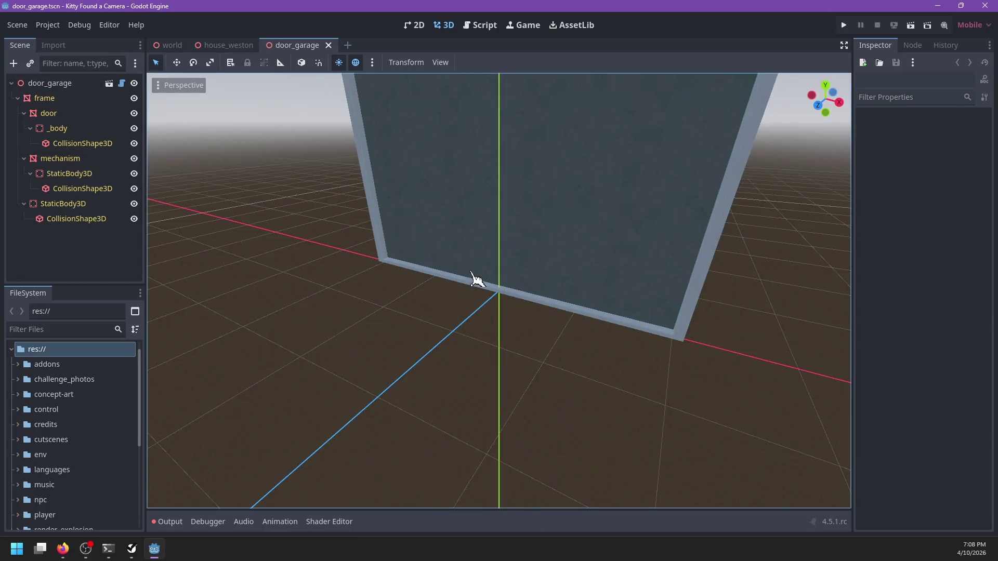
- Replace the door's concrete surface material override with door_garage.material from FileSystem
{"action": "scroll", "coordinate": [586, 305], "scroll_direction": "down", "scroll_amount": 5}
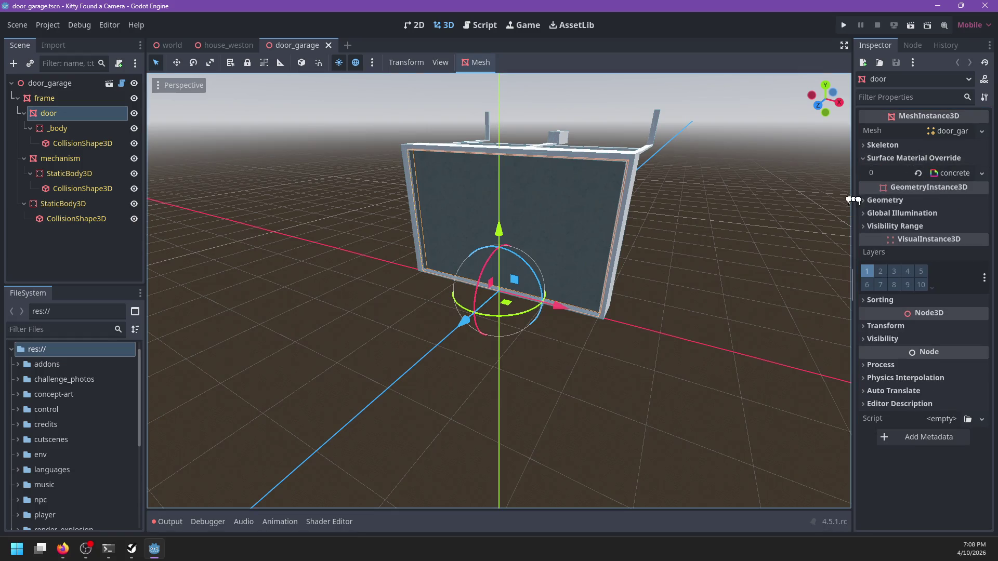
{"action": "left_click_drag", "start_coordinate": [853, 212], "coordinate": [750, 211]}
{"action": "left_click", "coordinate": [867, 174]}
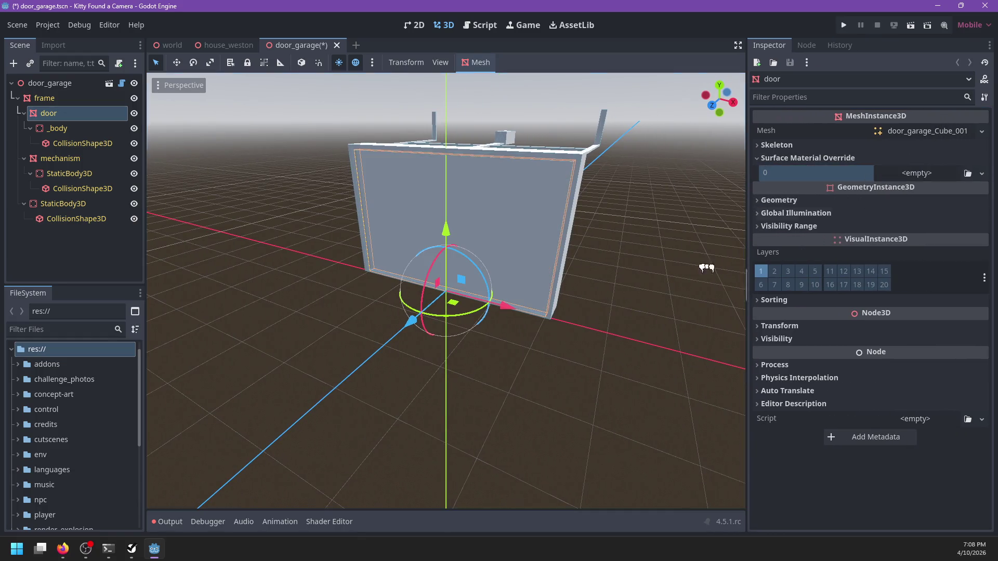
{"action": "left_click", "coordinate": [52, 333]}
{"action": "type", "text": "garage"}
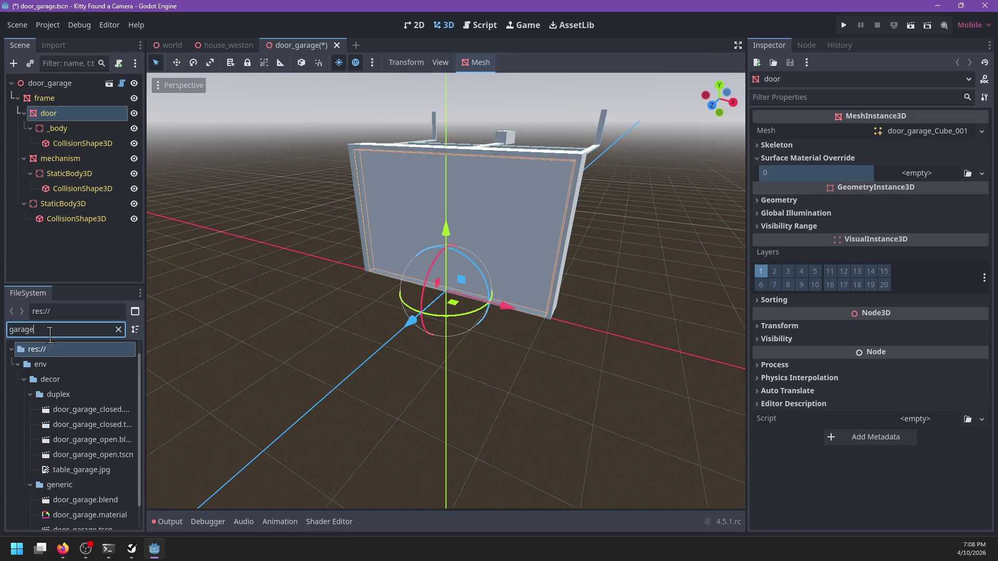
{"action": "scroll", "coordinate": [78, 432], "scroll_direction": "down", "scroll_amount": 2}
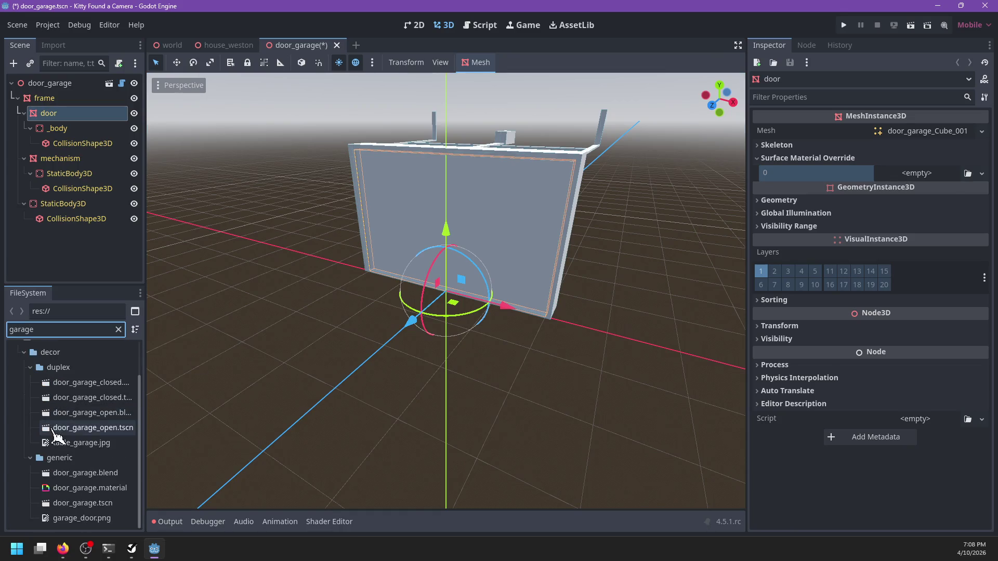
{"action": "mouse_move", "coordinate": [90, 487]}
{"action": "left_mouse_down"}
{"action": "mouse_move", "coordinate": [167, 481]}
{"action": "mouse_move", "coordinate": [925, 173]}
{"action": "left_mouse_up"}
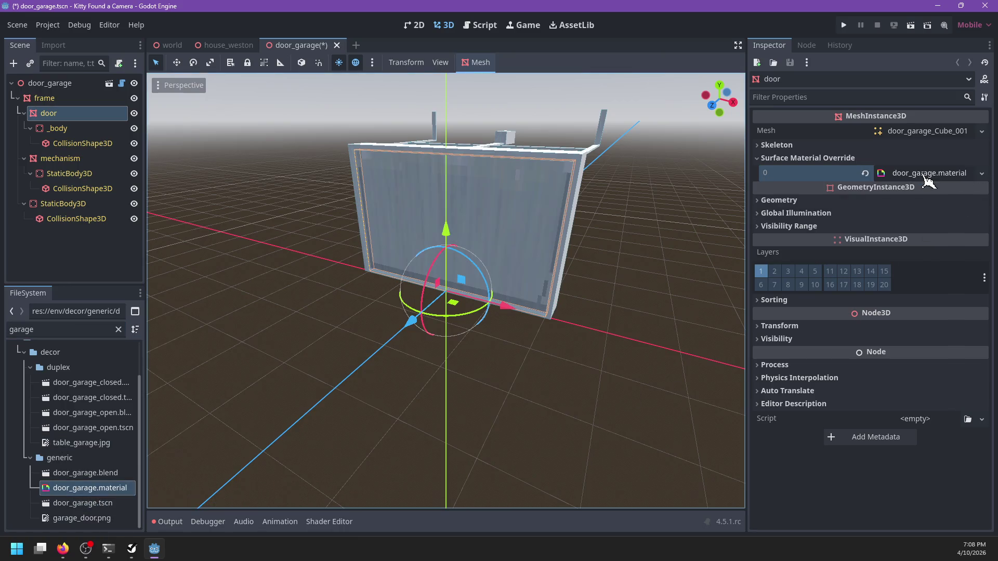
{"action": "mouse_move", "coordinate": [412, 330]}
{"action": "left_mouse_down"}
{"action": "mouse_move", "coordinate": [408, 369]}
{"action": "mouse_move", "coordinate": [368, 389]}
{"action": "mouse_move", "coordinate": [358, 382]}
{"action": "left_mouse_up"}
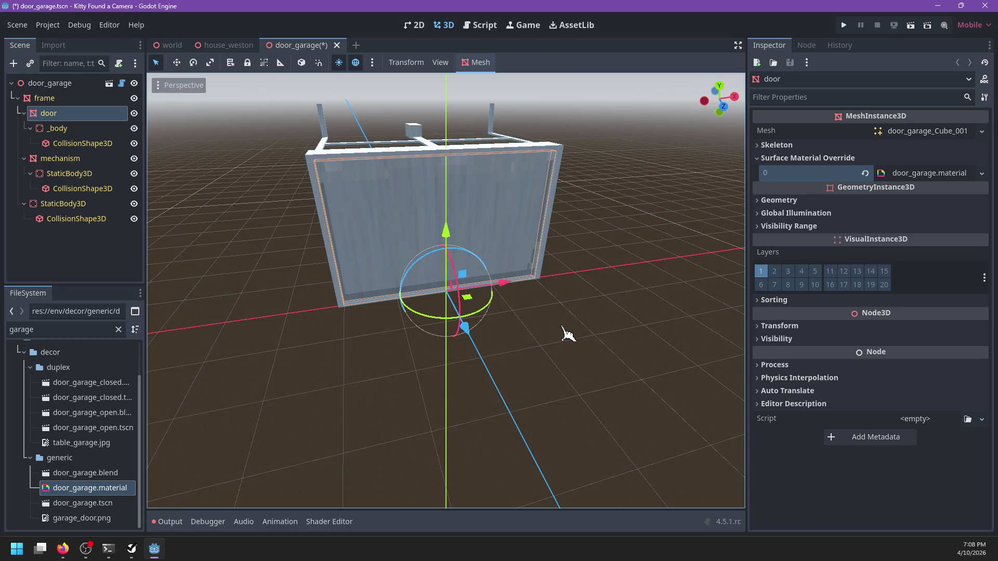
{"action": "mouse_move", "coordinate": [271, 394]}
{"action": "left_mouse_down"}
{"action": "mouse_move", "coordinate": [346, 397]}
{"action": "mouse_move", "coordinate": [527, 371]}
{"action": "mouse_move", "coordinate": [505, 369]}
{"action": "left_mouse_up"}
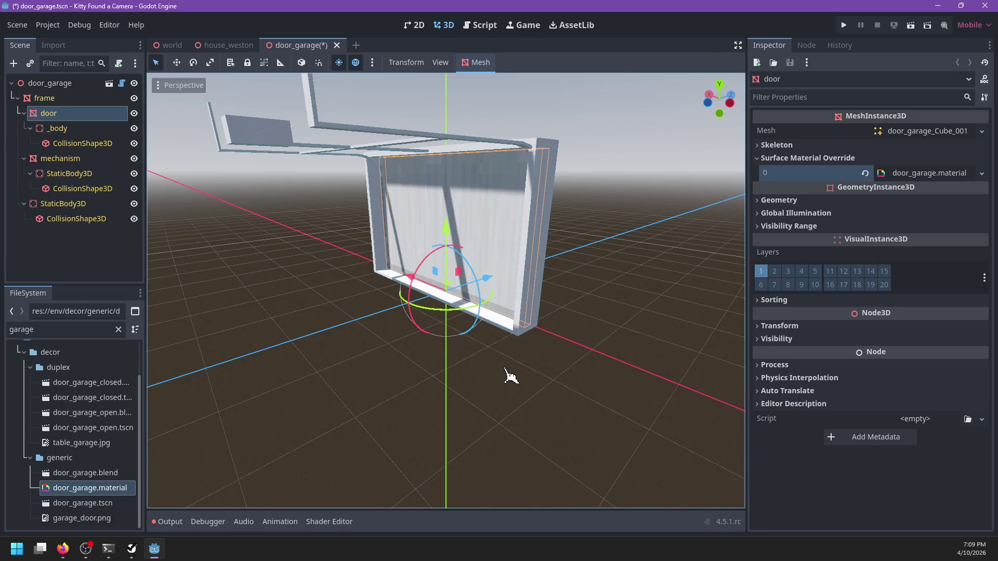
{"action": "mouse_move", "coordinate": [443, 258]}
{"action": "left_mouse_down"}
{"action": "mouse_move", "coordinate": [350, 216]}
{"action": "mouse_move", "coordinate": [385, 322]}
{"action": "left_mouse_up"}
{"action": "scroll", "coordinate": [385, 322], "scroll_direction": "down", "scroll_amount": 3}
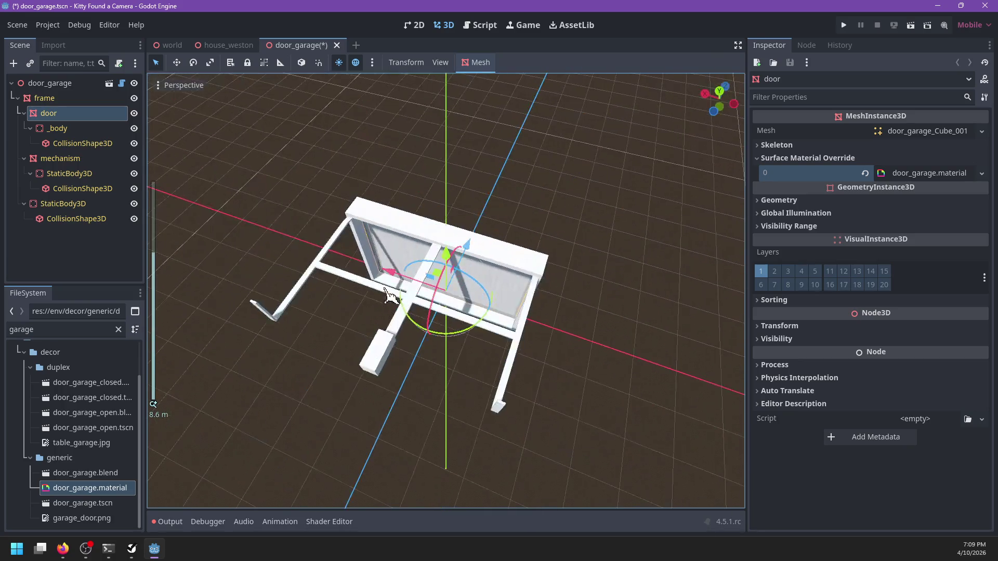
- Set the mechanism mesh's material override to trim_metal.material and save door_garage.tscn
{"action": "left_click", "coordinate": [398, 336]}
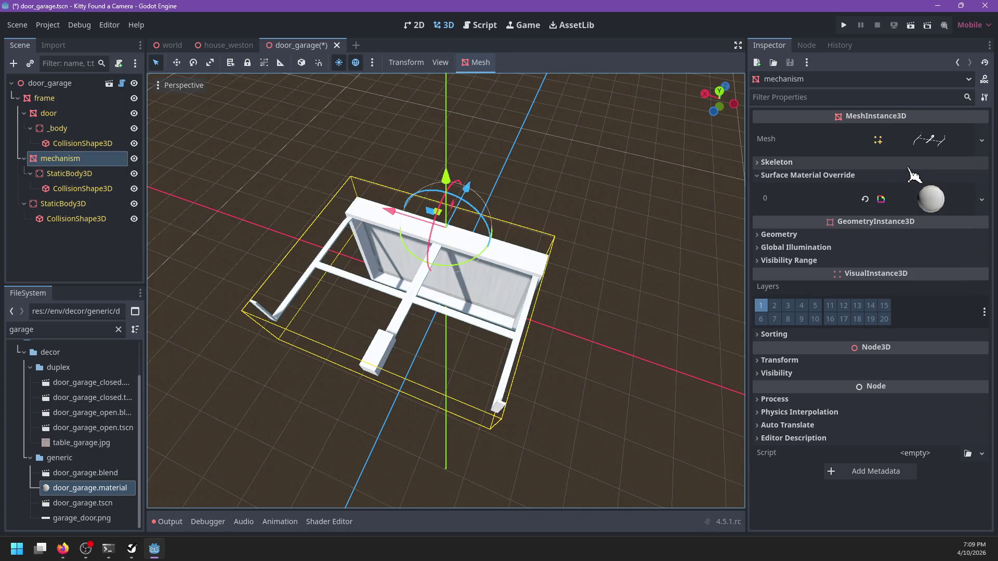
{"action": "left_click", "coordinate": [865, 199]}
{"action": "left_click", "coordinate": [82, 329]}
{"action": "double_click", "coordinate": [82, 329]}
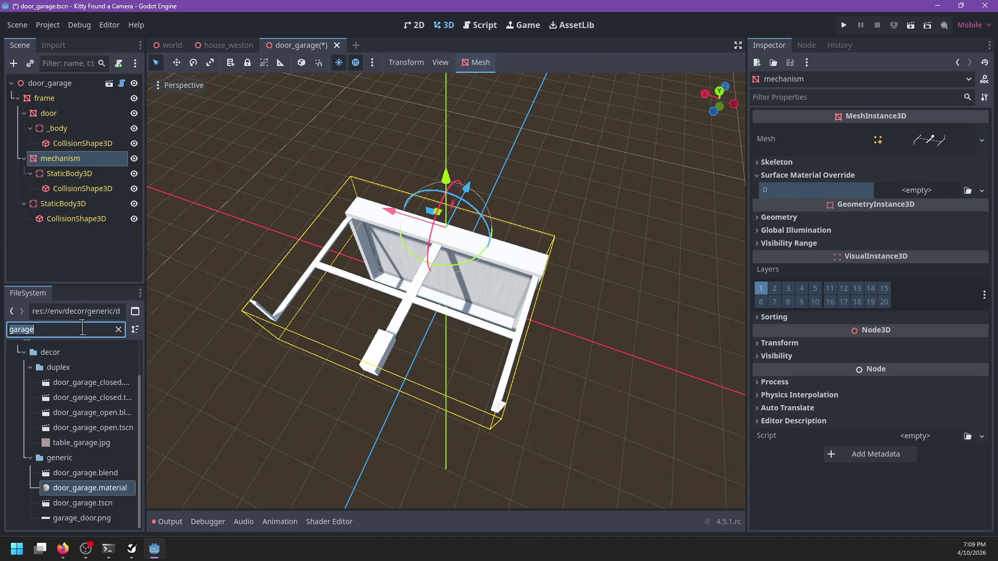
{"action": "type", "text": "metal"}
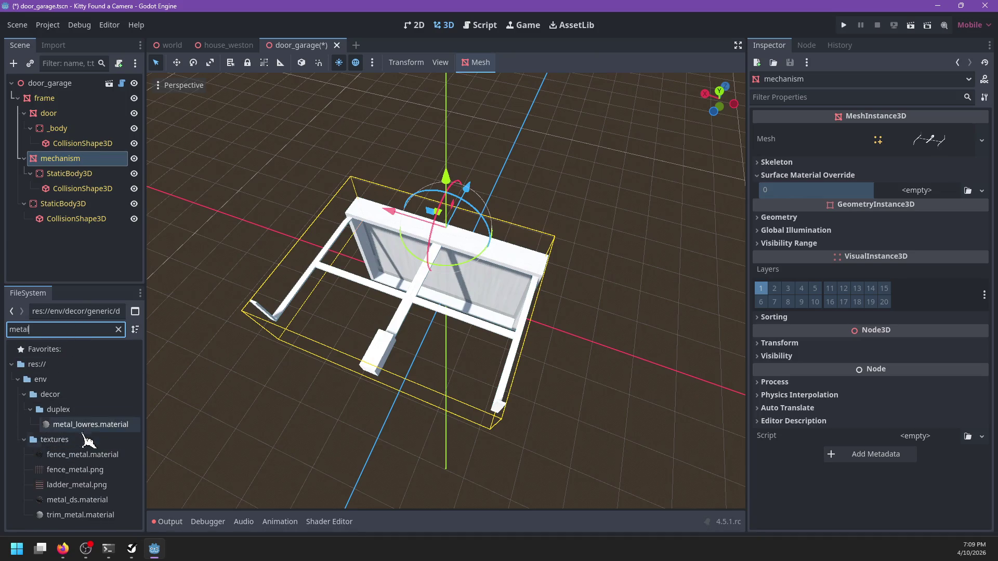
{"action": "left_click_drag", "start_coordinate": [67, 514], "coordinate": [910, 199]}
{"action": "key", "text": "ctrl+s"}
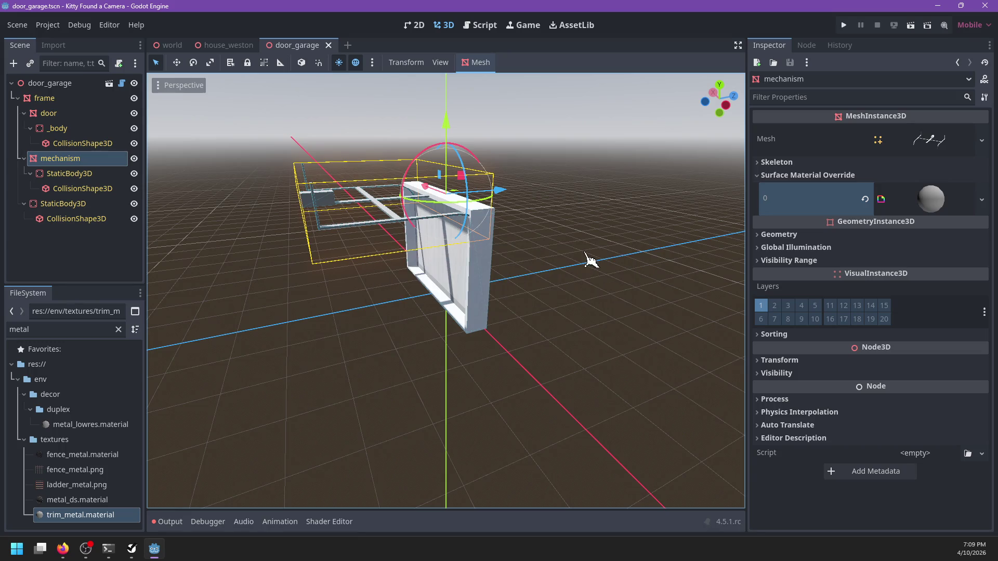
{"action": "left_click", "coordinate": [102, 558]}
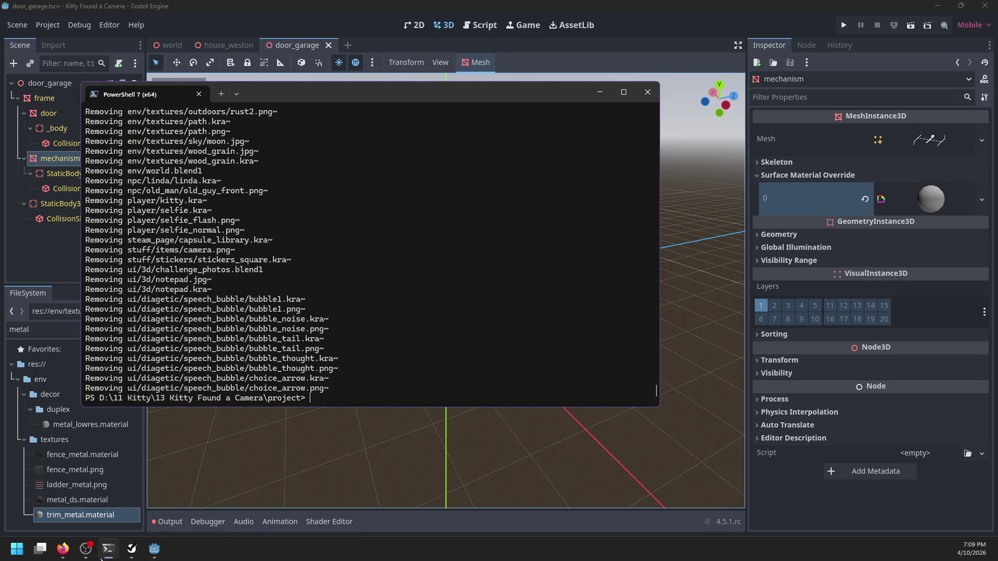
- Run git status showing only door_garage.tscn modified, then reselect the door mesh in Godot
{"action": "type", "text": "git status"}
{"action": "key", "text": "Return"}
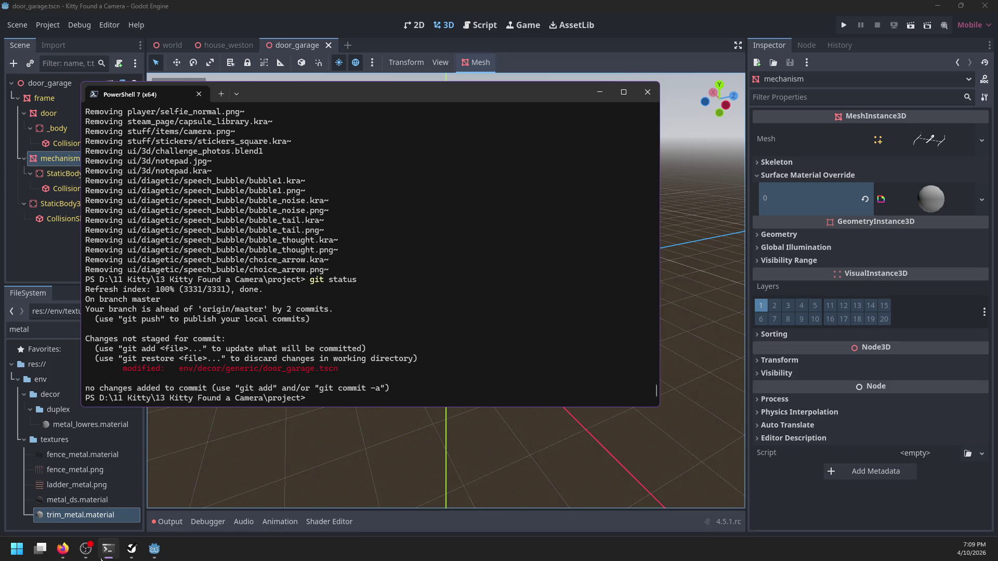
{"action": "left_click", "coordinate": [102, 555]}
{"action": "scroll", "coordinate": [468, 295], "scroll_direction": "down", "scroll_amount": 3}
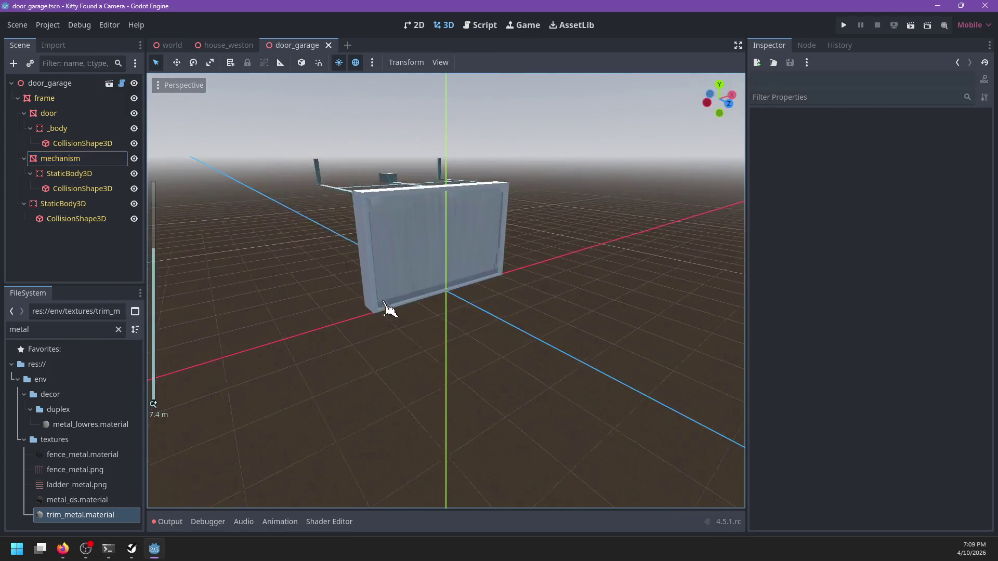
{"action": "left_click", "coordinate": [441, 230]}
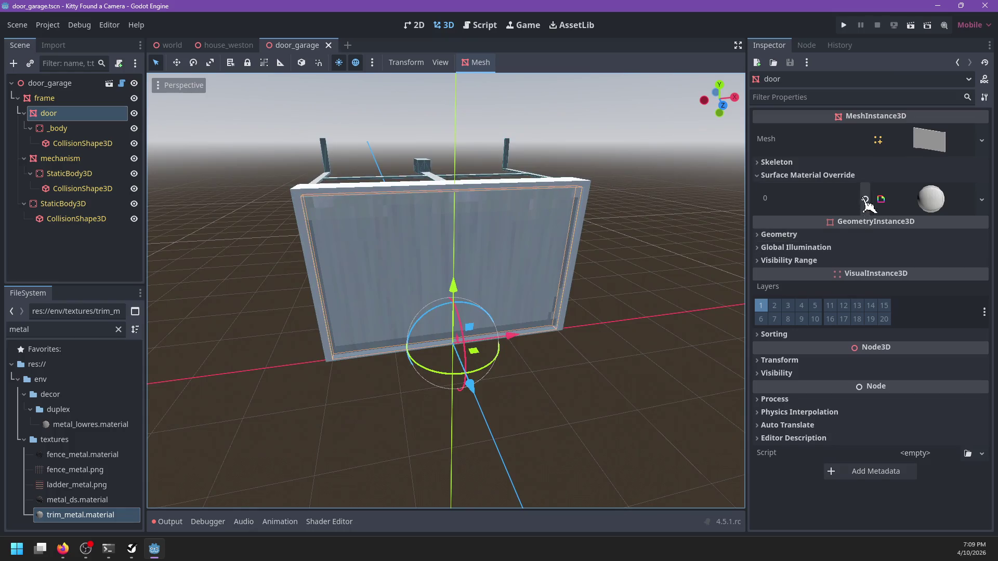
- Replace the door's material override with the triplanar3_local shader
{"action": "left_click", "coordinate": [866, 202]}
{"action": "double_click", "coordinate": [86, 331]}
{"action": "type", "text": "tri"}
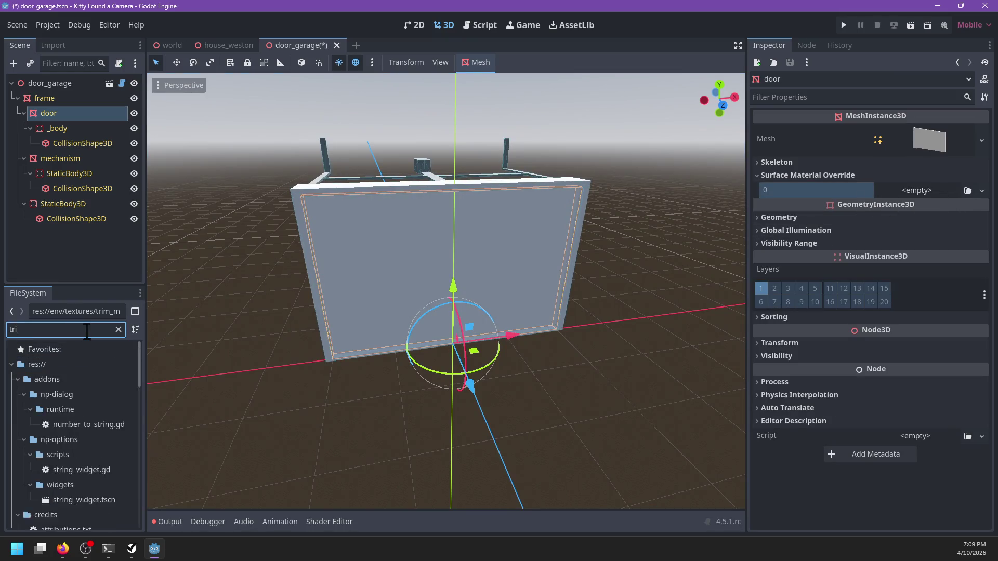
{"action": "type", "text": "plan"}
{"action": "left_click_drag", "start_coordinate": [84, 455], "coordinate": [917, 198]}
{"action": "left_click", "coordinate": [804, 350]}
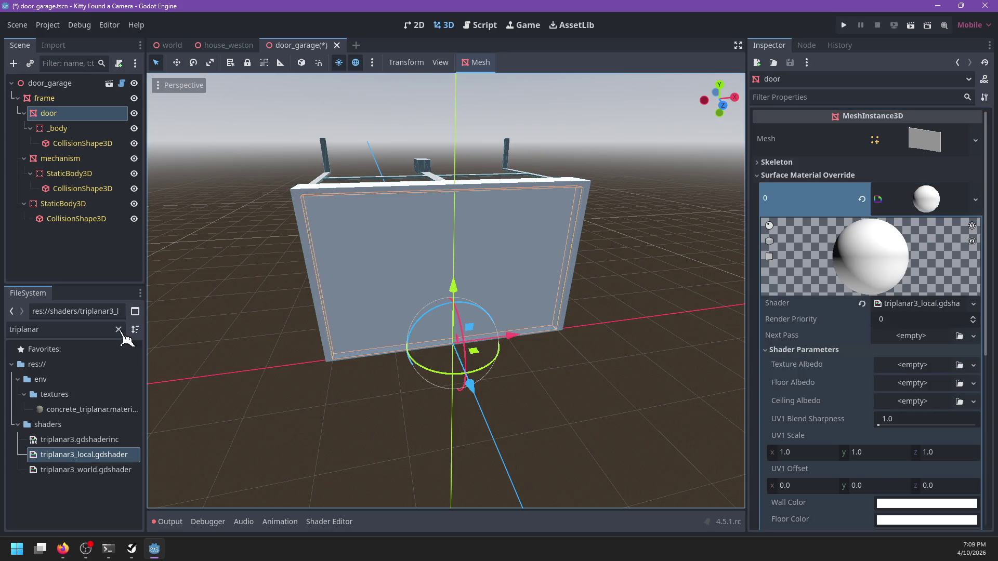
- Set garage_door.png as the door shader's Texture Albedo
{"action": "double_click", "coordinate": [91, 327]}
{"action": "type", "text": "garage"}
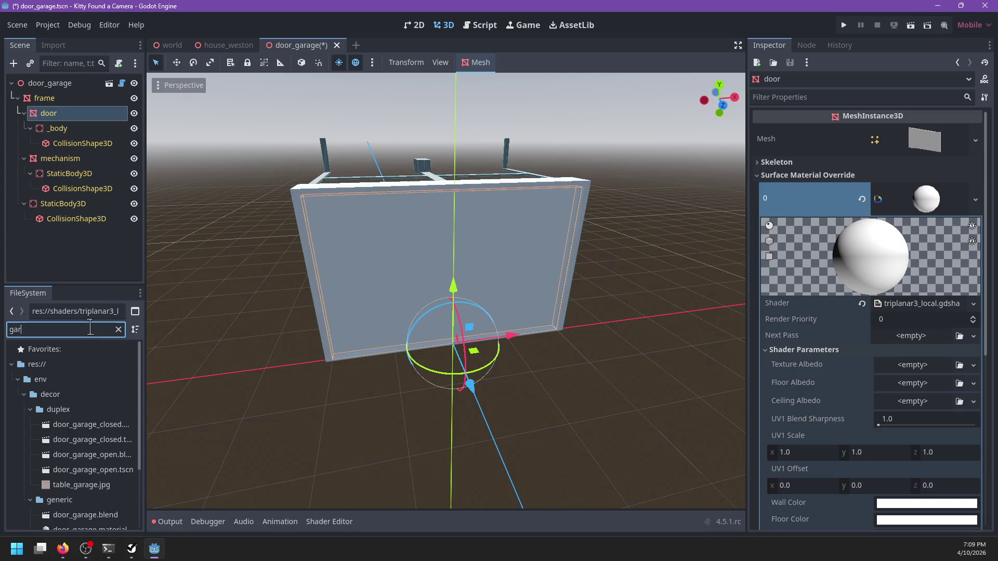
{"action": "scroll", "coordinate": [63, 510], "scroll_direction": "down", "scroll_amount": 3}
{"action": "mouse_move", "coordinate": [67, 518]}
{"action": "left_mouse_down"}
{"action": "mouse_move", "coordinate": [889, 370]}
{"action": "mouse_move", "coordinate": [909, 381]}
{"action": "mouse_move", "coordinate": [924, 446]}
{"action": "left_mouse_up"}
- Set the door texture's UV1 Scale to x 0.54 and y 1.63, then save door_garage
{"action": "mouse_move", "coordinate": [453, 286]}
{"action": "left_mouse_down"}
{"action": "mouse_move", "coordinate": [397, 285]}
{"action": "mouse_move", "coordinate": [476, 314]}
{"action": "left_mouse_up"}
{"action": "scroll", "coordinate": [475, 314], "scroll_direction": "up", "scroll_amount": 2}
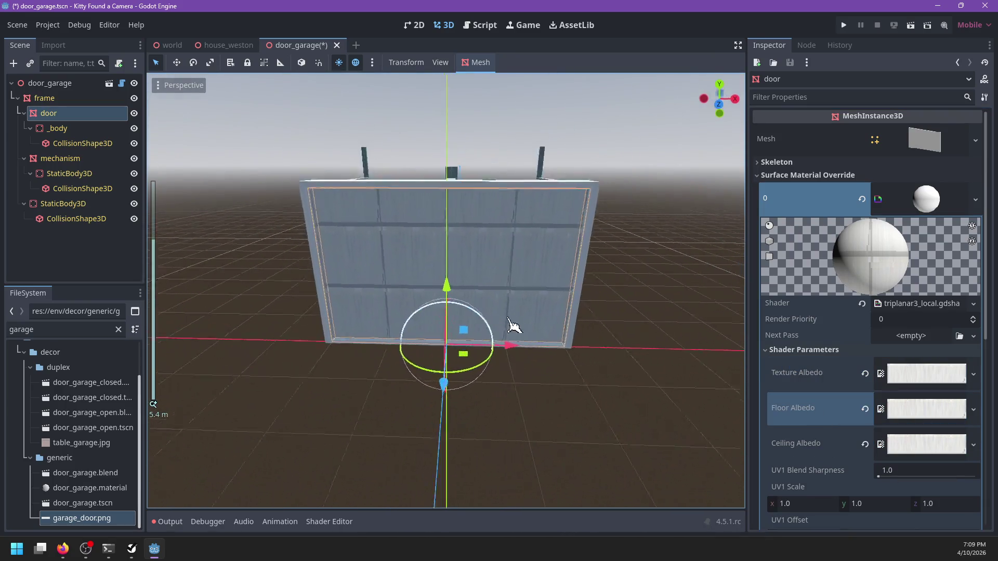
{"action": "scroll", "coordinate": [507, 330], "scroll_direction": "up", "scroll_amount": 3}
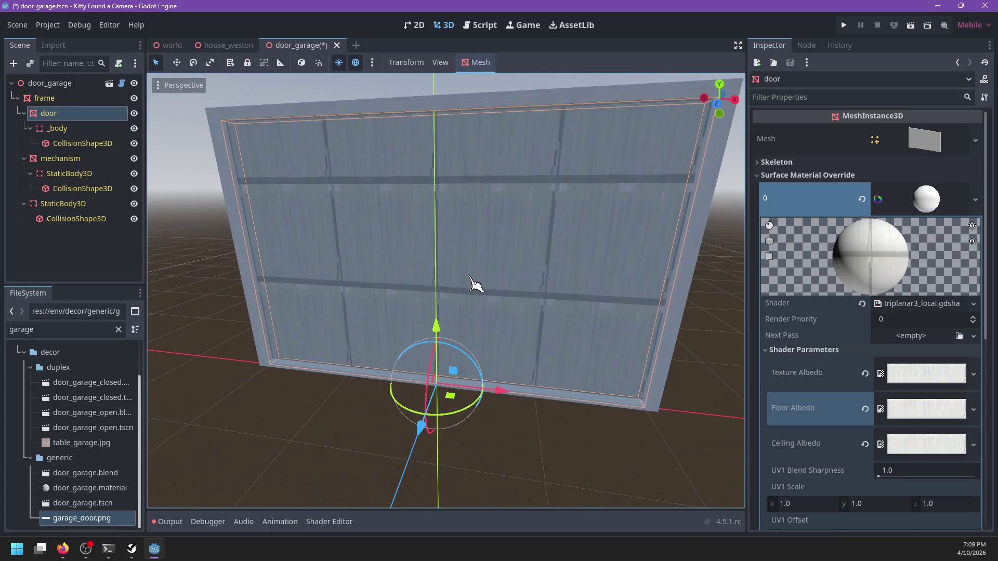
{"action": "scroll", "coordinate": [813, 372], "scroll_direction": "down", "scroll_amount": 3}
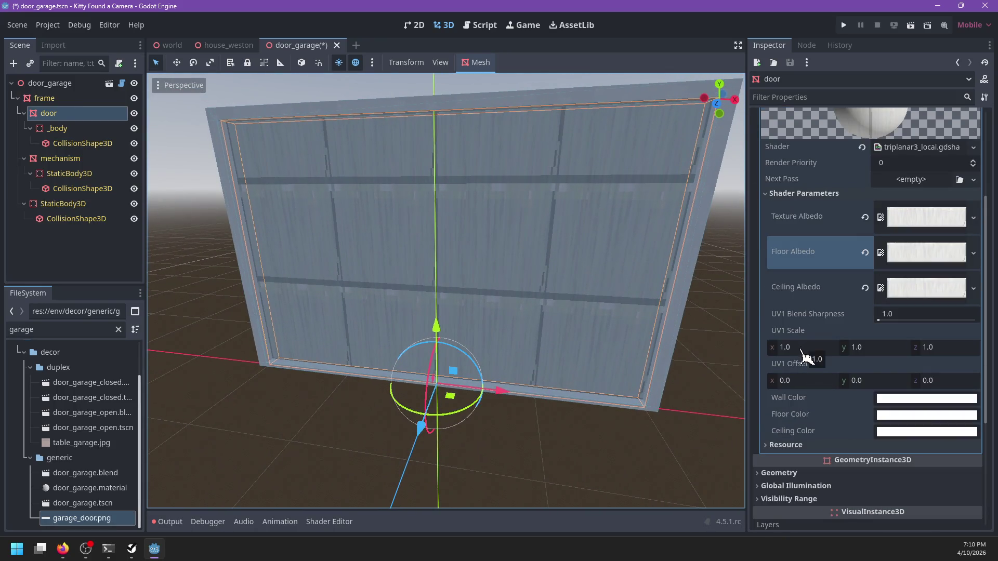
{"action": "left_click_drag", "start_coordinate": [809, 352], "coordinate": [780, 347]}
{"action": "mouse_move", "coordinate": [878, 347]}
{"action": "left_mouse_down"}
{"action": "mouse_move", "coordinate": [907, 347]}
{"action": "mouse_move", "coordinate": [897, 347]}
{"action": "left_mouse_up"}
{"action": "mouse_move", "coordinate": [568, 453]}
{"action": "left_mouse_down"}
{"action": "mouse_move", "coordinate": [646, 425]}
{"action": "mouse_move", "coordinate": [457, 401]}
{"action": "mouse_move", "coordinate": [659, 408]}
{"action": "left_mouse_up"}
{"action": "scroll", "coordinate": [457, 401], "scroll_direction": "down", "scroll_amount": 2}
{"action": "key", "text": "ctrl+s"}
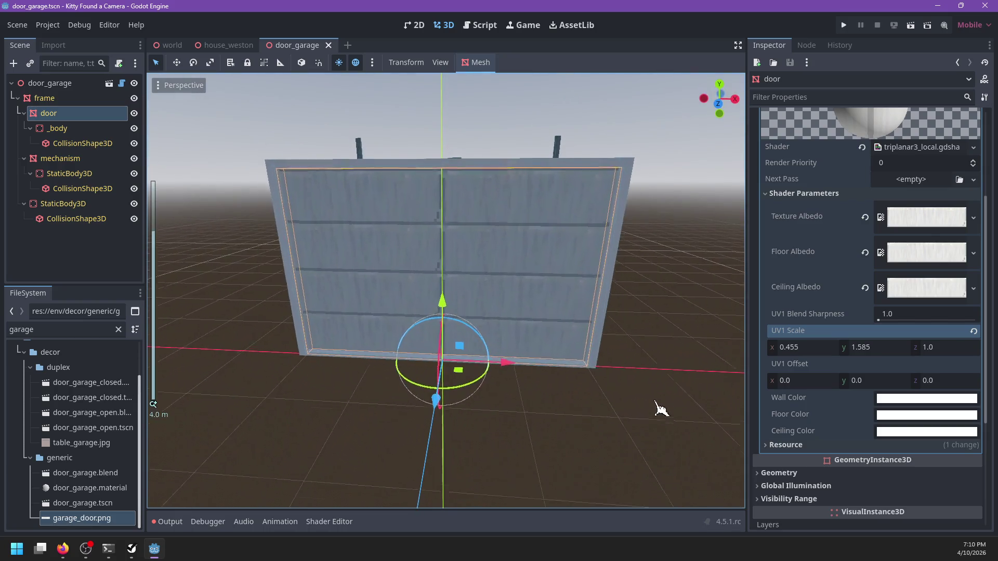
- Refine the door texture to UV1 Scale x 0.245 and Offset x -0.505, and save
{"action": "scroll", "coordinate": [660, 408], "scroll_direction": "up", "scroll_amount": 2}
{"action": "mouse_move", "coordinate": [801, 381]}
{"action": "left_mouse_down"}
{"action": "mouse_move", "coordinate": [775, 380]}
{"action": "mouse_move", "coordinate": [817, 386]}
{"action": "left_mouse_up"}
{"action": "left_click_drag", "start_coordinate": [811, 348], "coordinate": [798, 347]}
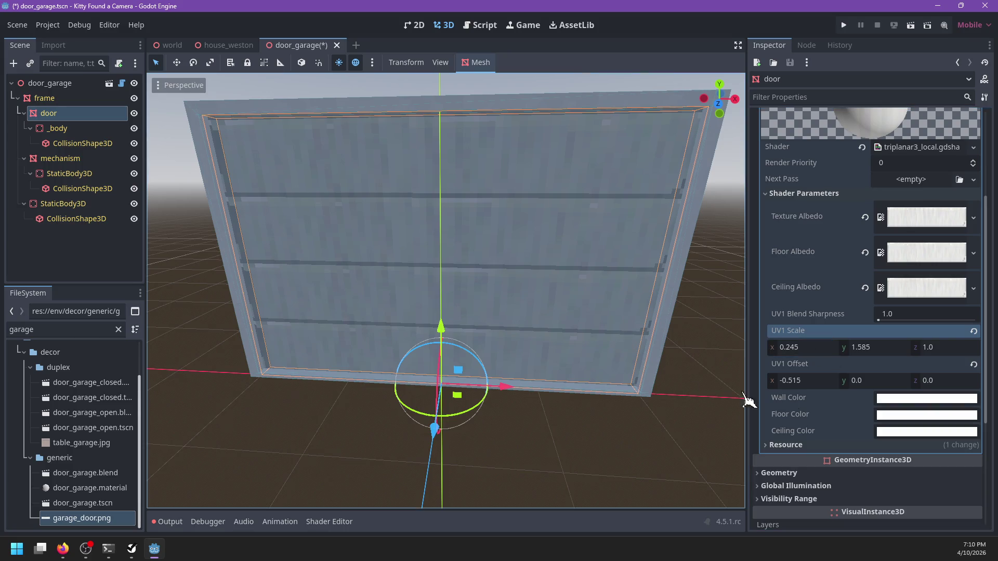
{"action": "left_click_drag", "start_coordinate": [819, 383], "coordinate": [822, 382]}
{"action": "scroll", "coordinate": [530, 368], "scroll_direction": "down", "scroll_amount": 1}
{"action": "scroll", "coordinate": [530, 368], "scroll_direction": "down", "scroll_amount": 2}
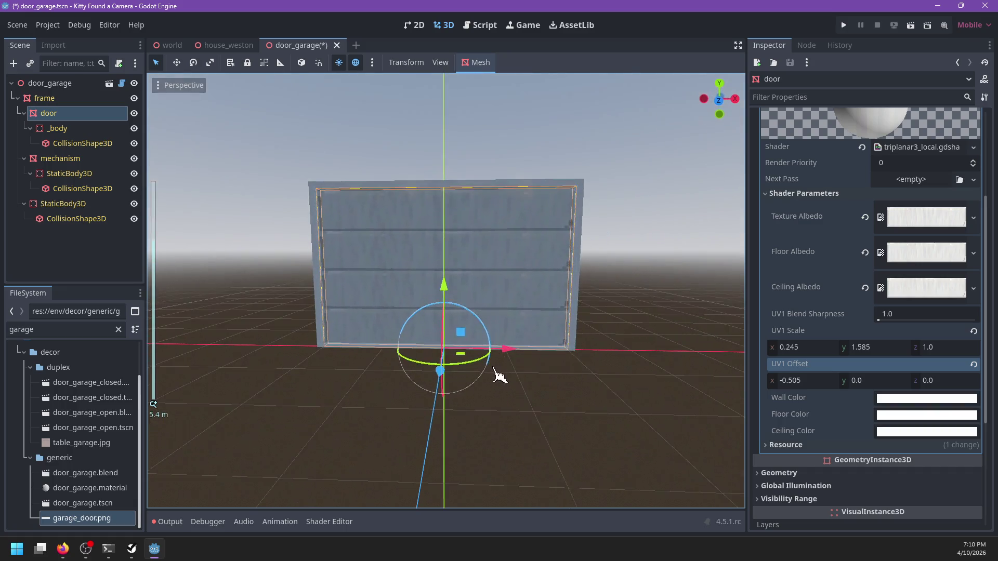
{"action": "left_click", "coordinate": [579, 379]}
{"action": "key", "text": "ctrl+s"}
{"action": "mouse_move", "coordinate": [579, 379]}
{"action": "left_mouse_down"}
{"action": "mouse_move", "coordinate": [479, 374]}
{"action": "mouse_move", "coordinate": [553, 313]}
{"action": "mouse_move", "coordinate": [318, 390]}
{"action": "left_mouse_up"}
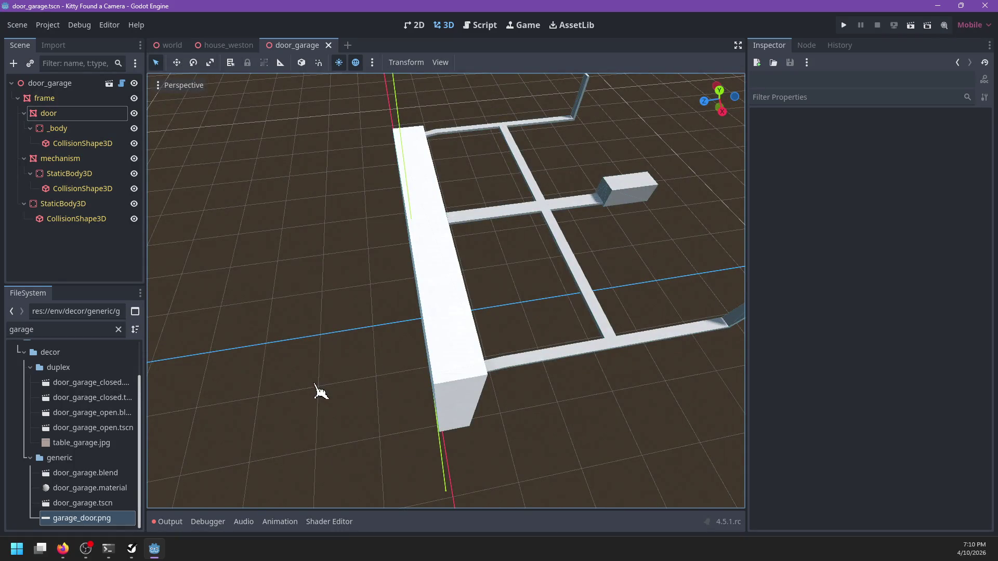
- Close door_garage, look over the house, road and cul-de-sac, and open the world tab's options
{"action": "mouse_move", "coordinate": [364, 338]}
{"action": "left_mouse_down"}
{"action": "mouse_move", "coordinate": [472, 299]}
{"action": "mouse_move", "coordinate": [423, 307]}
{"action": "mouse_move", "coordinate": [364, 197]}
{"action": "left_mouse_up"}
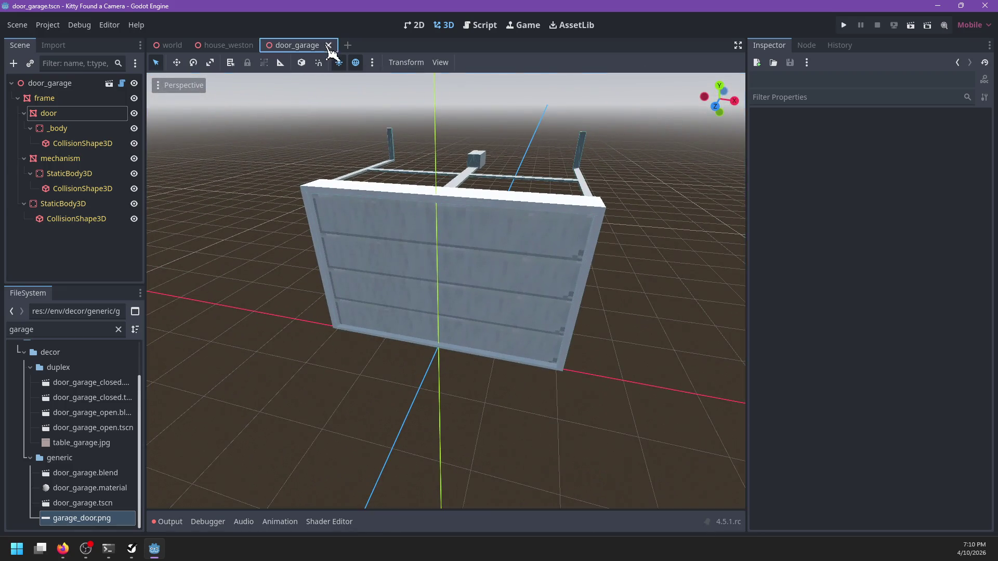
{"action": "left_click", "coordinate": [329, 46]}
{"action": "scroll", "coordinate": [410, 340], "scroll_direction": "down", "scroll_amount": 5}
{"action": "left_click_drag", "start_coordinate": [486, 314], "coordinate": [278, 139]}
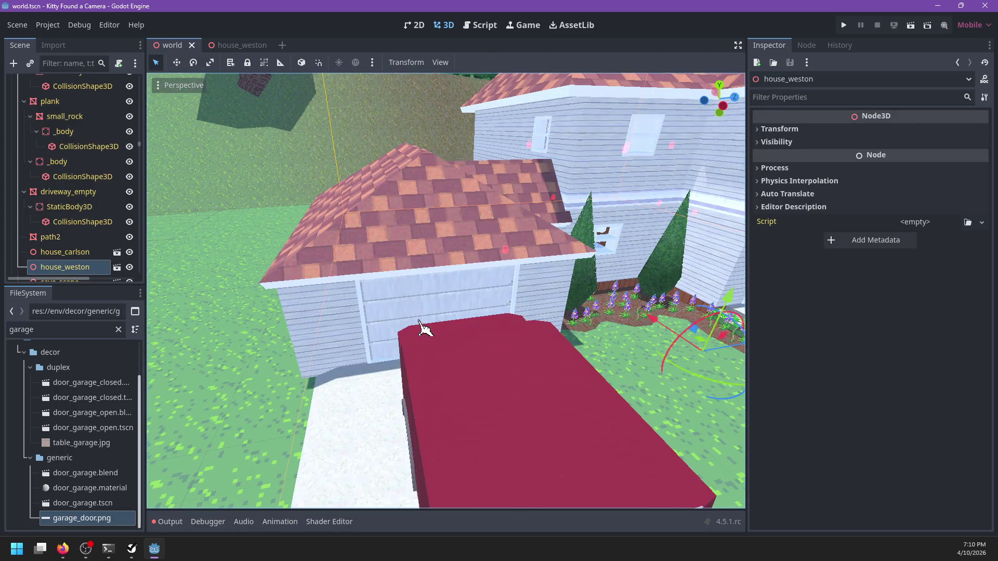
{"action": "scroll", "coordinate": [418, 328], "scroll_direction": "down", "scroll_amount": 5}
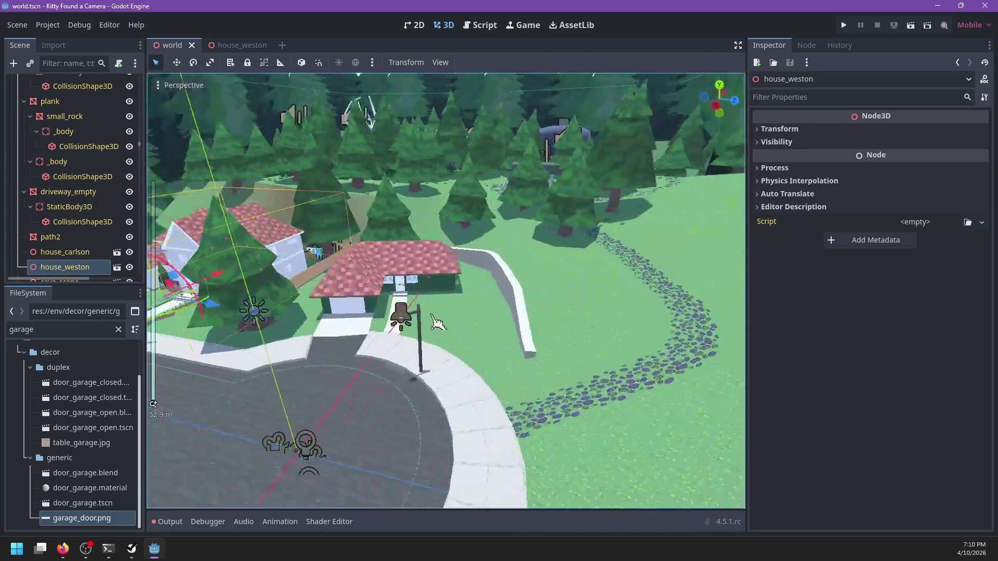
{"action": "scroll", "coordinate": [467, 314], "scroll_direction": "up", "scroll_amount": 5}
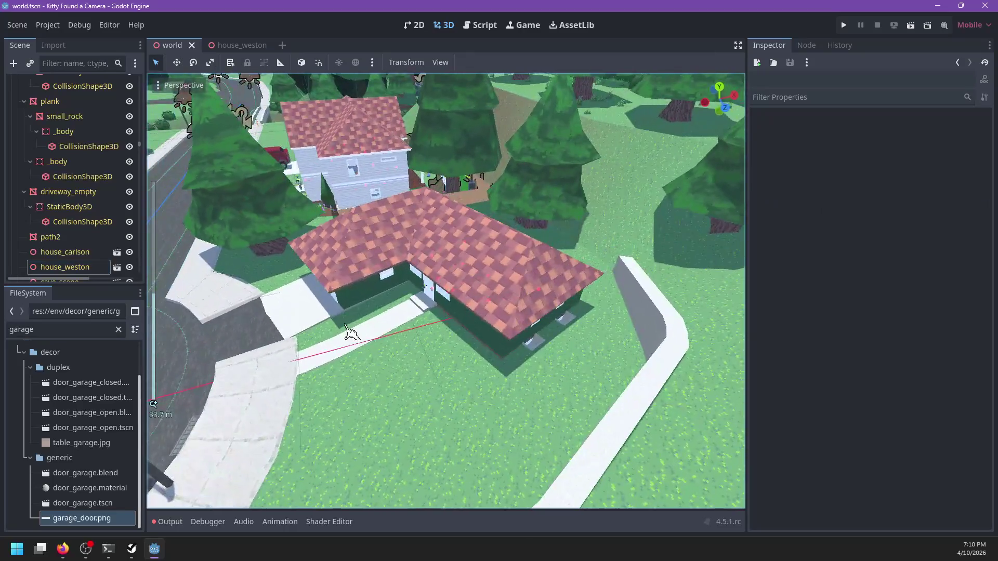
{"action": "mouse_move", "coordinate": [348, 331]}
{"action": "left_mouse_down"}
{"action": "mouse_move", "coordinate": [584, 345]}
{"action": "mouse_move", "coordinate": [430, 312]}
{"action": "mouse_move", "coordinate": [377, 332]}
{"action": "mouse_move", "coordinate": [590, 334]}
{"action": "mouse_move", "coordinate": [453, 350]}
{"action": "mouse_move", "coordinate": [322, 301]}
{"action": "left_mouse_up"}
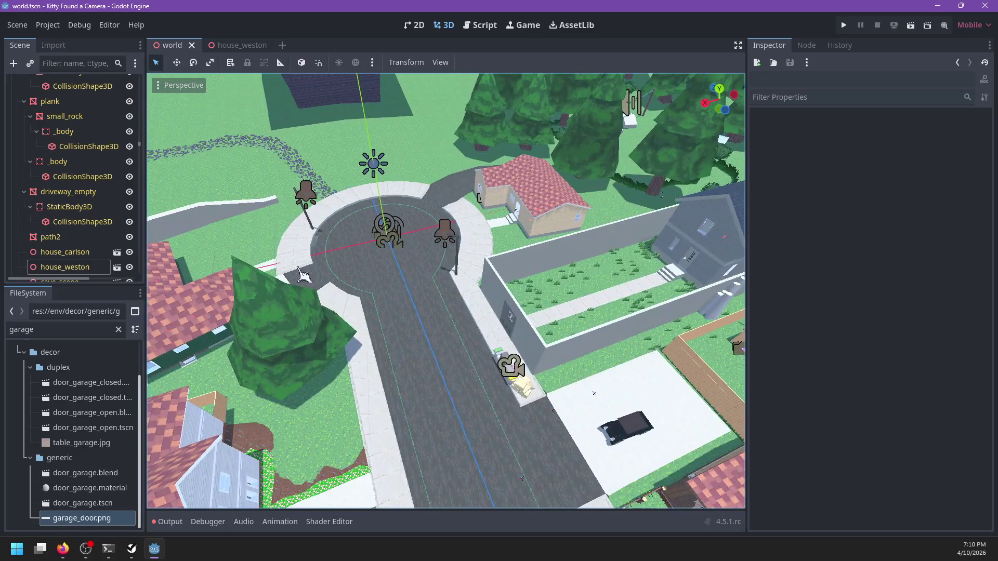
{"action": "right_click", "coordinate": [177, 45]}
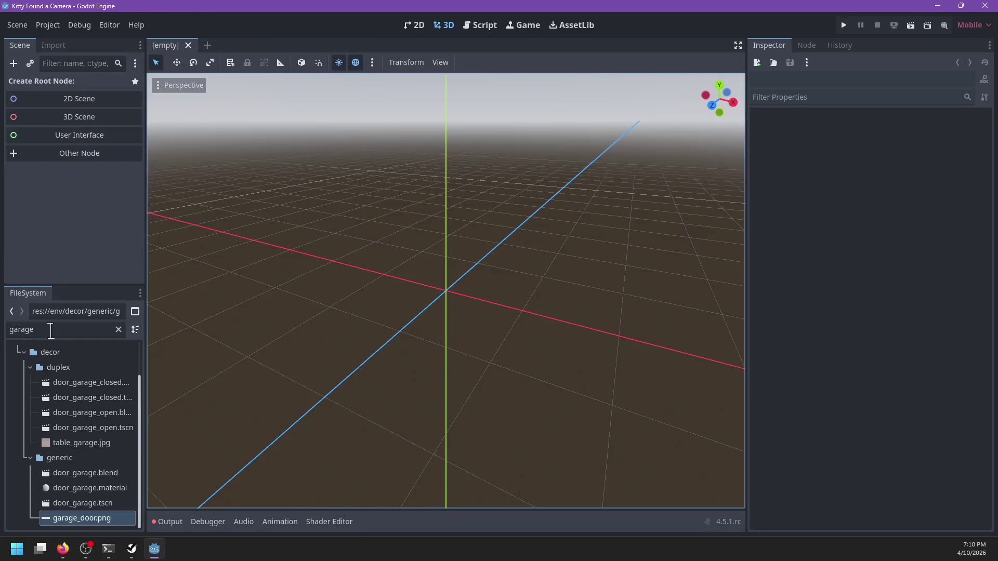
- Filter the FileSystem by 'player' and open the player scene
{"action": "double_click", "coordinate": [51, 330]}
{"action": "type", "text": "player"}
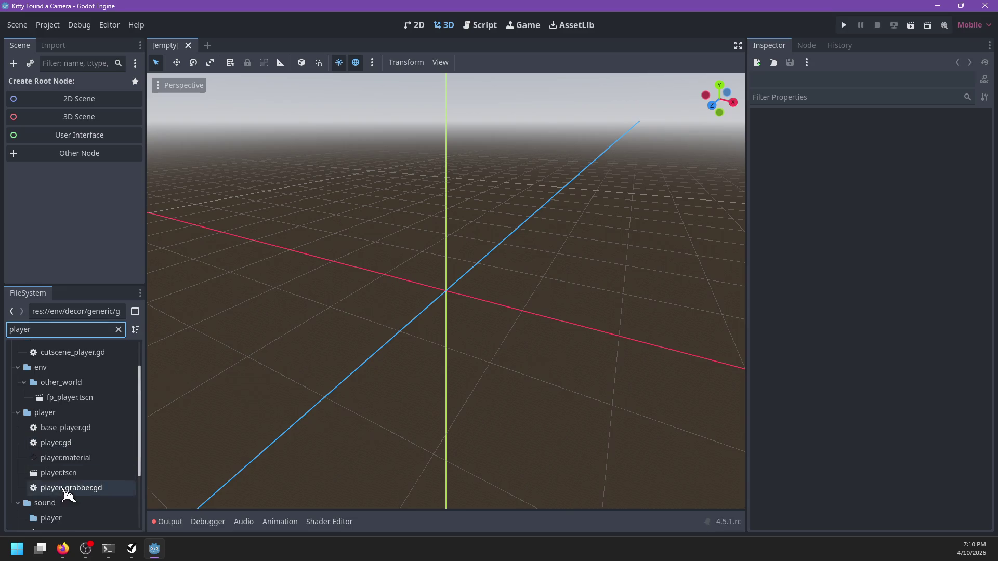
{"action": "double_click", "coordinate": [62, 473]}
- Check git status with the gtus alias and commit all changes as 'Small win: garage door'
{"action": "left_click", "coordinate": [109, 549]}
{"action": "type", "text": "g"}
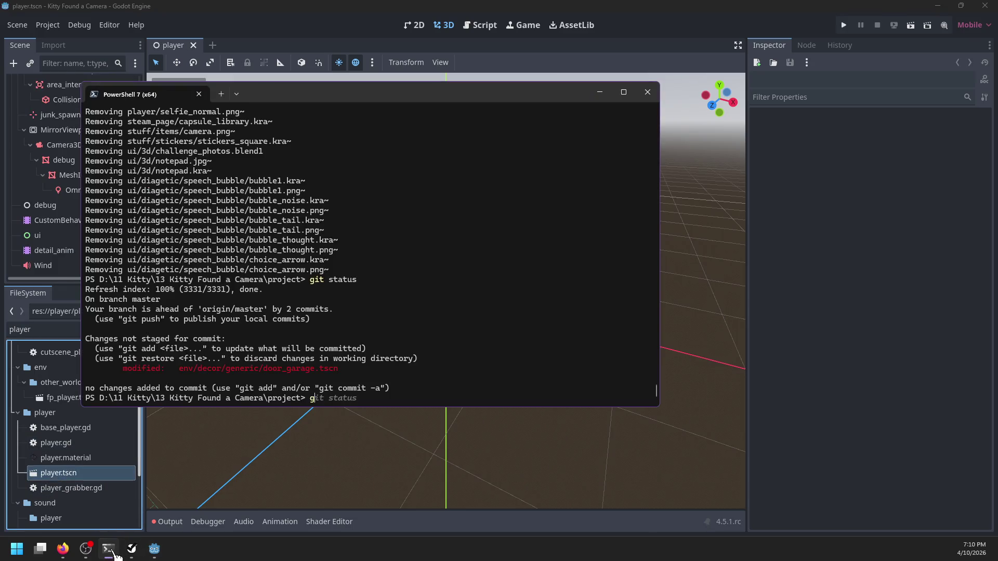
{"action": "type", "text": "tus"}
{"action": "key", "text": "Return"}
{"action": "type", "text": "git commi"}
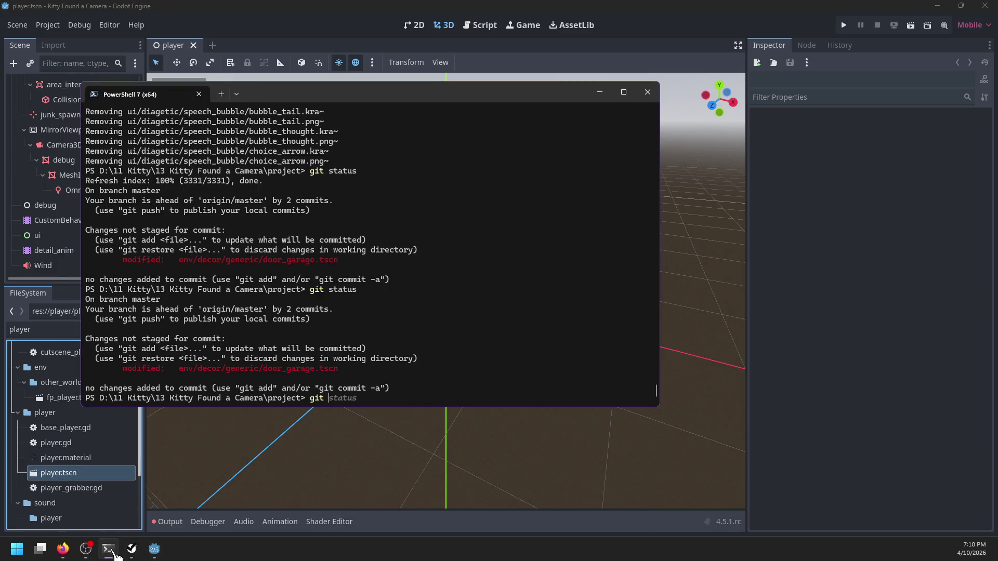
{"action": "type", "text": "t -am \"Small win"}
{"action": "type", "text": "\""}
{"action": "key", "text": "Return"}
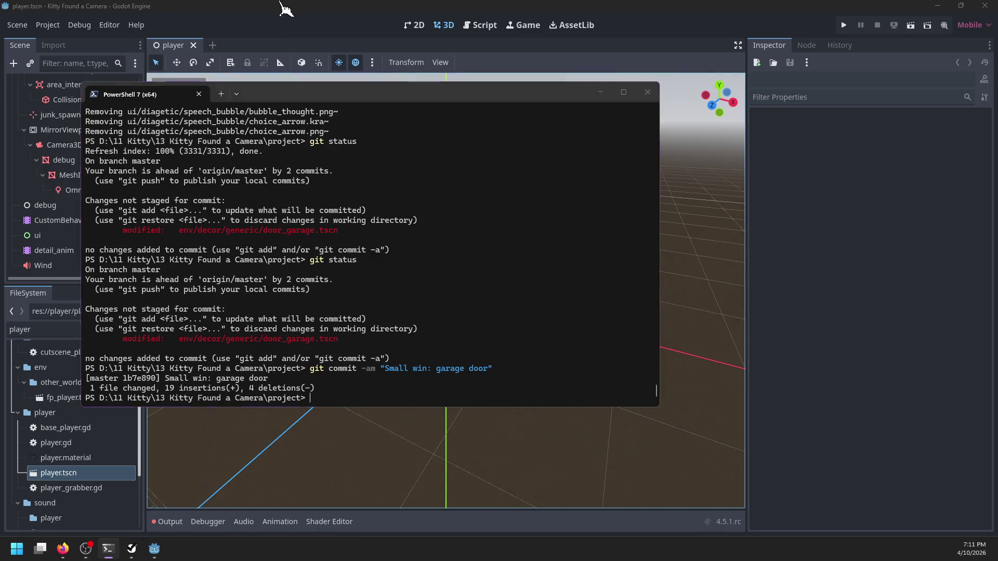
{"action": "left_click", "coordinate": [284, 6]}
- Preview the Wind node's sound and tune its Volume dB from -80 to between -37 and -42.5
{"action": "left_click", "coordinate": [67, 207]}
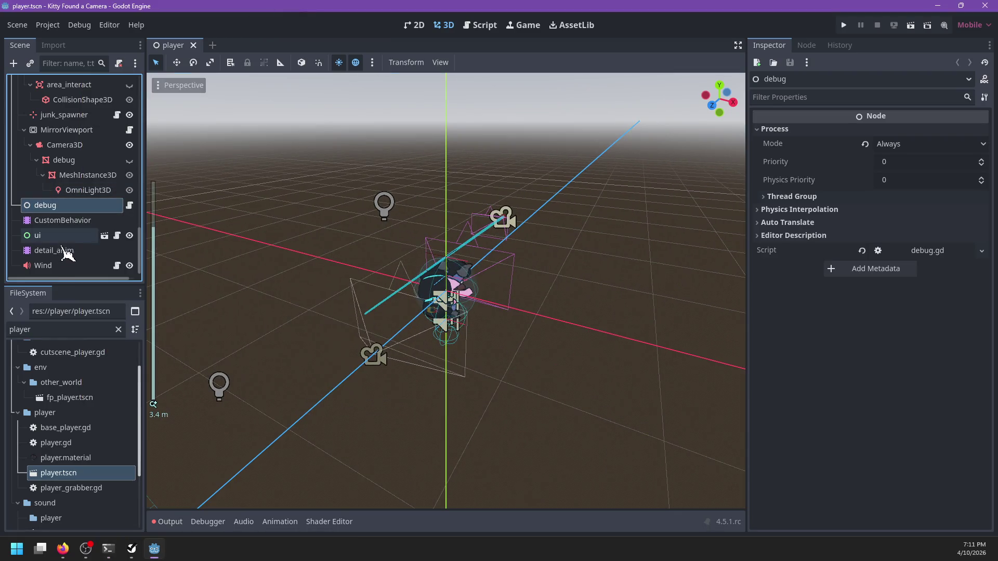
{"action": "left_click", "coordinate": [49, 266]}
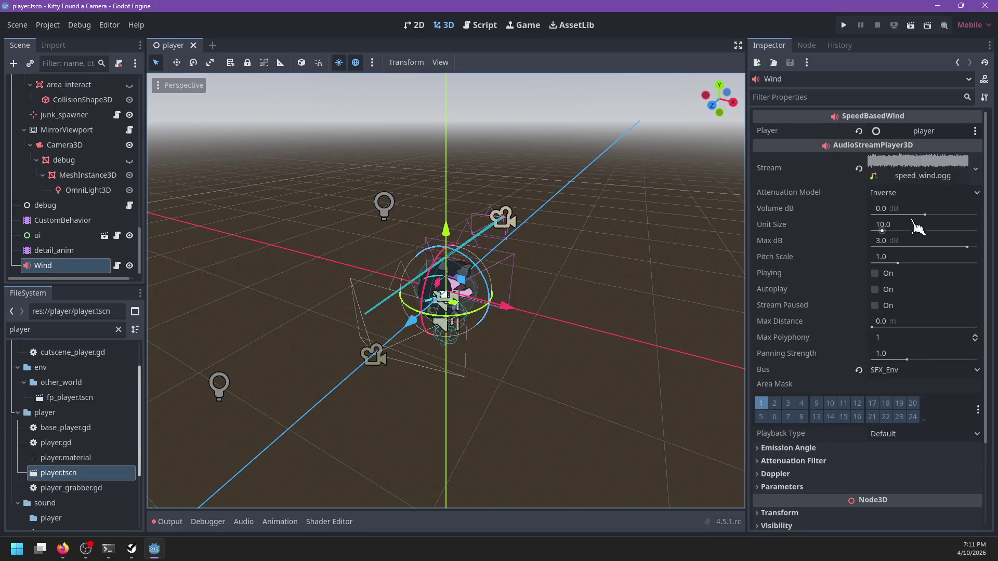
{"action": "left_click_drag", "start_coordinate": [925, 214], "coordinate": [806, 260]}
{"action": "left_click", "coordinate": [875, 274]}
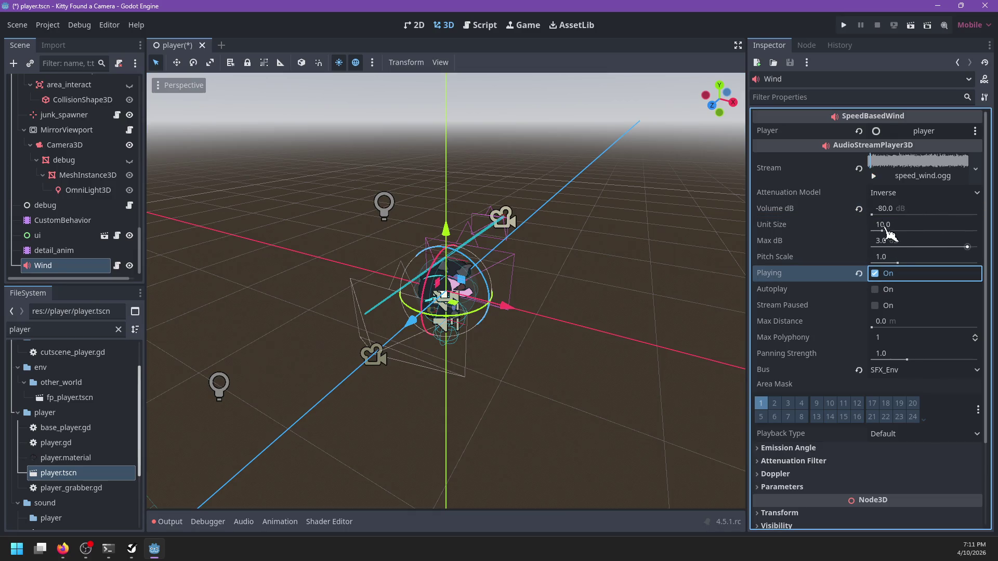
{"action": "mouse_move", "coordinate": [875, 214]}
{"action": "left_mouse_down"}
{"action": "mouse_move", "coordinate": [919, 224]}
{"action": "mouse_move", "coordinate": [900, 224]}
{"action": "left_mouse_up"}
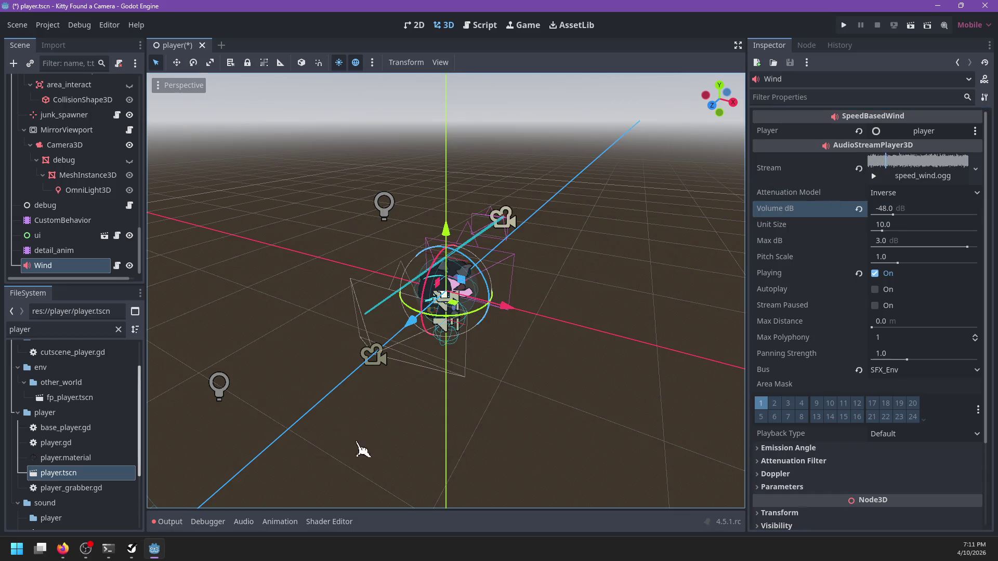
{"action": "scroll", "coordinate": [68, 457], "scroll_direction": "down", "scroll_amount": 3}
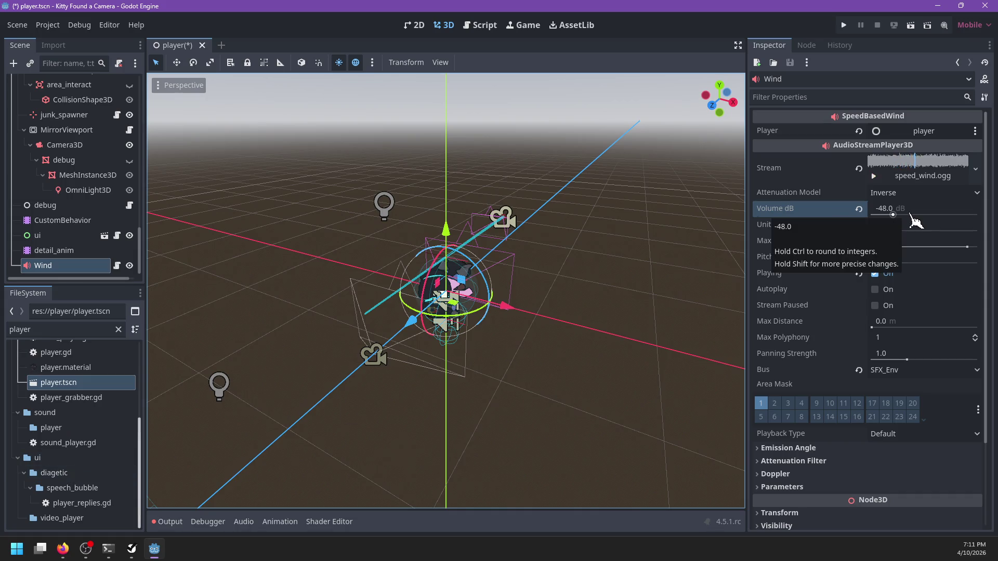
{"action": "mouse_move", "coordinate": [893, 215]}
{"action": "left_mouse_down"}
{"action": "mouse_move", "coordinate": [927, 215]}
{"action": "mouse_move", "coordinate": [900, 214]}
{"action": "left_mouse_up"}
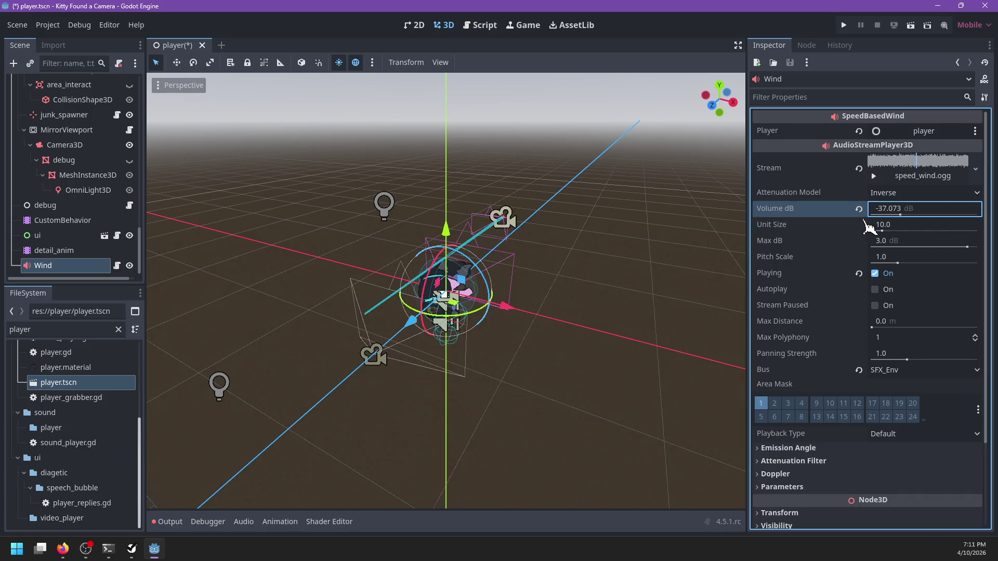
{"action": "left_click_drag", "start_coordinate": [900, 215], "coordinate": [895, 215]}
- Stop the wind preview and filter the script workspace's FileSystem by 'wind'
{"action": "left_click", "coordinate": [876, 273]}
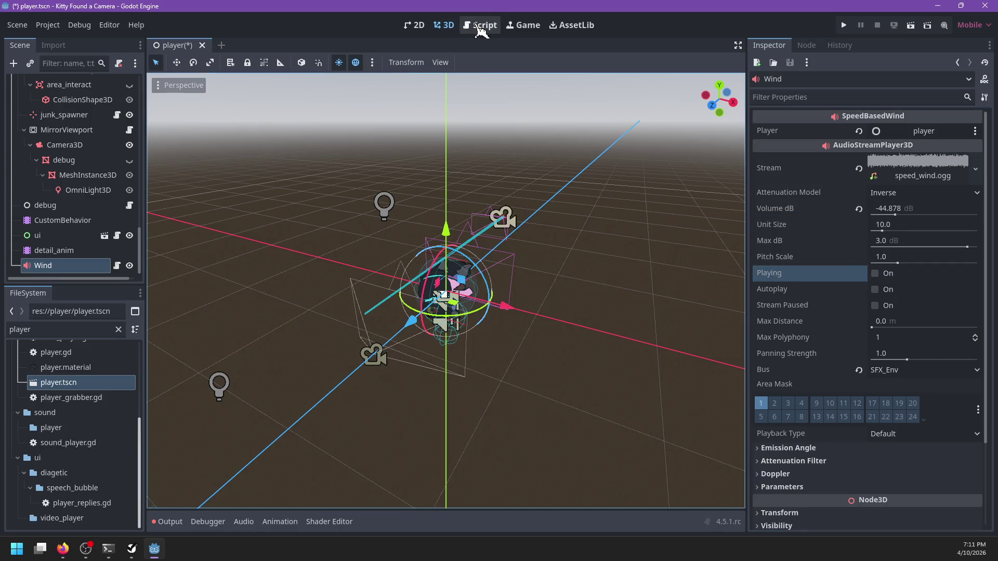
{"action": "left_click", "coordinate": [479, 25]}
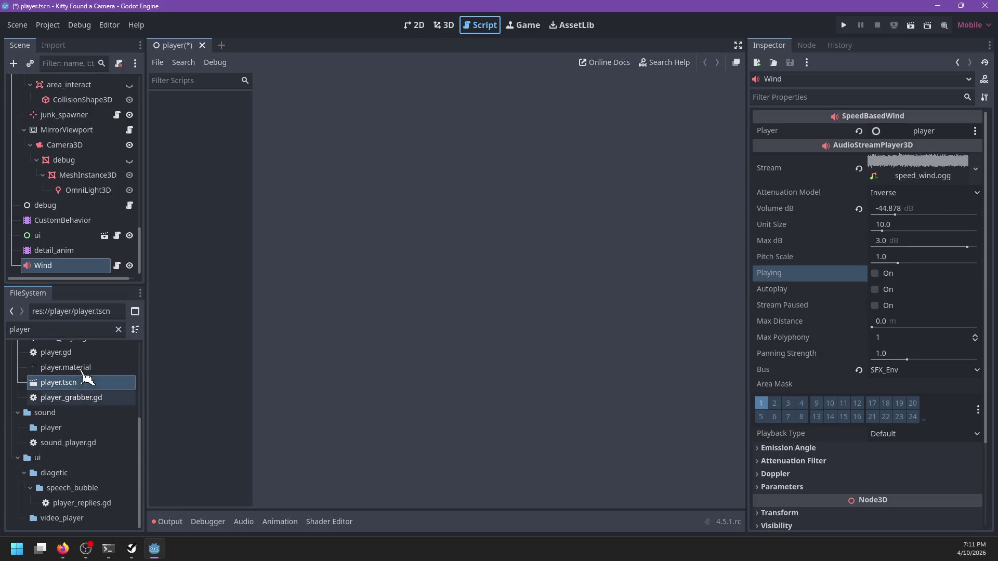
{"action": "left_click", "coordinate": [71, 329]}
{"action": "type", "text": "wind"}
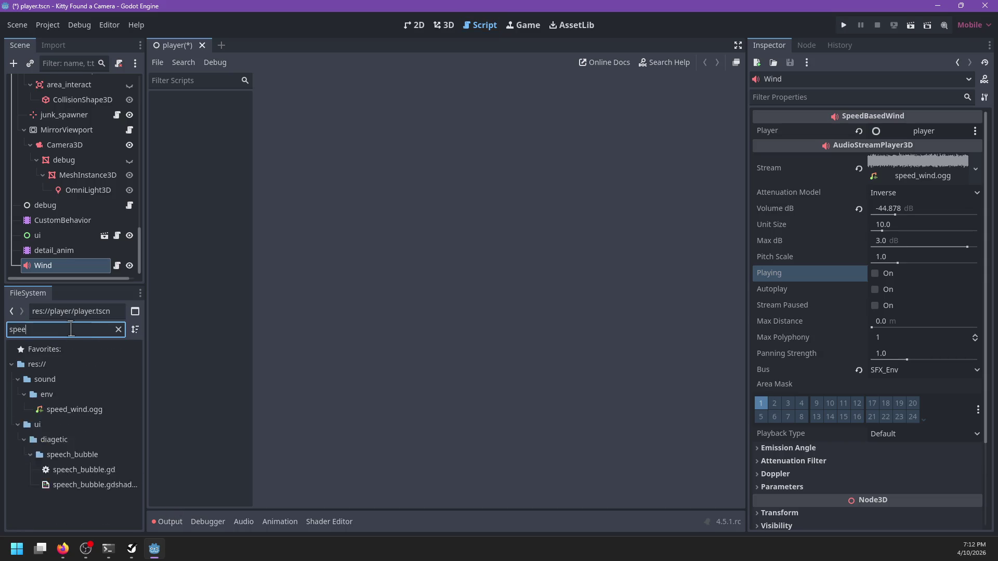
{"action": "key", "text": "BackSpace"}
{"action": "key", "text": "BackSpace"}
{"action": "key", "text": "BackSpace"}
{"action": "type", "text": "winm"}
{"action": "key", "text": "BackSpace"}
{"action": "key", "text": "BackSpace"}
{"action": "key", "text": "BackSpace"}
{"action": "type", "text": "wind"}
- Rename wind.gd to speed_wind.gd
{"action": "scroll", "coordinate": [110, 440], "scroll_direction": "down", "scroll_amount": 5}
{"action": "scroll", "coordinate": [111, 439], "scroll_direction": "down", "scroll_amount": 1}
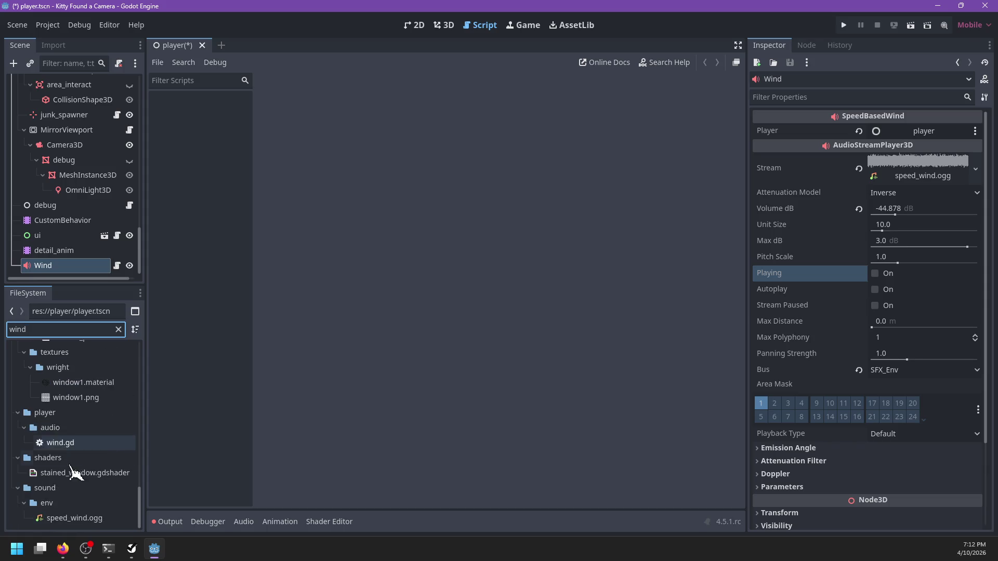
{"action": "right_click", "coordinate": [62, 443]}
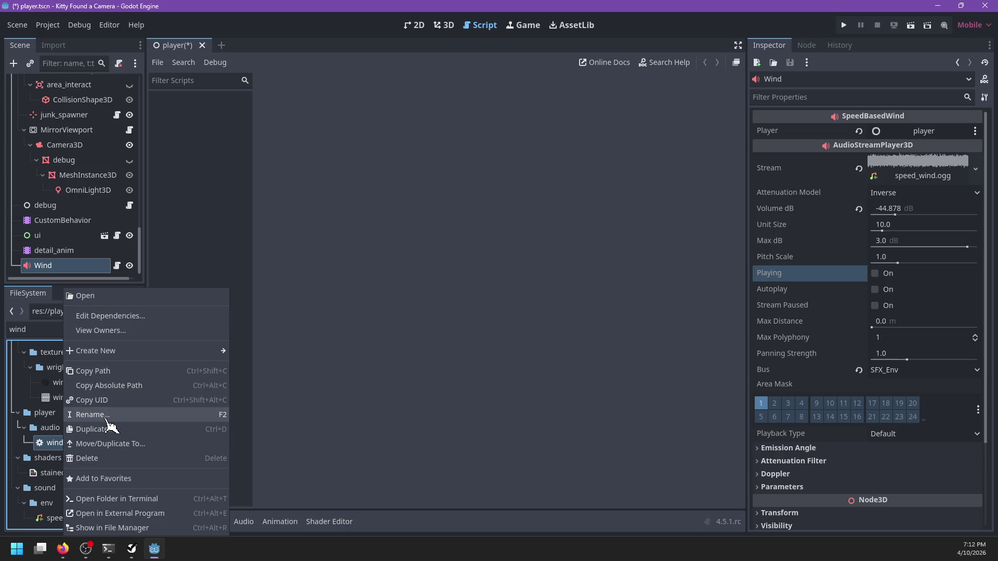
{"action": "left_click", "coordinate": [110, 414]}
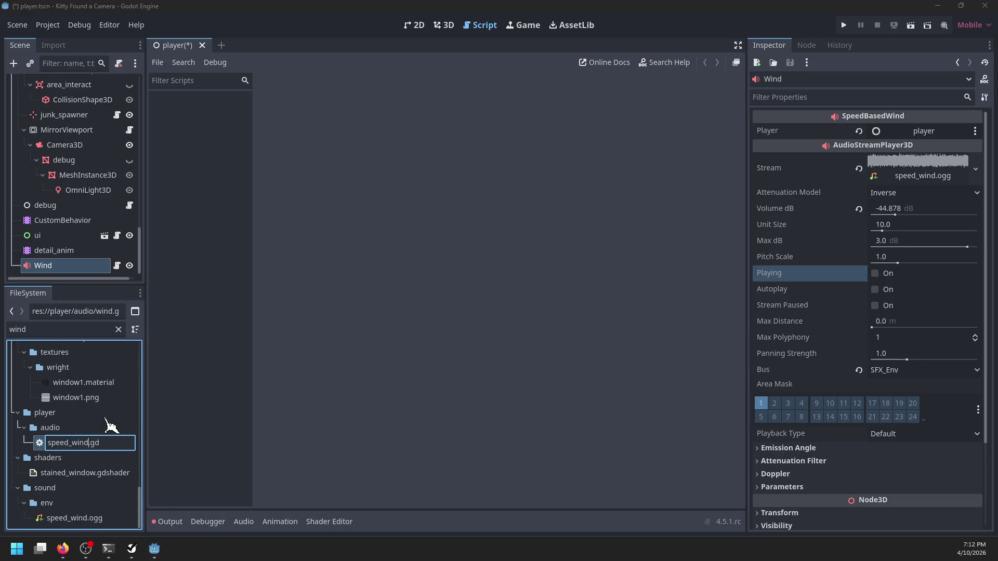
{"action": "key", "text": "Return"}
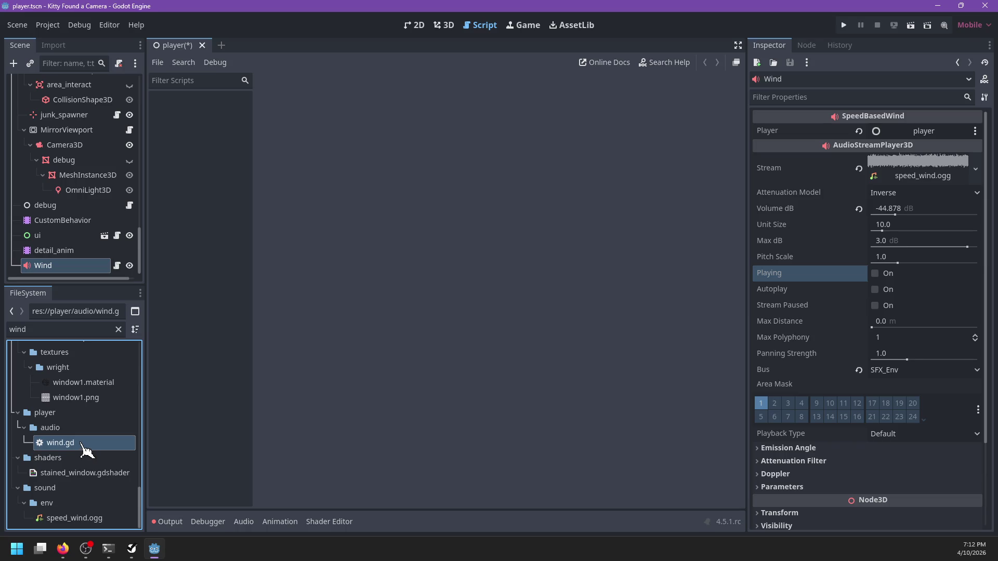
- In speed_wind.gd, add a -40 constant line and replace -20.0 on line 23 with MIN_DB
{"action": "double_click", "coordinate": [78, 443]}
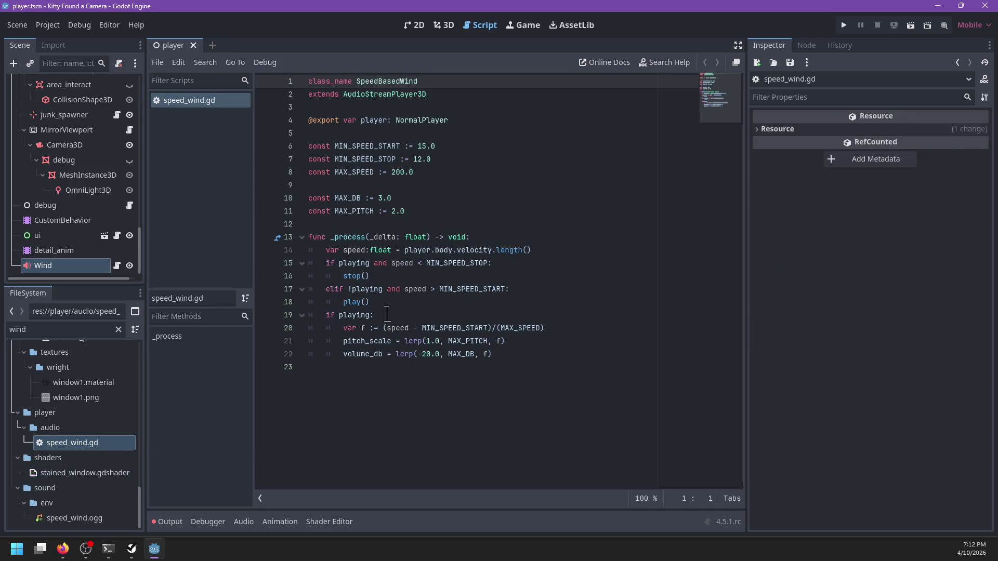
{"action": "left_click", "coordinate": [416, 186]}
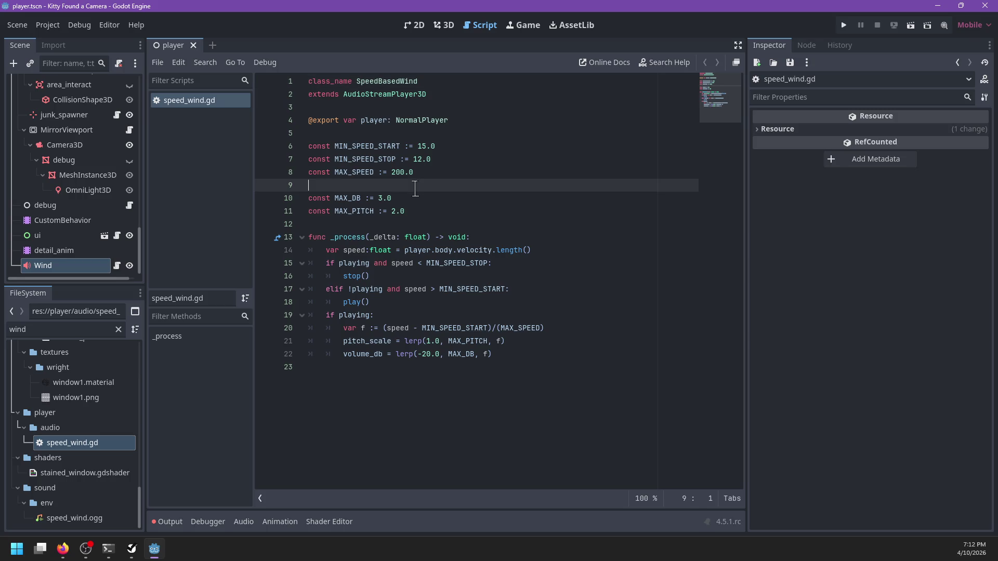
{"action": "key", "text": "Return"}
{"action": "type", "text": "const MIN_DB :="}
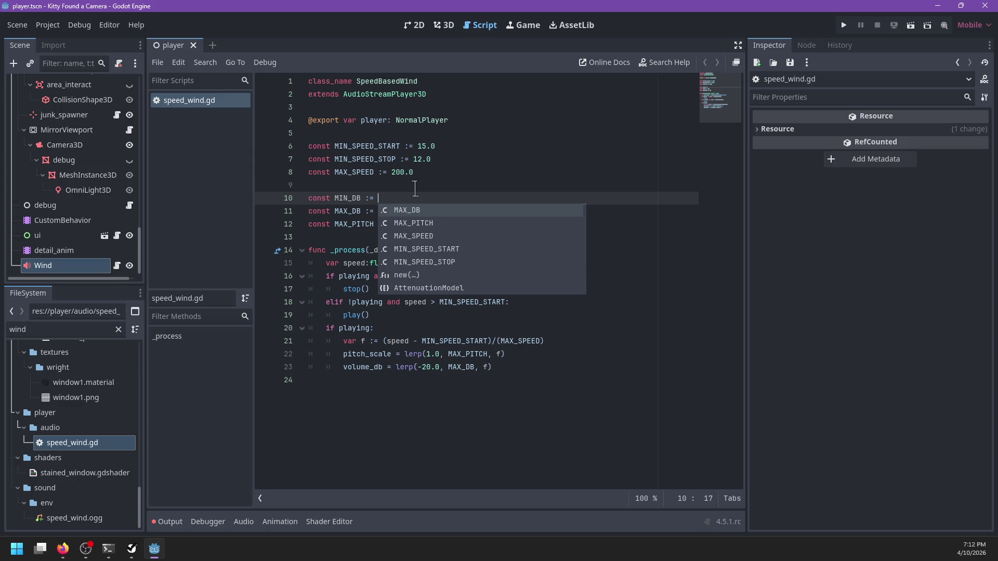
{"action": "type", "text": "-40"}
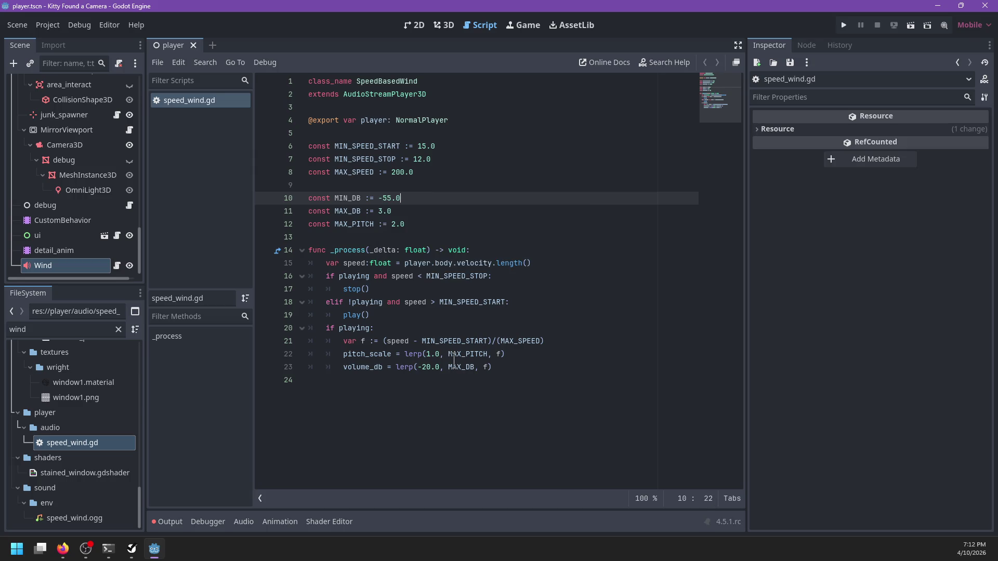
{"action": "left_click_drag", "start_coordinate": [442, 366], "coordinate": [418, 367]}
{"action": "type", "text": "MIN_DB"}
{"action": "key", "text": "Escape"}
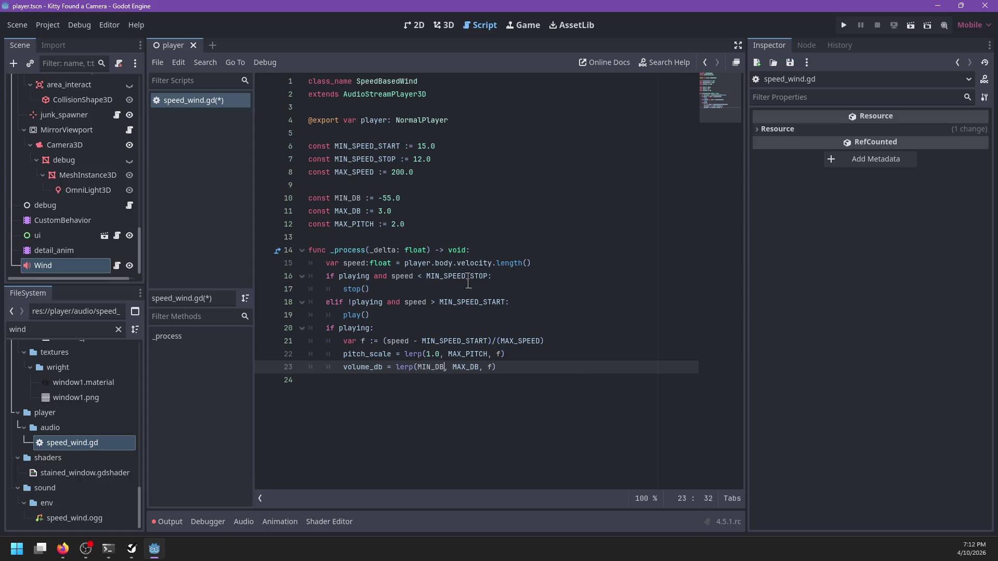
- Set MAX_DB to 2.0, change the starting pitch lerp to 0.75, and save
{"action": "double_click", "coordinate": [467, 367]}
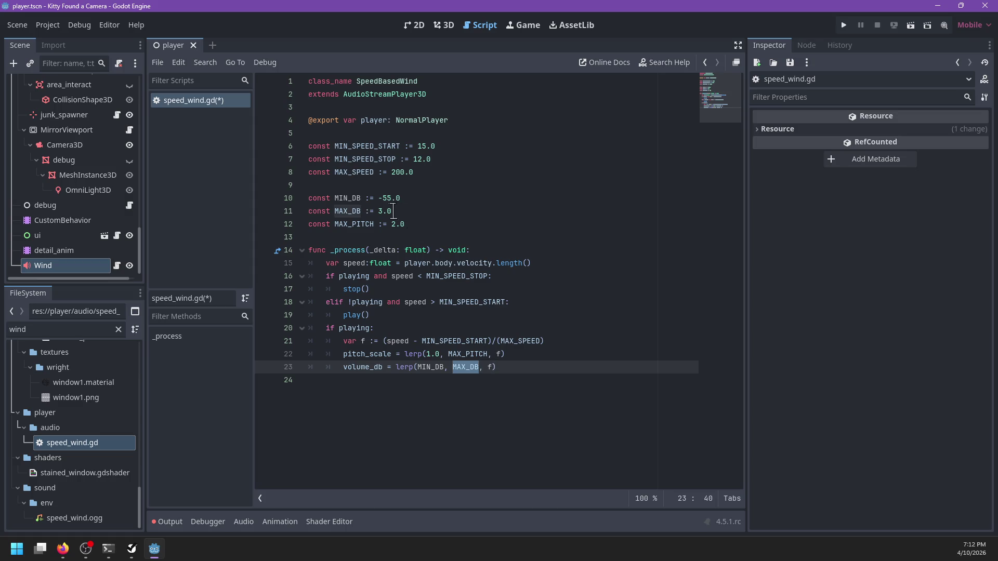
{"action": "left_click", "coordinate": [382, 212]}
{"action": "type", "text": "2"}
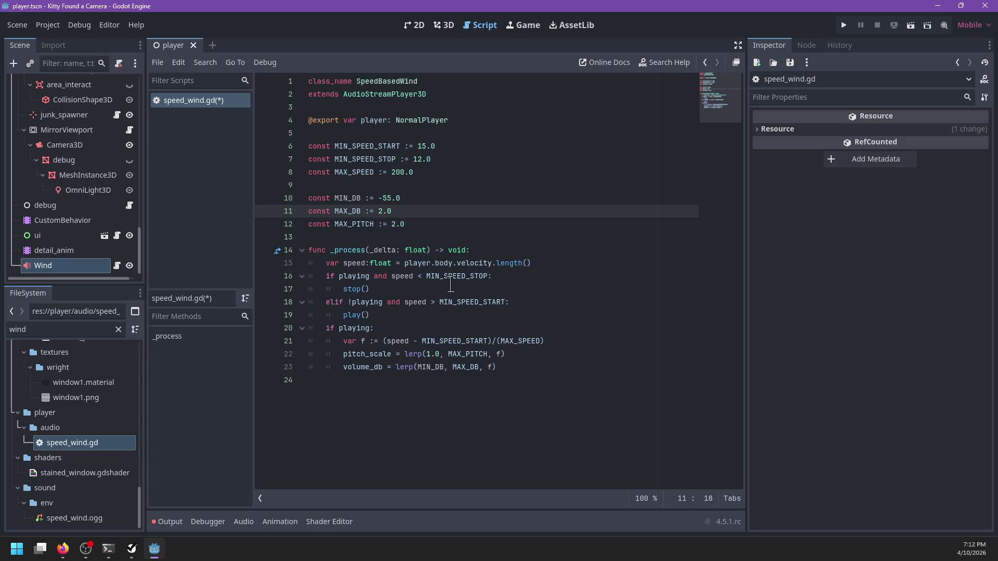
{"action": "left_click", "coordinate": [453, 226]}
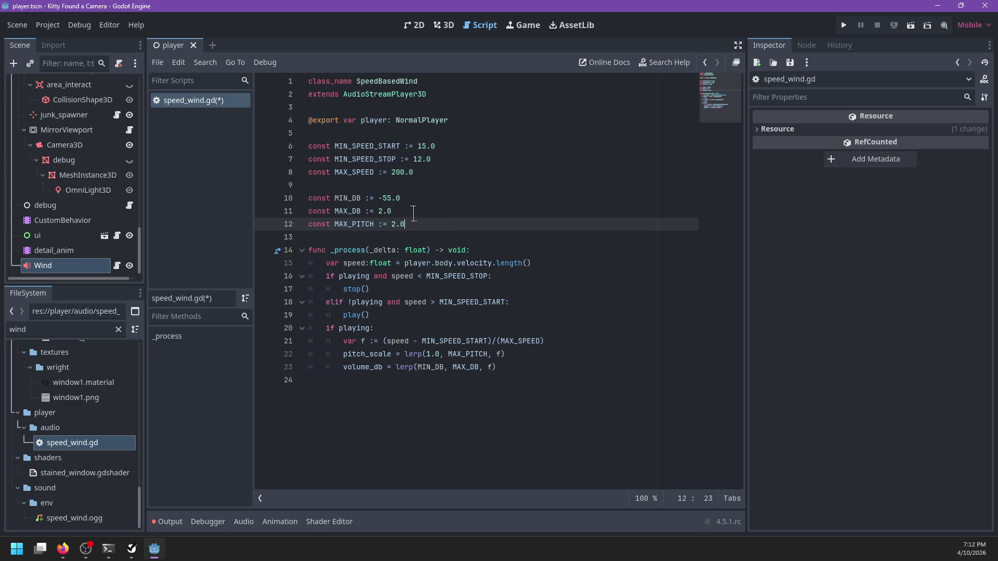
{"action": "left_click", "coordinate": [429, 355]}
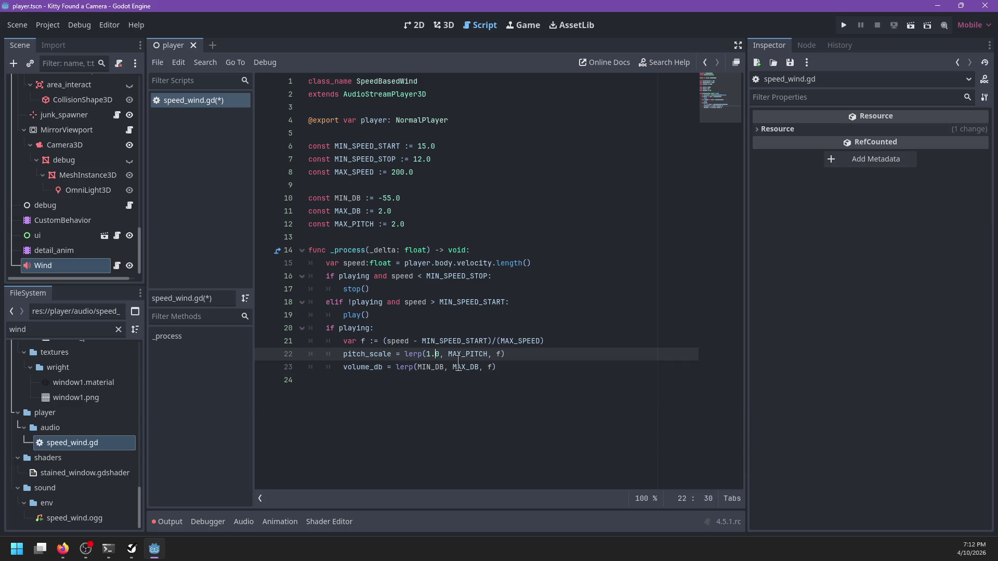
{"action": "key", "text": "BackSpace"}
{"action": "key", "text": "BackSpace"}
{"action": "key", "text": "Delete"}
{"action": "type", "text": "0.75"}
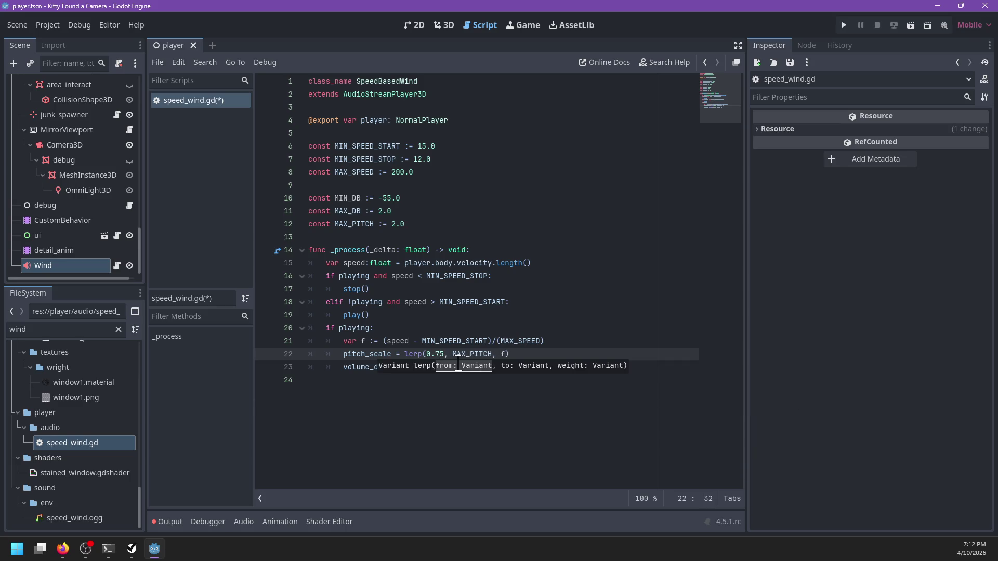
{"action": "key", "text": "ctrl+s"}
- Launch the game to playtest the new wind values
{"action": "left_click", "coordinate": [406, 323]}
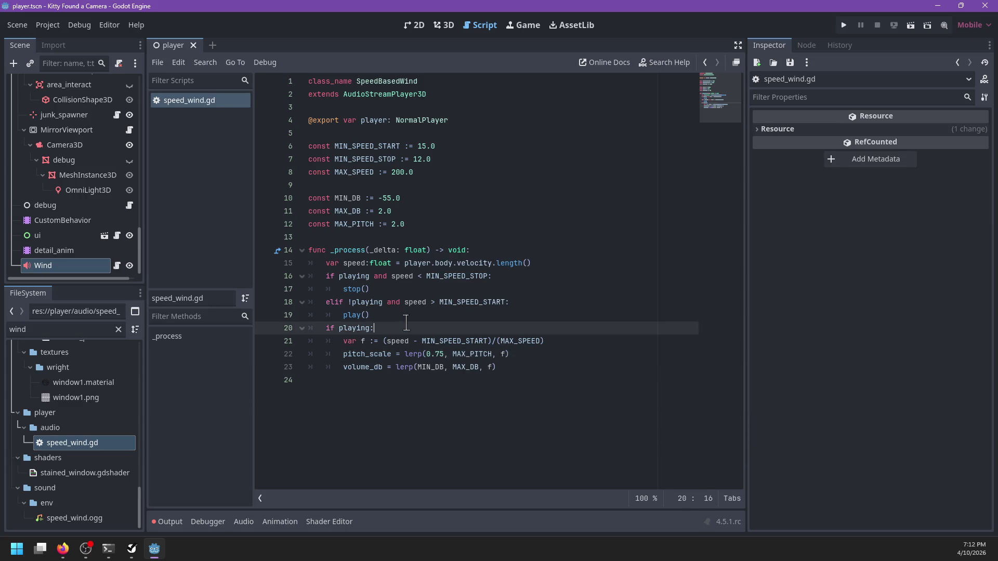
{"action": "left_click", "coordinate": [438, 219]}
{"action": "key", "text": "F5"}
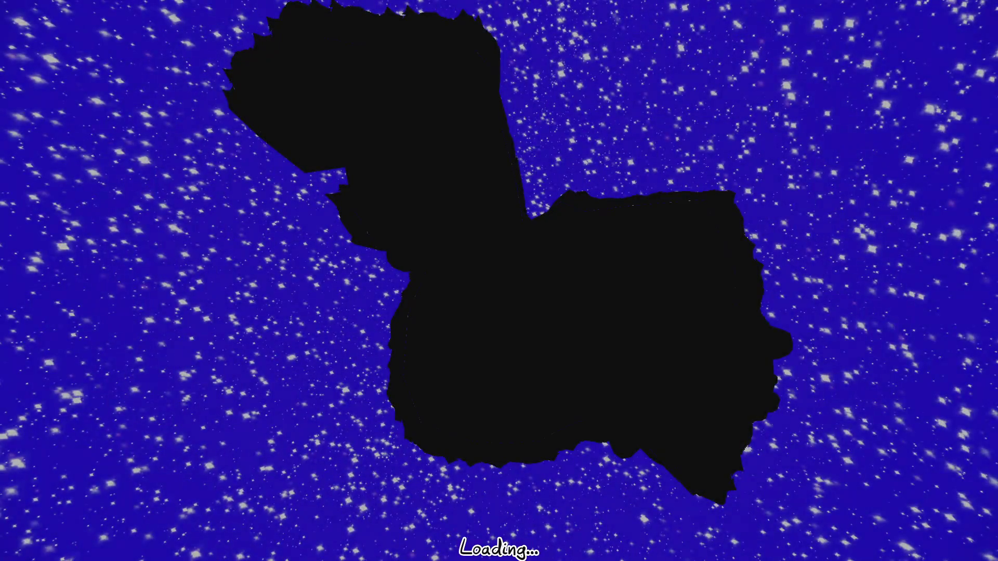
- Walk the character along the grassy path toward the bear, then stop the game with F8
{"action": "key", "text": "w"}
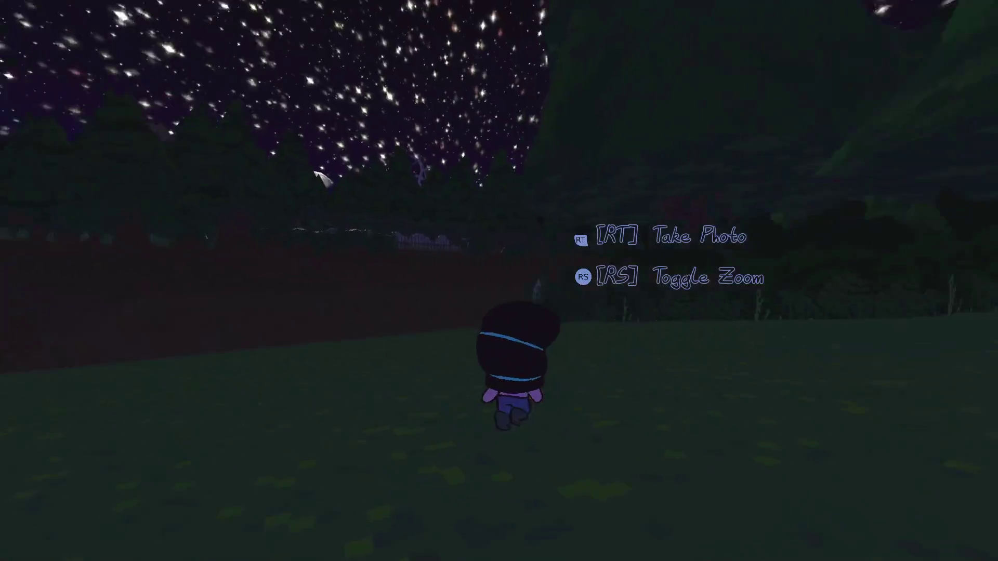
{"action": "key", "text": "w"}
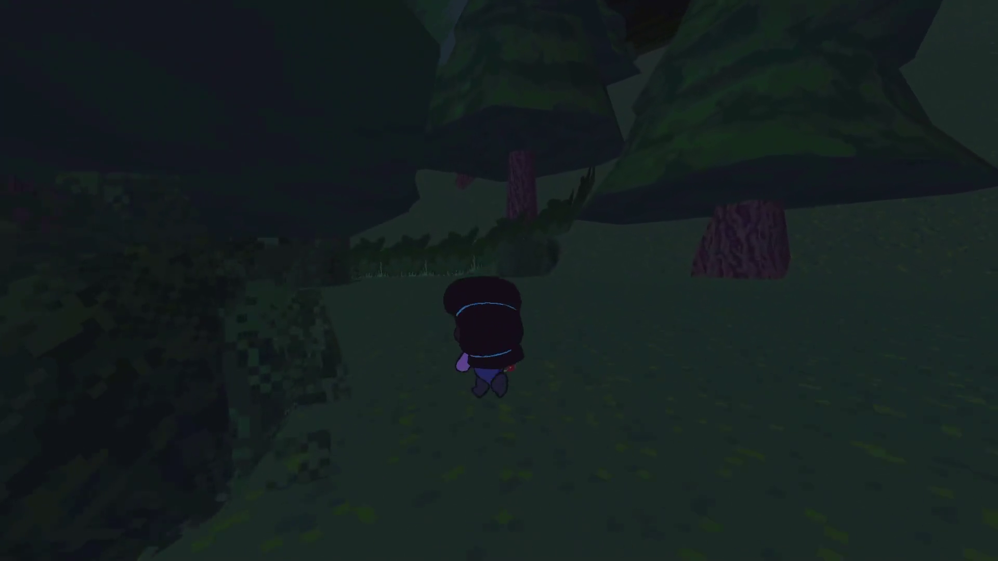
{"action": "key", "text": "w"}
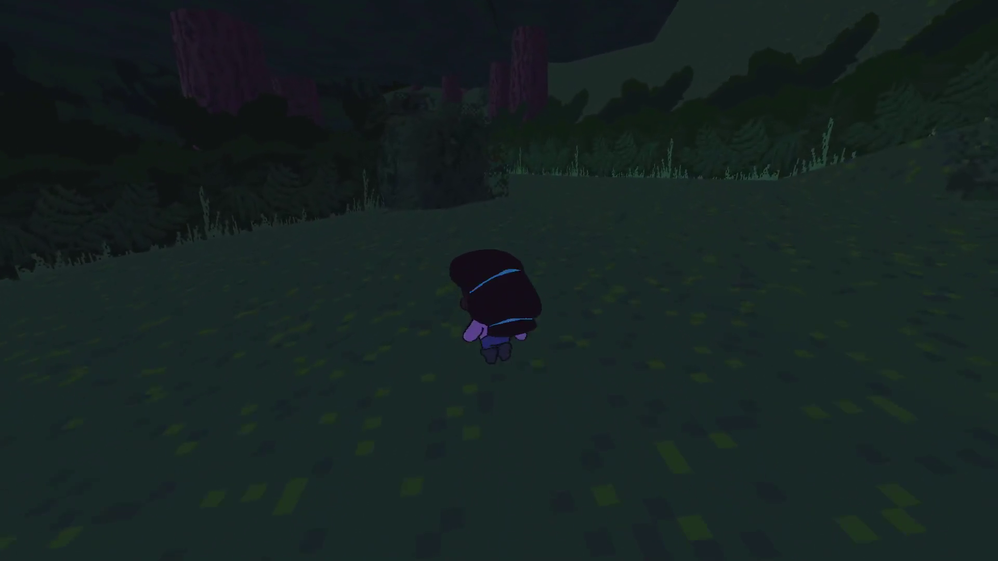
{"action": "key", "text": "w"}
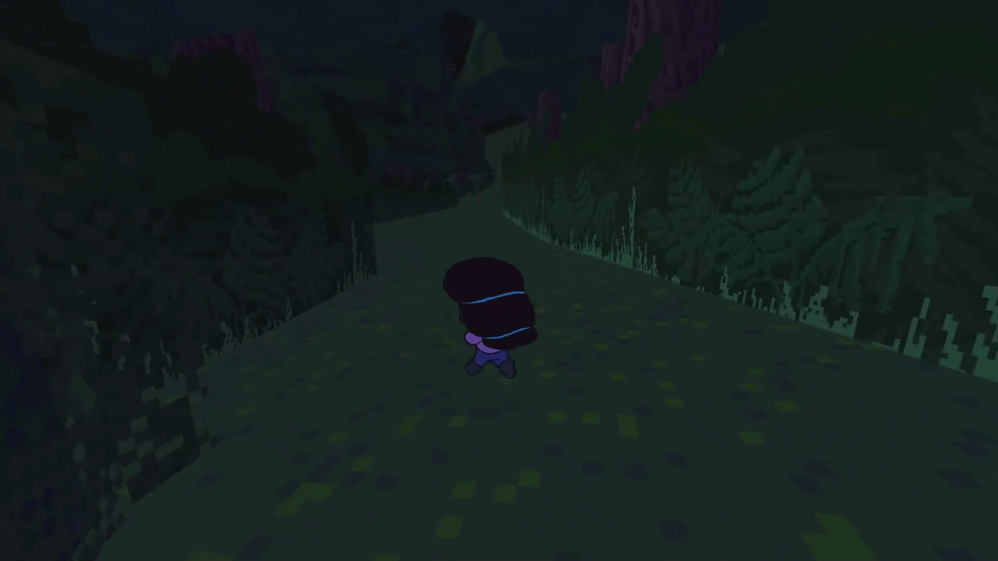
{"action": "key", "text": "w"}
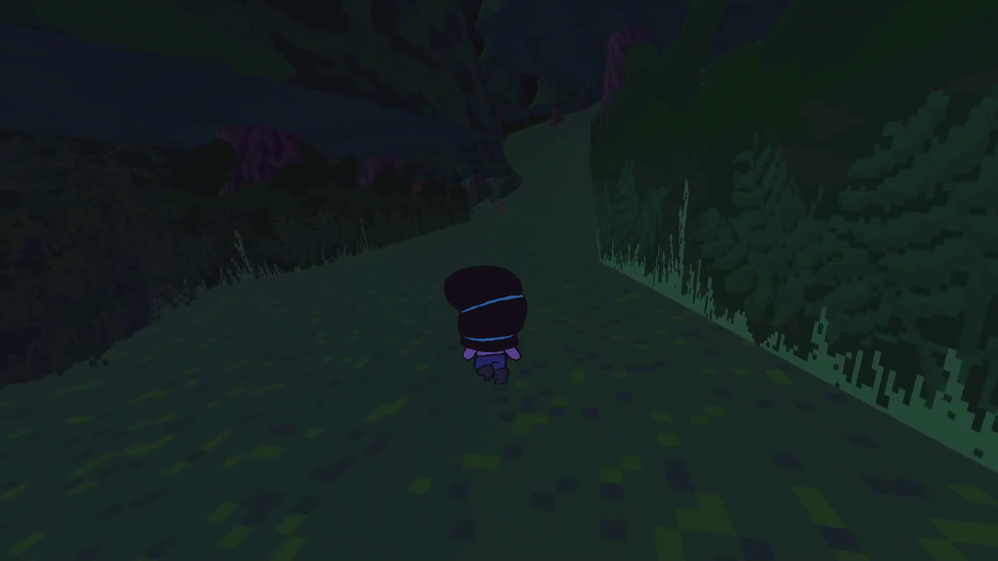
{"action": "key", "text": "w"}
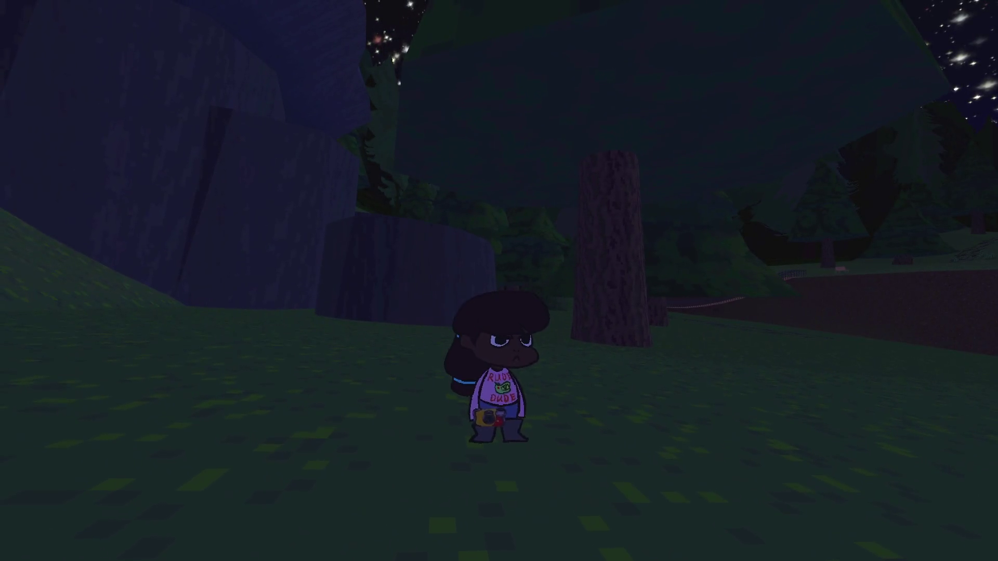
{"action": "key", "text": "F8"}
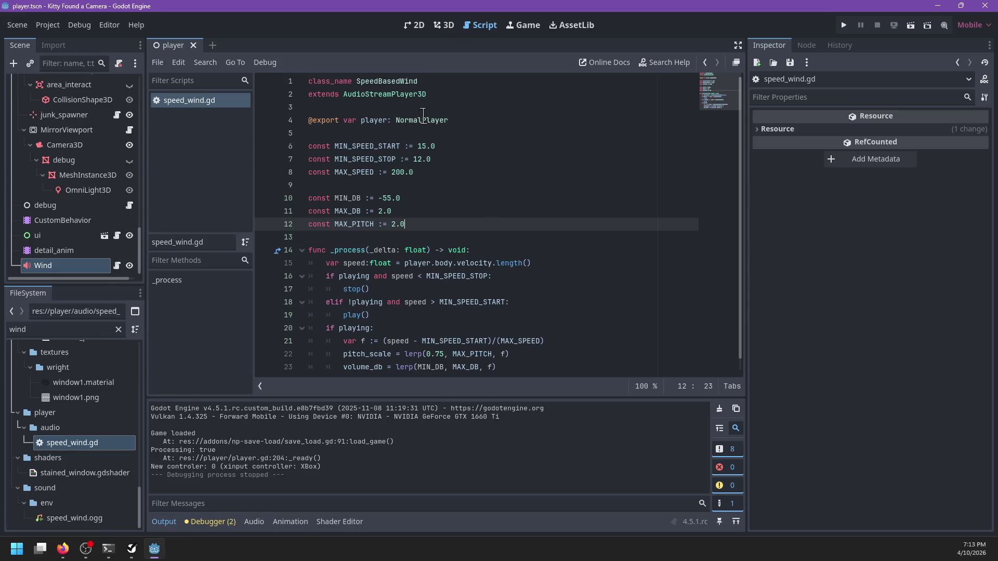
{"action": "left_click", "coordinate": [425, 145]}
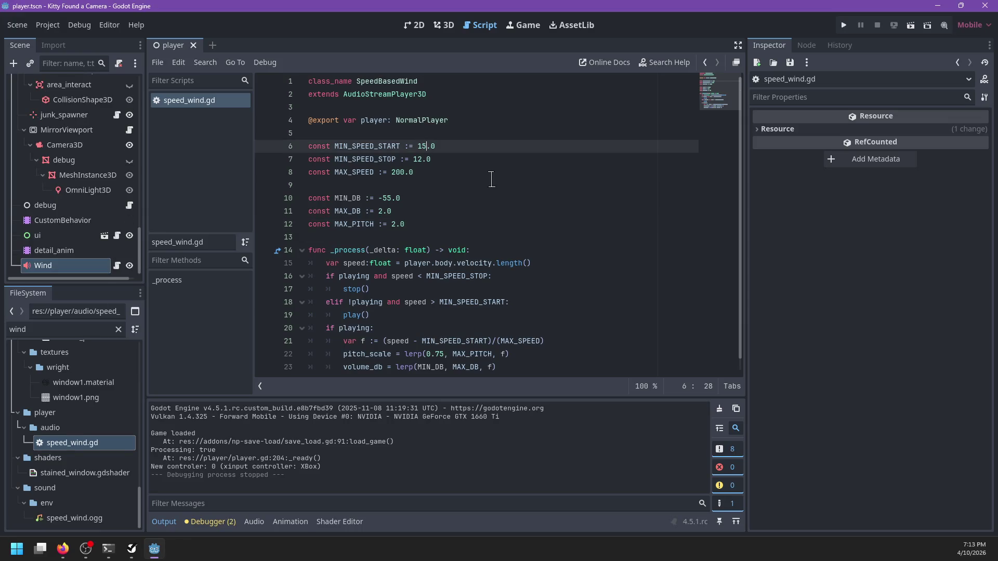
{"action": "scroll", "coordinate": [497, 180], "scroll_direction": "down", "scroll_amount": 1}
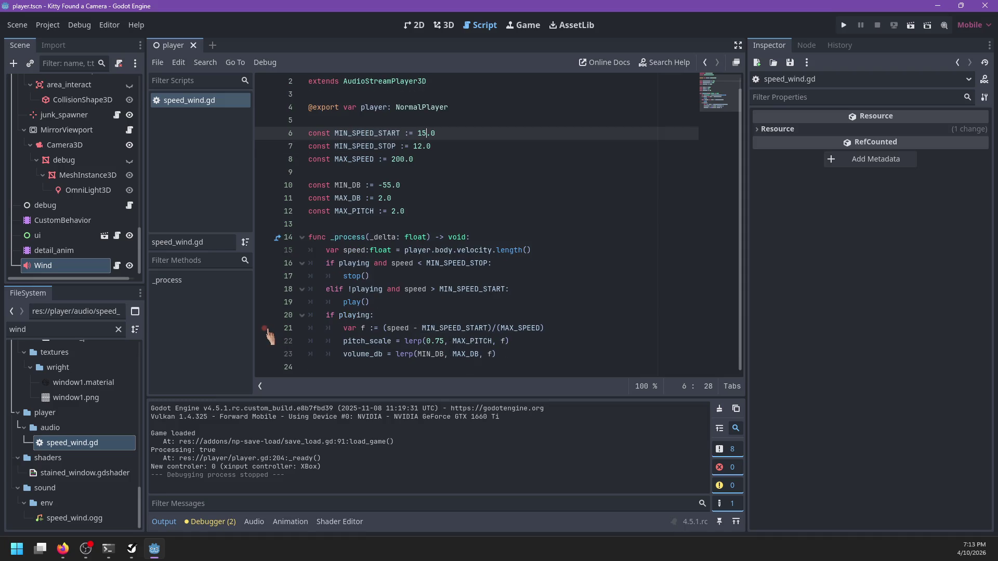
- Check git status in PowerShell, then rerun the game with the line 21 breakpoint set
{"action": "key", "text": "alt+Tab"}
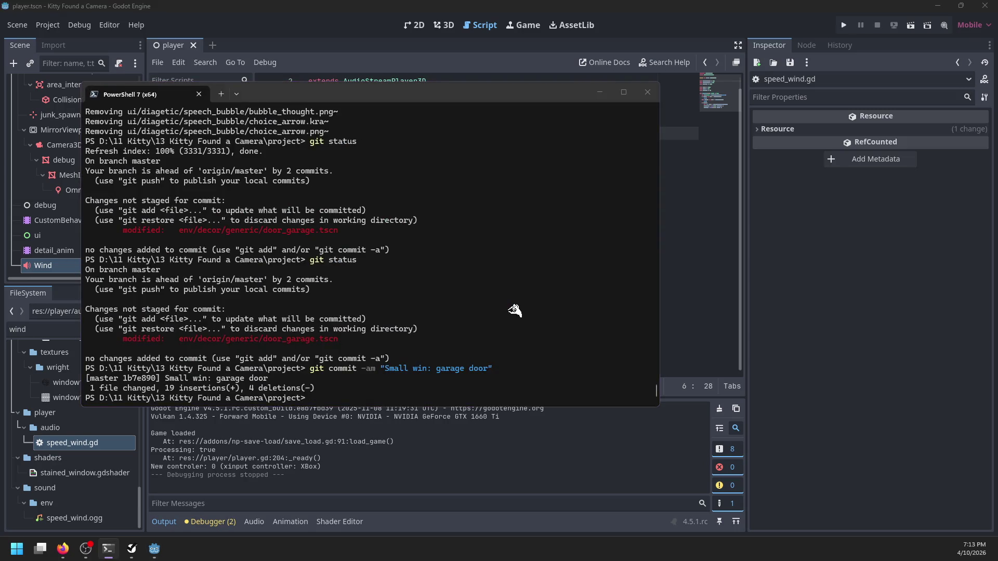
{"action": "key", "text": "alt+Tab"}
{"action": "key", "text": "F5"}
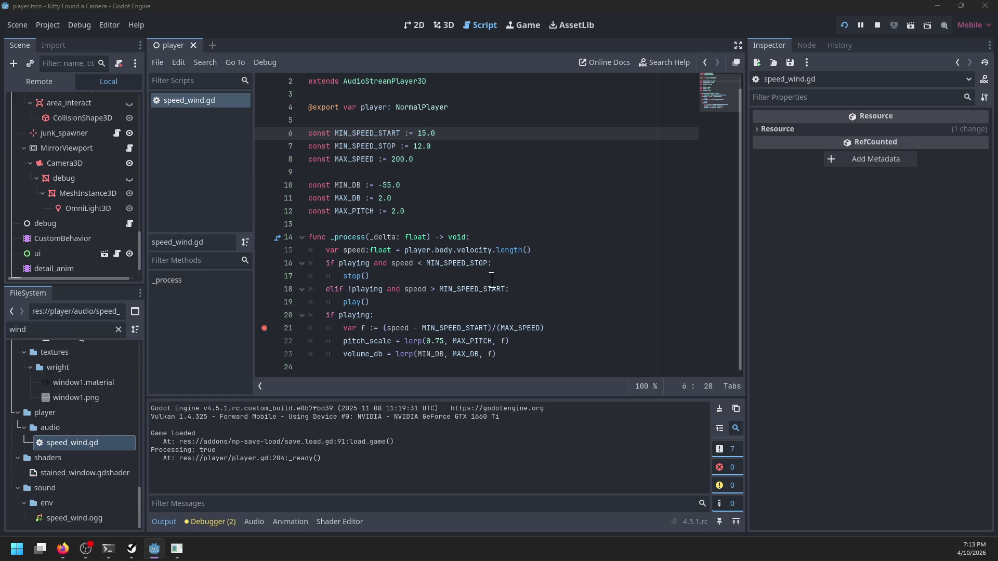
- Walk the character across the grass, through the hedges and up the winding path to the bear
{"action": "key", "text": "w"}
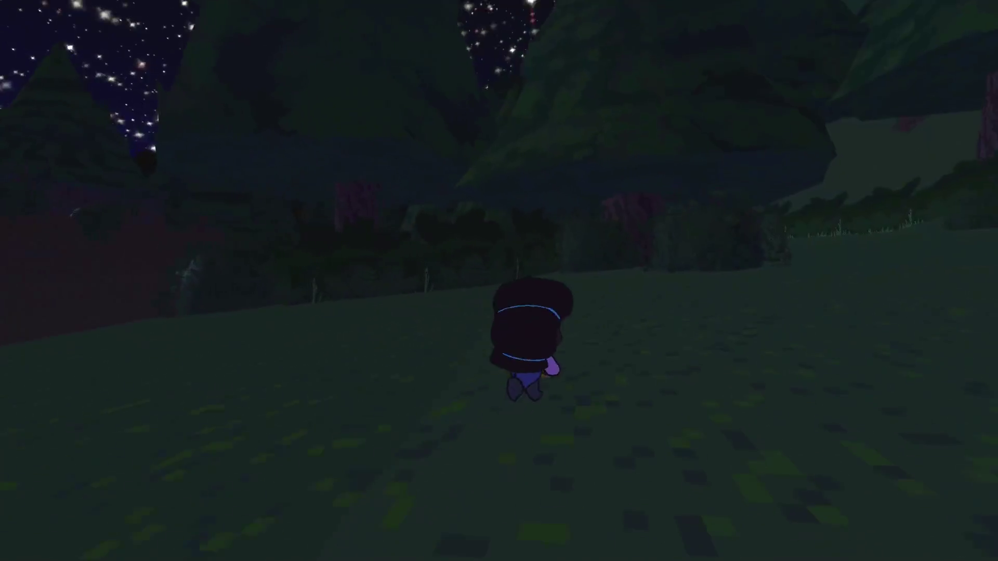
{"action": "key", "text": "w"}
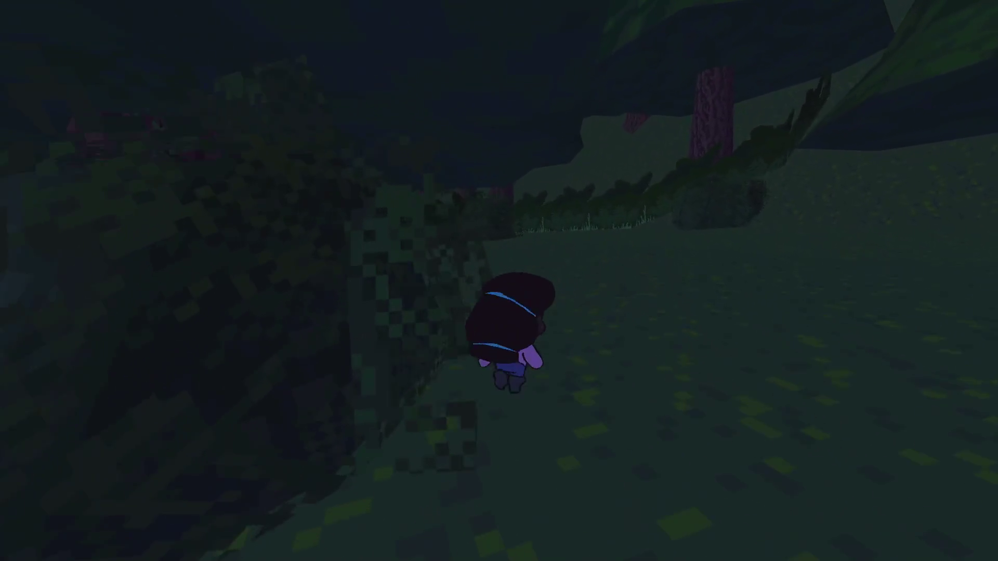
{"action": "key", "text": "w"}
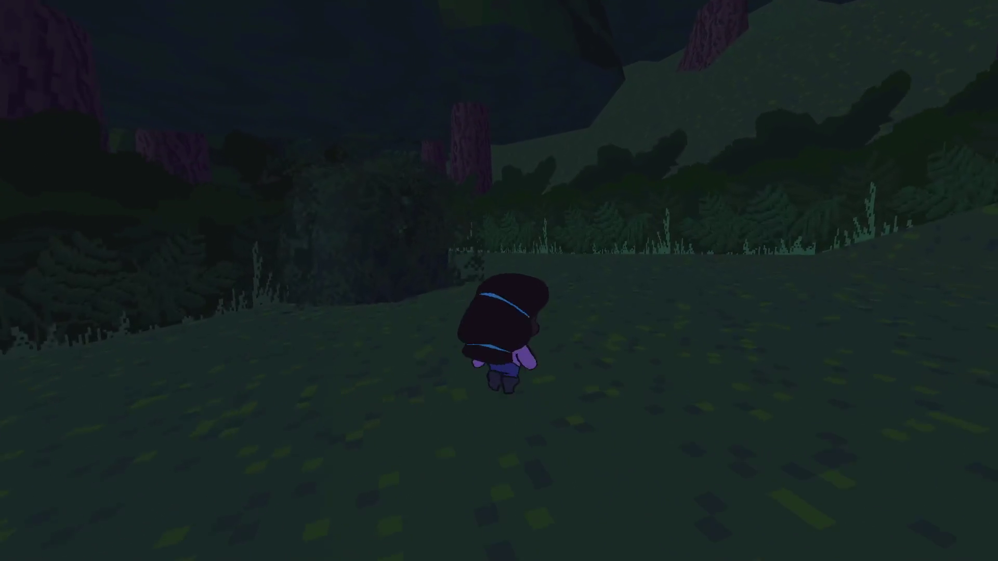
{"action": "key", "text": "w"}
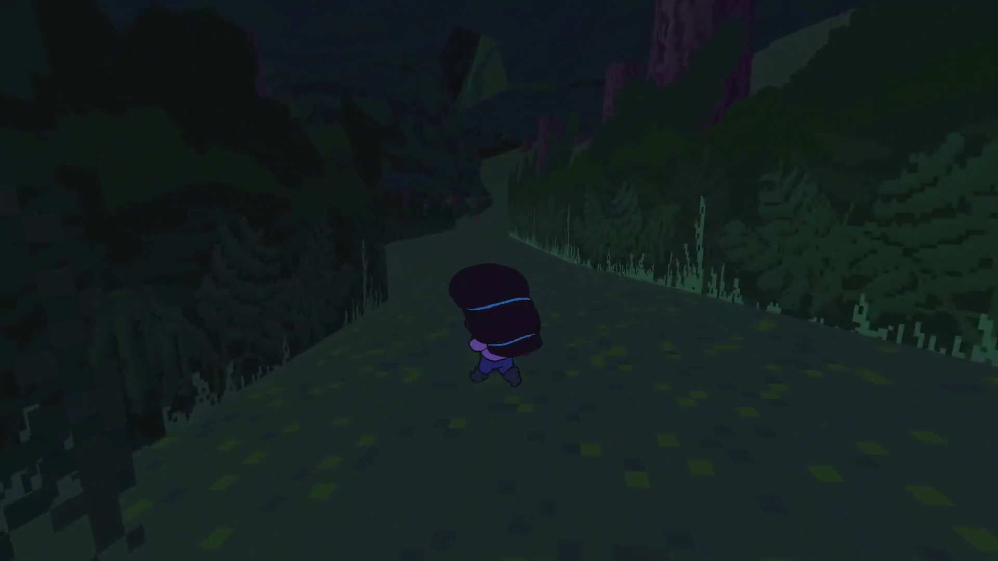
{"action": "key", "text": "w"}
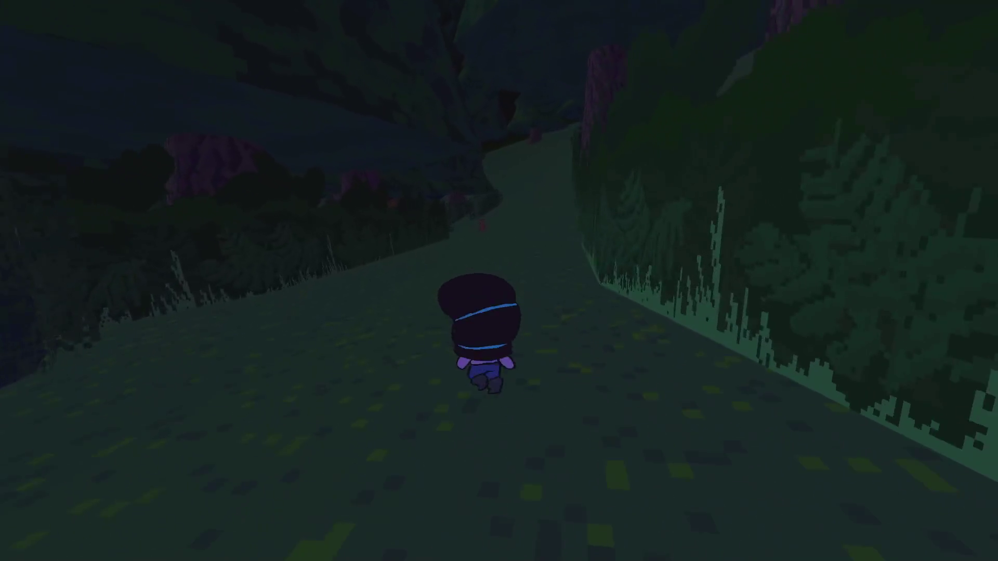
{"action": "key", "text": "w"}
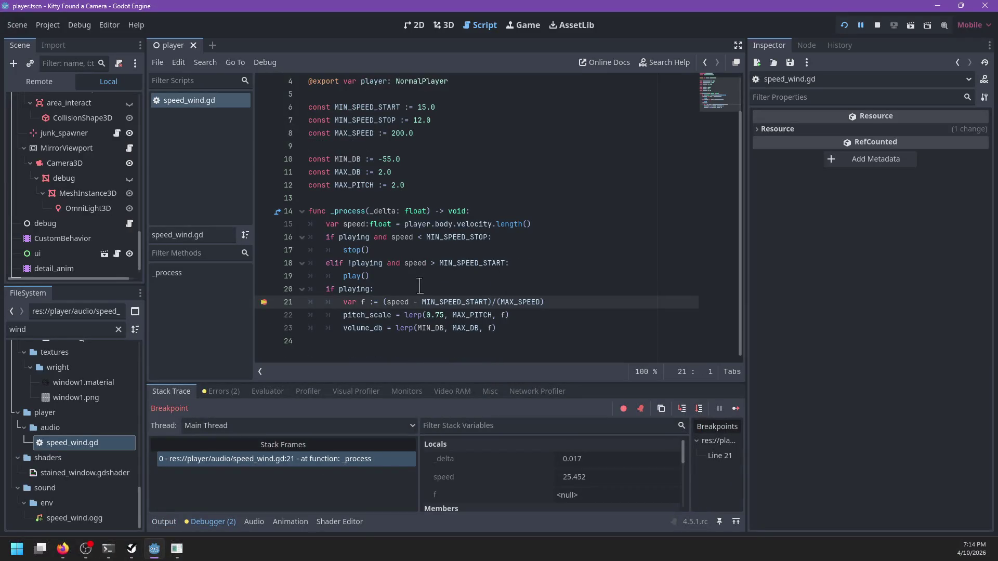
- Step past line 21 to see f is 0.052, then wrap line 21's speed ratio in sqrt()
{"action": "key", "text": "F10"}
{"action": "mouse_move", "coordinate": [362, 302]}
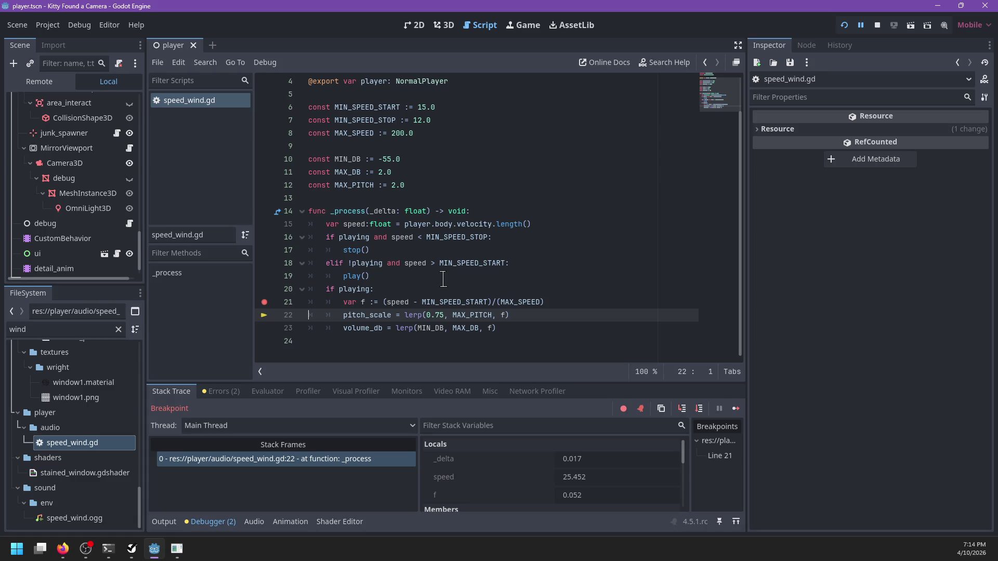
{"action": "left_click", "coordinate": [410, 302]}
{"action": "key", "text": "Left"}
{"action": "key", "text": "Left"}
{"action": "key", "text": "Left"}
{"action": "type", "text": "sqrt("}
{"action": "key", "text": "End"}
{"action": "type", "text": ")"}
{"action": "key", "text": "Right"}
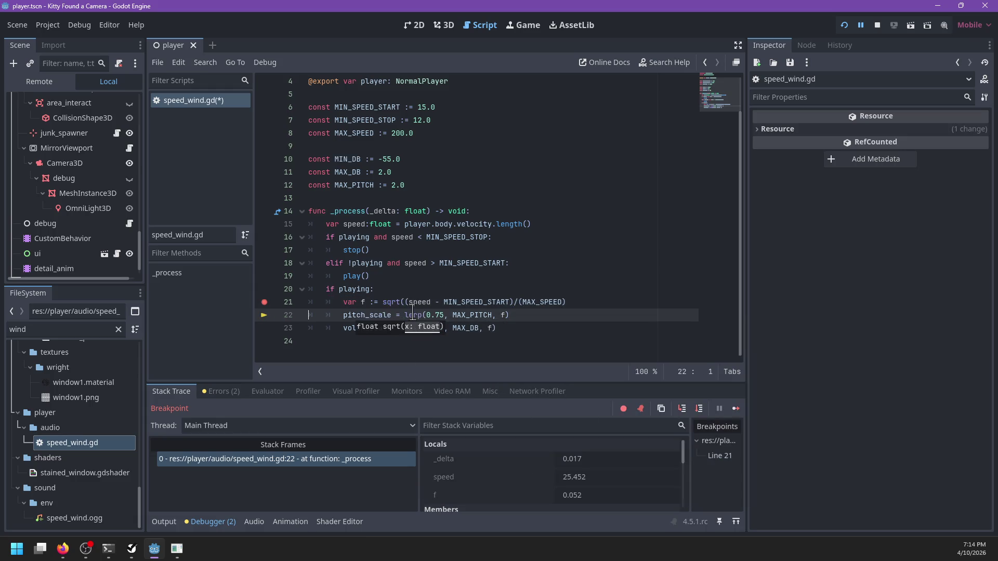